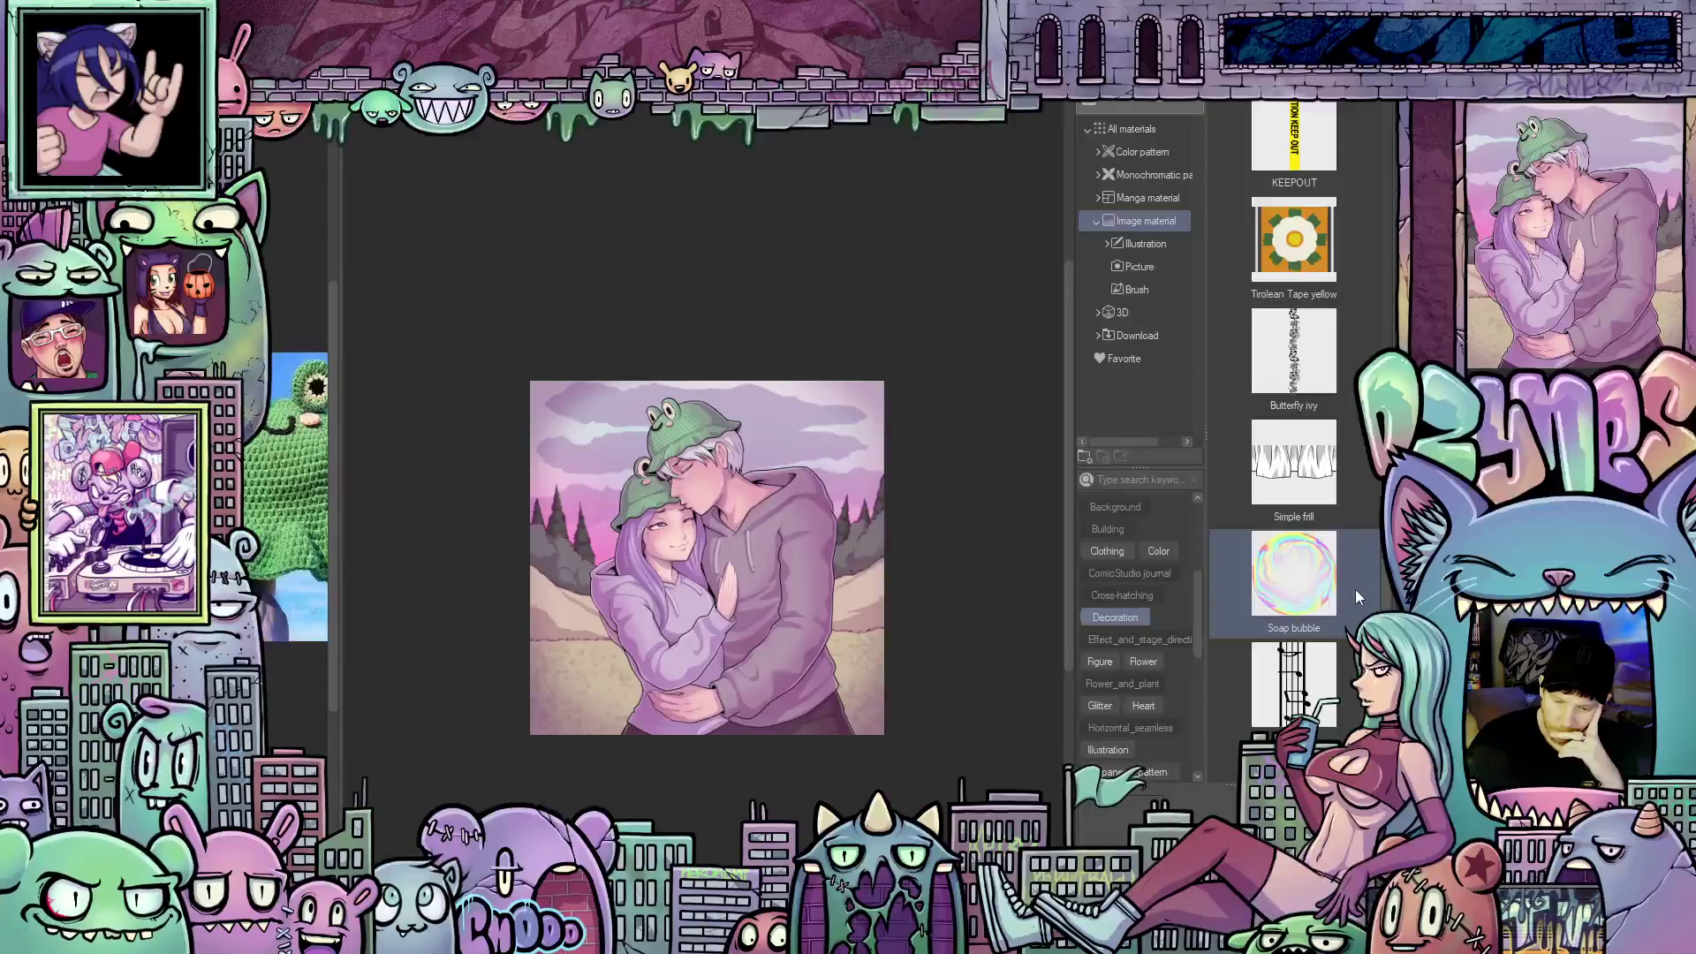
Select the Ivy decoration material in the Material palette
scroll(1356, 574, down, 5)
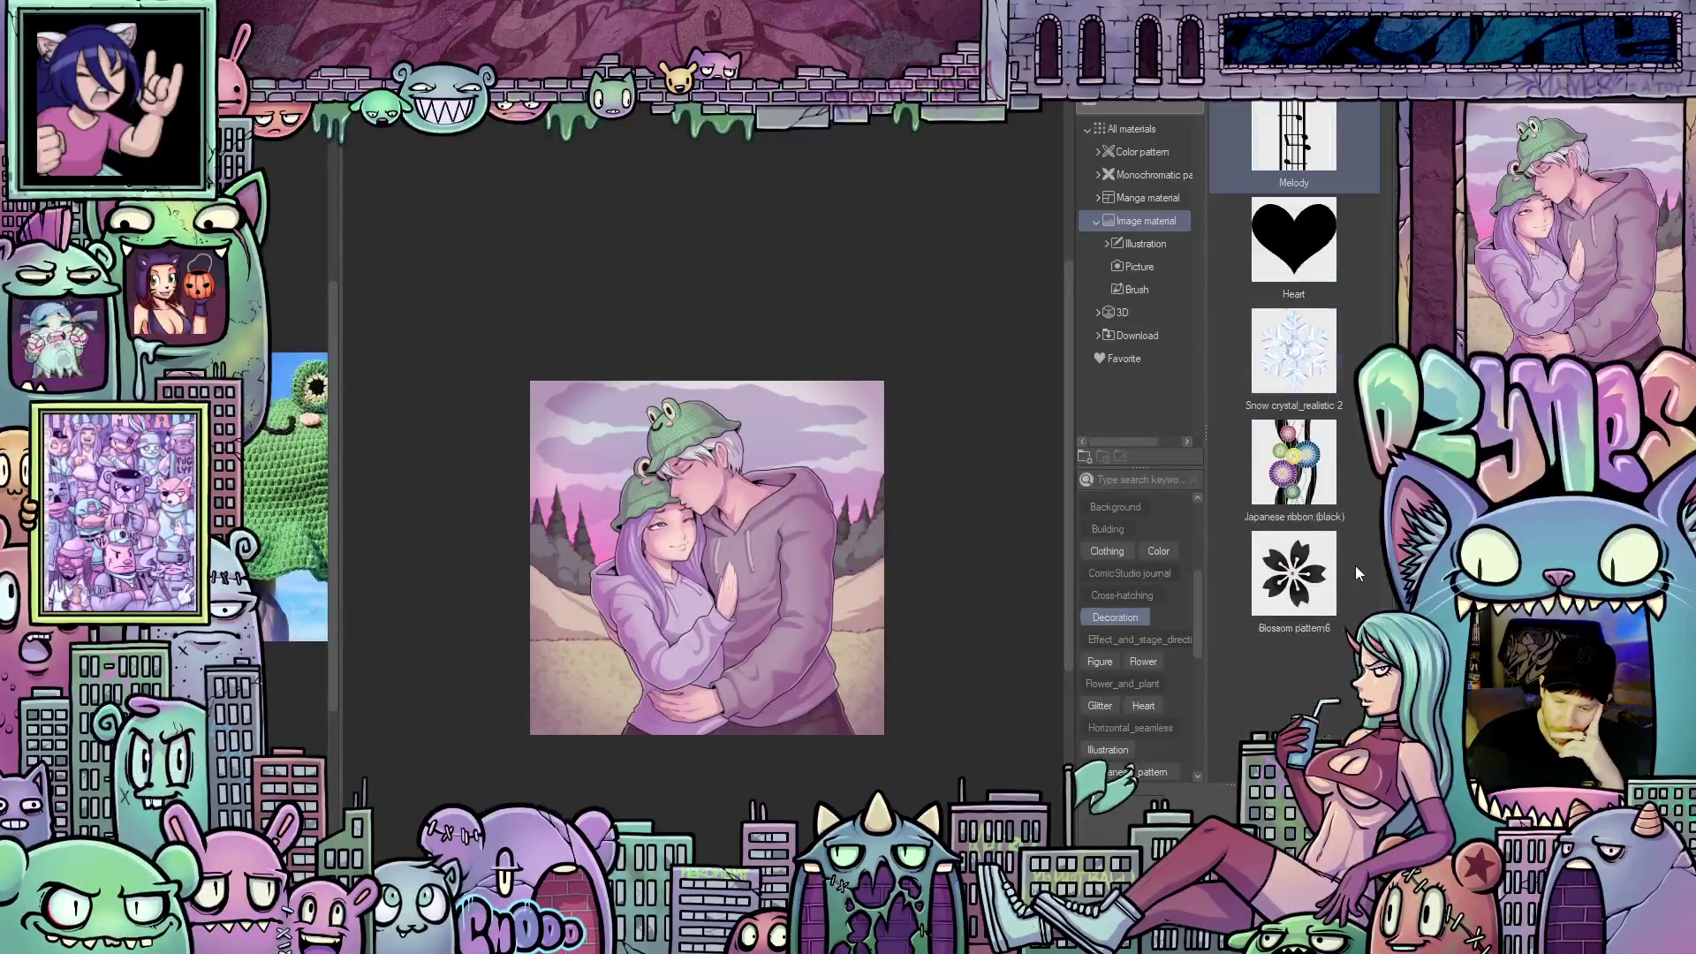
scroll(1356, 573, down, 3)
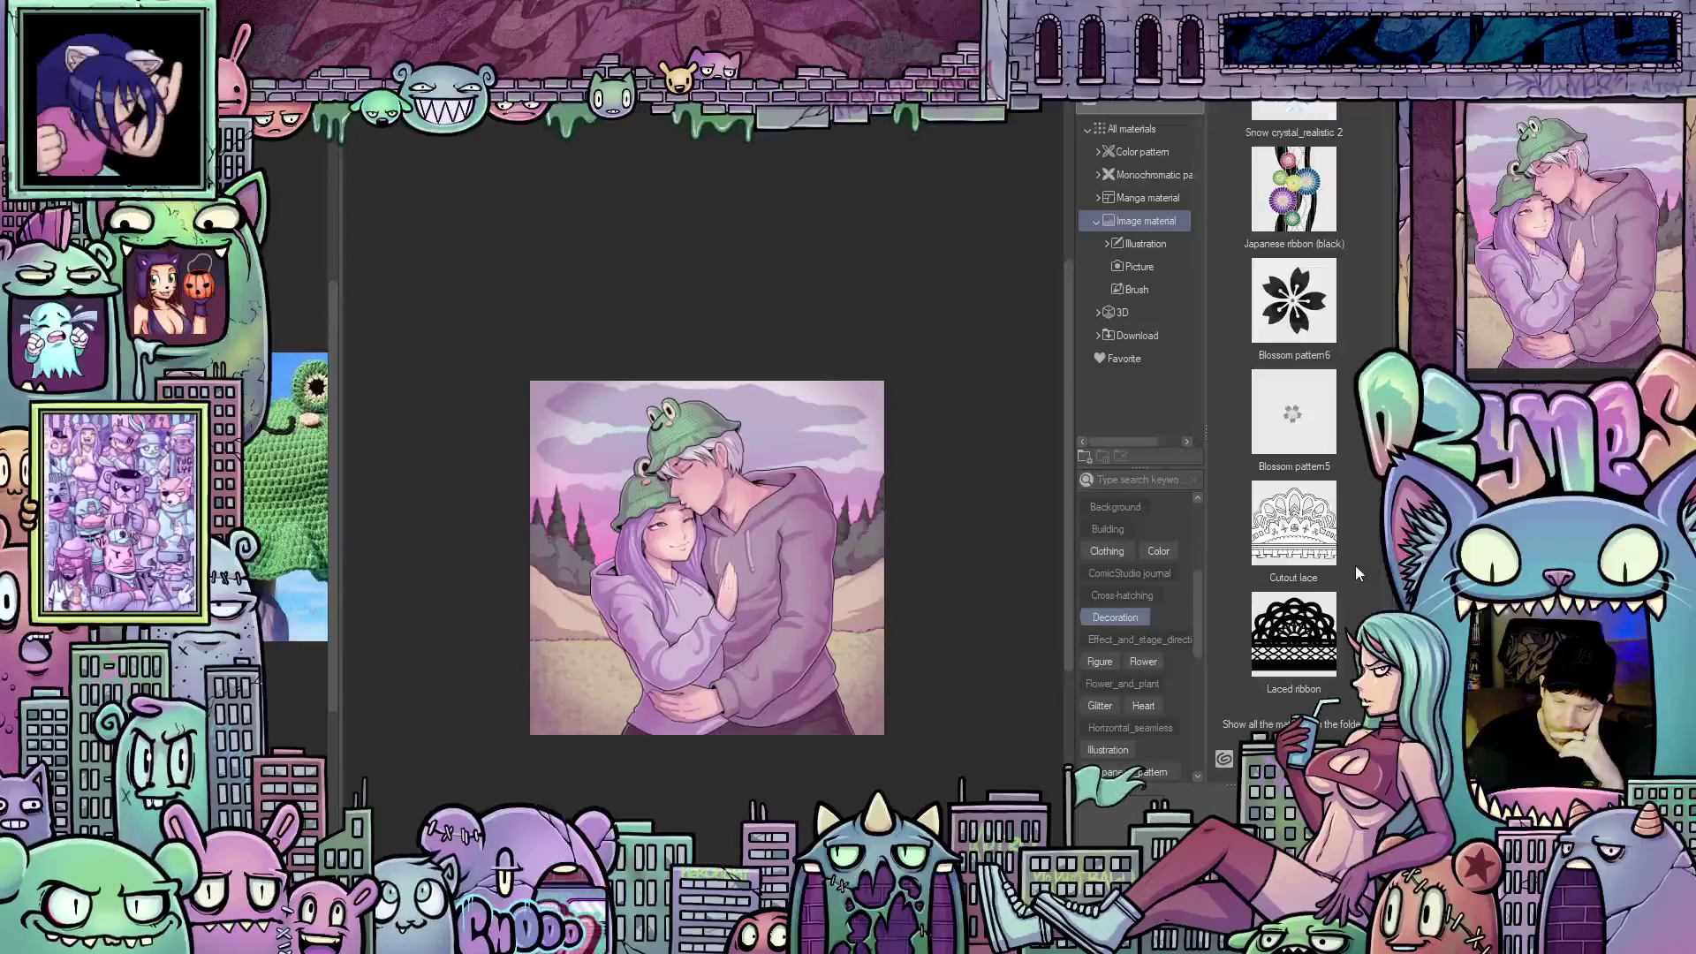
scroll(1355, 566, down, 10)
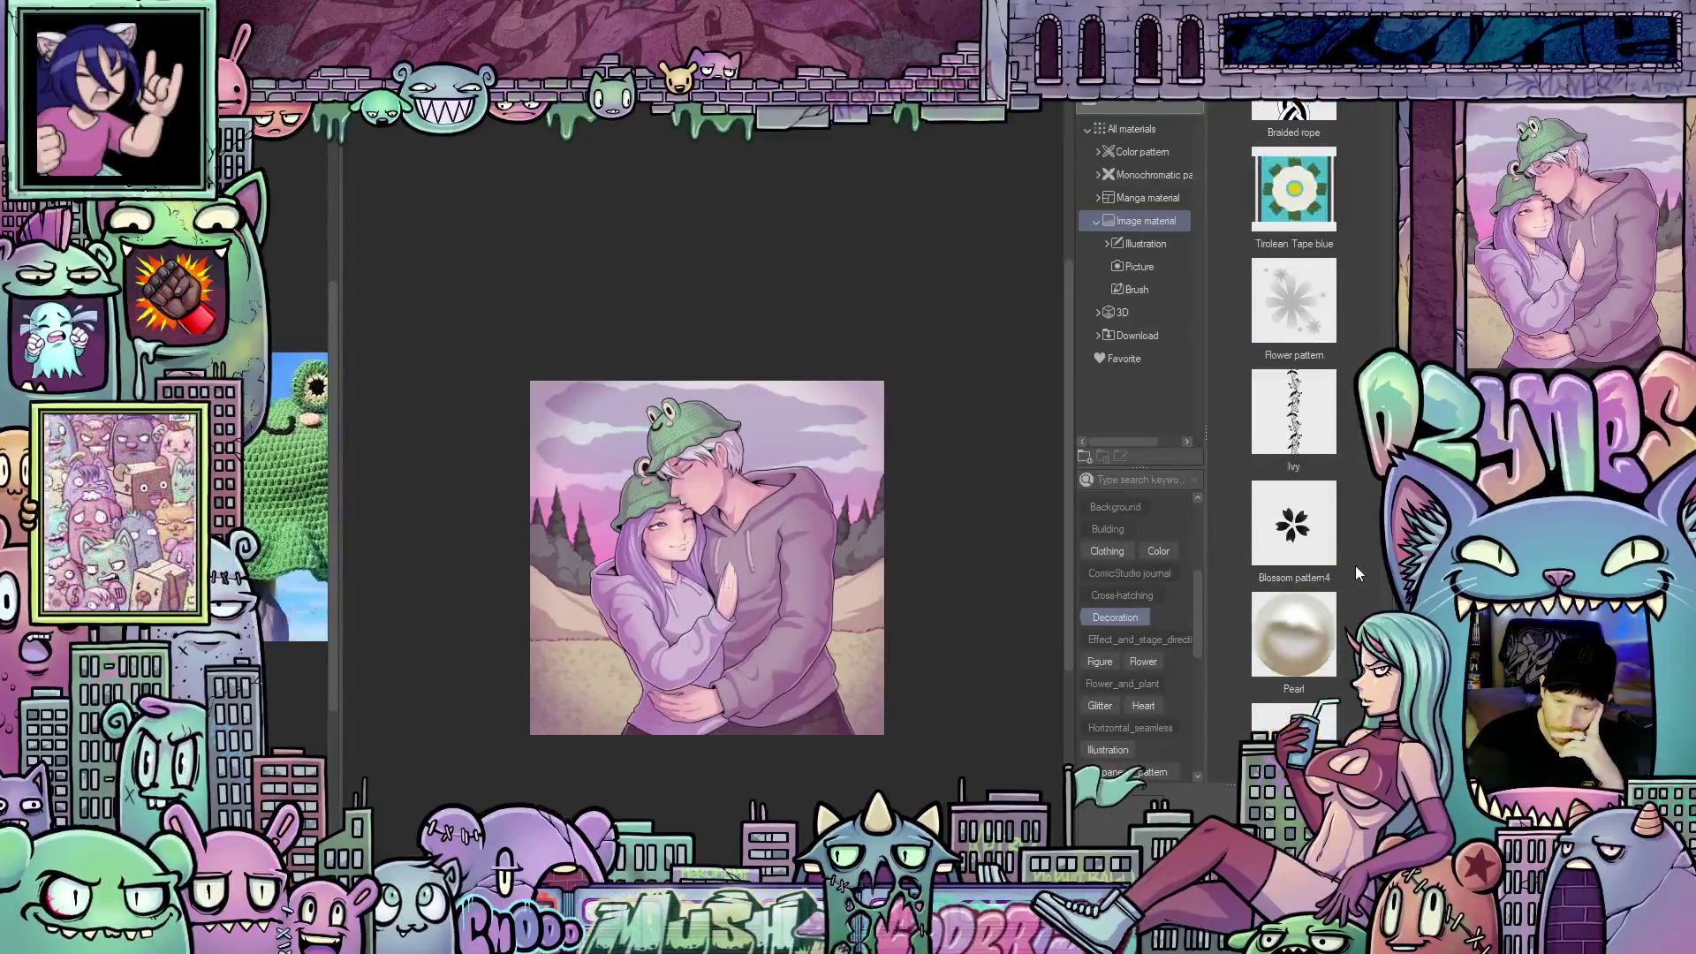
scroll(1355, 565, up, 1)
click(1355, 565)
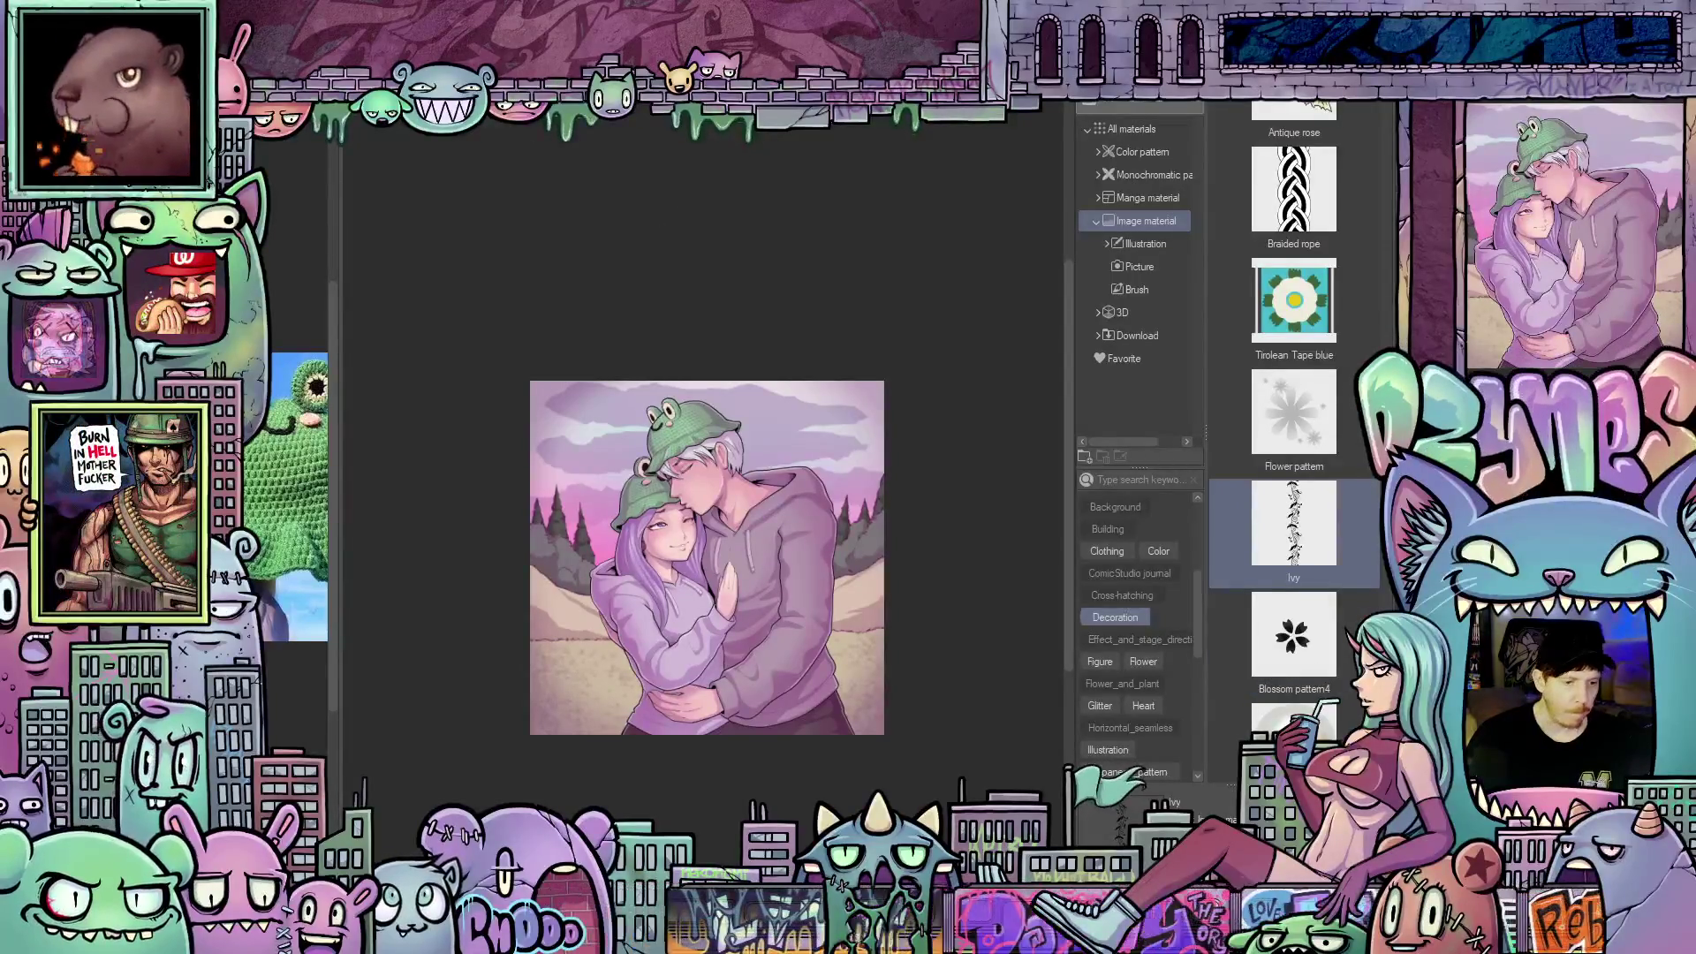
Try a Hue/Saturation/Luminosity correction with slightly raised saturation, then cancel it
key(alt+l)
mouse_move(353, 119)
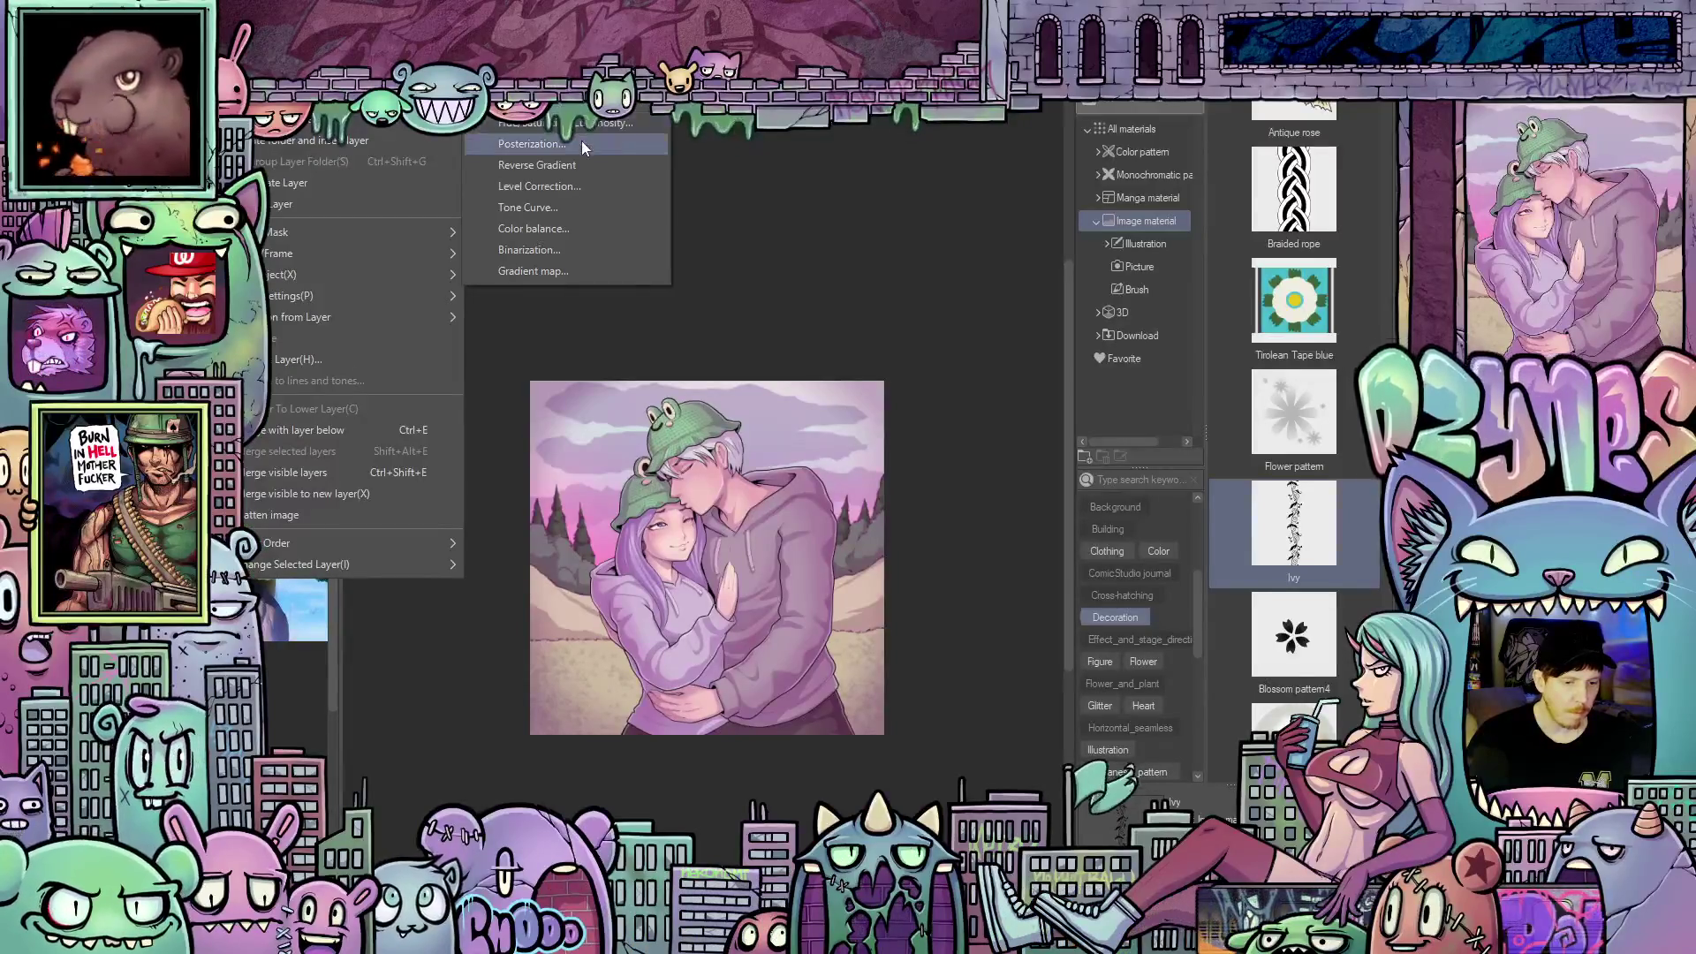
click(565, 122)
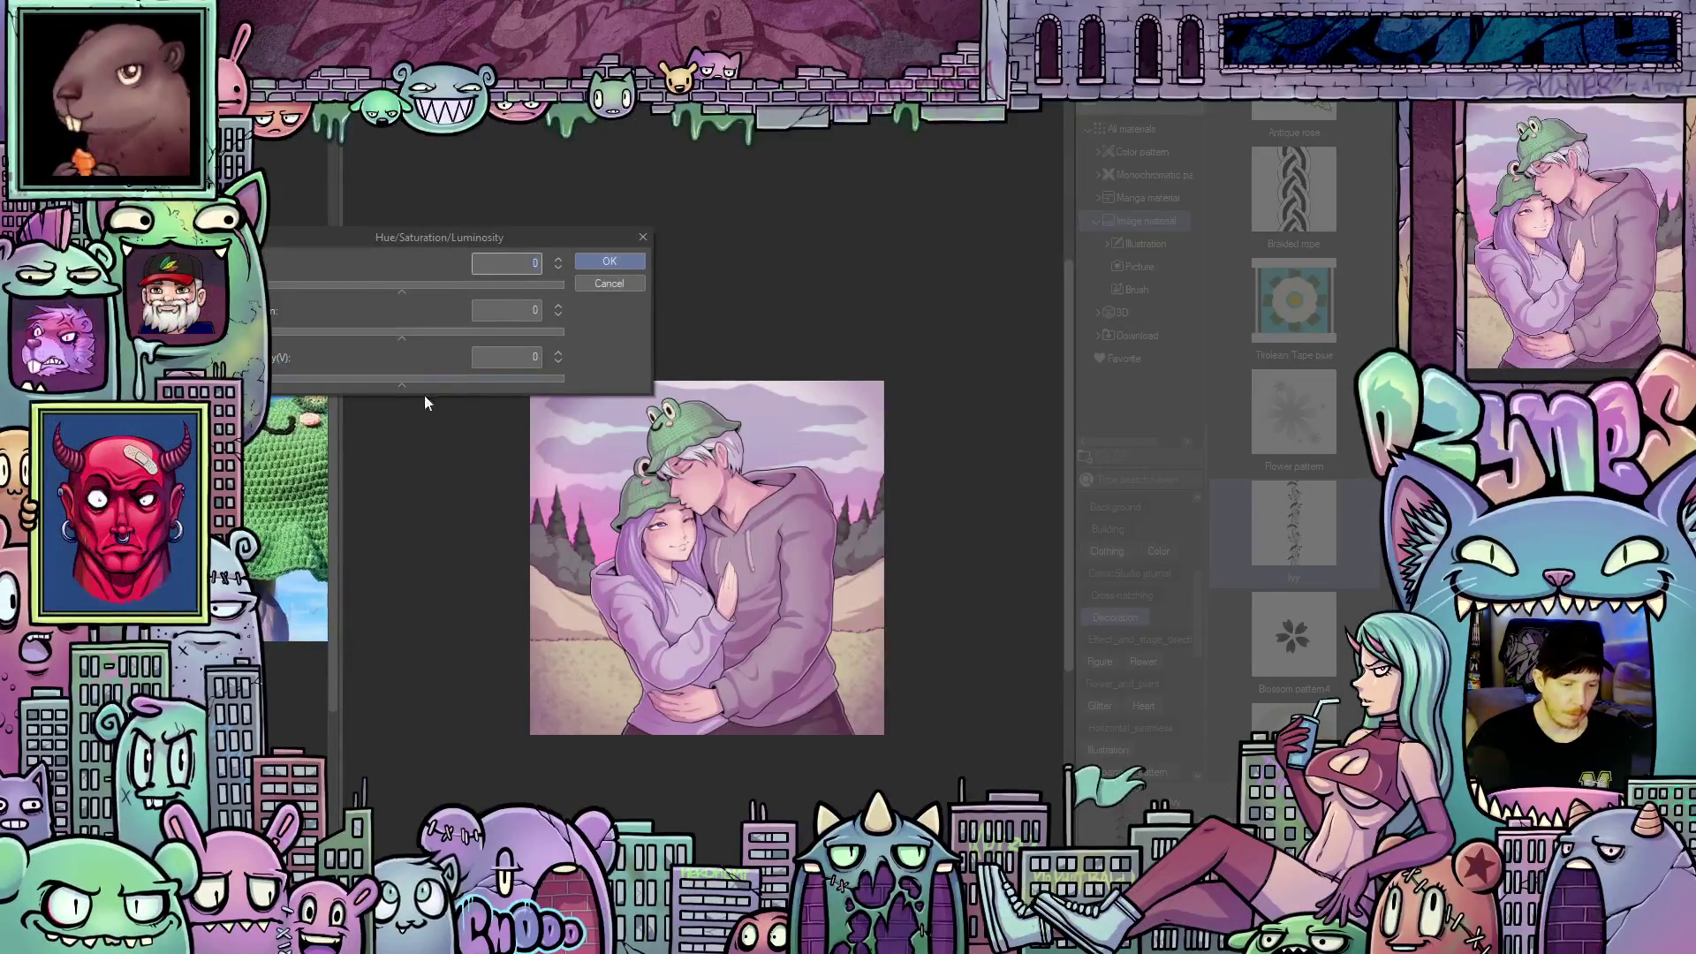
mouse_move(405, 337)
mouse_down()
mouse_move(480, 346)
mouse_move(424, 352)
mouse_up()
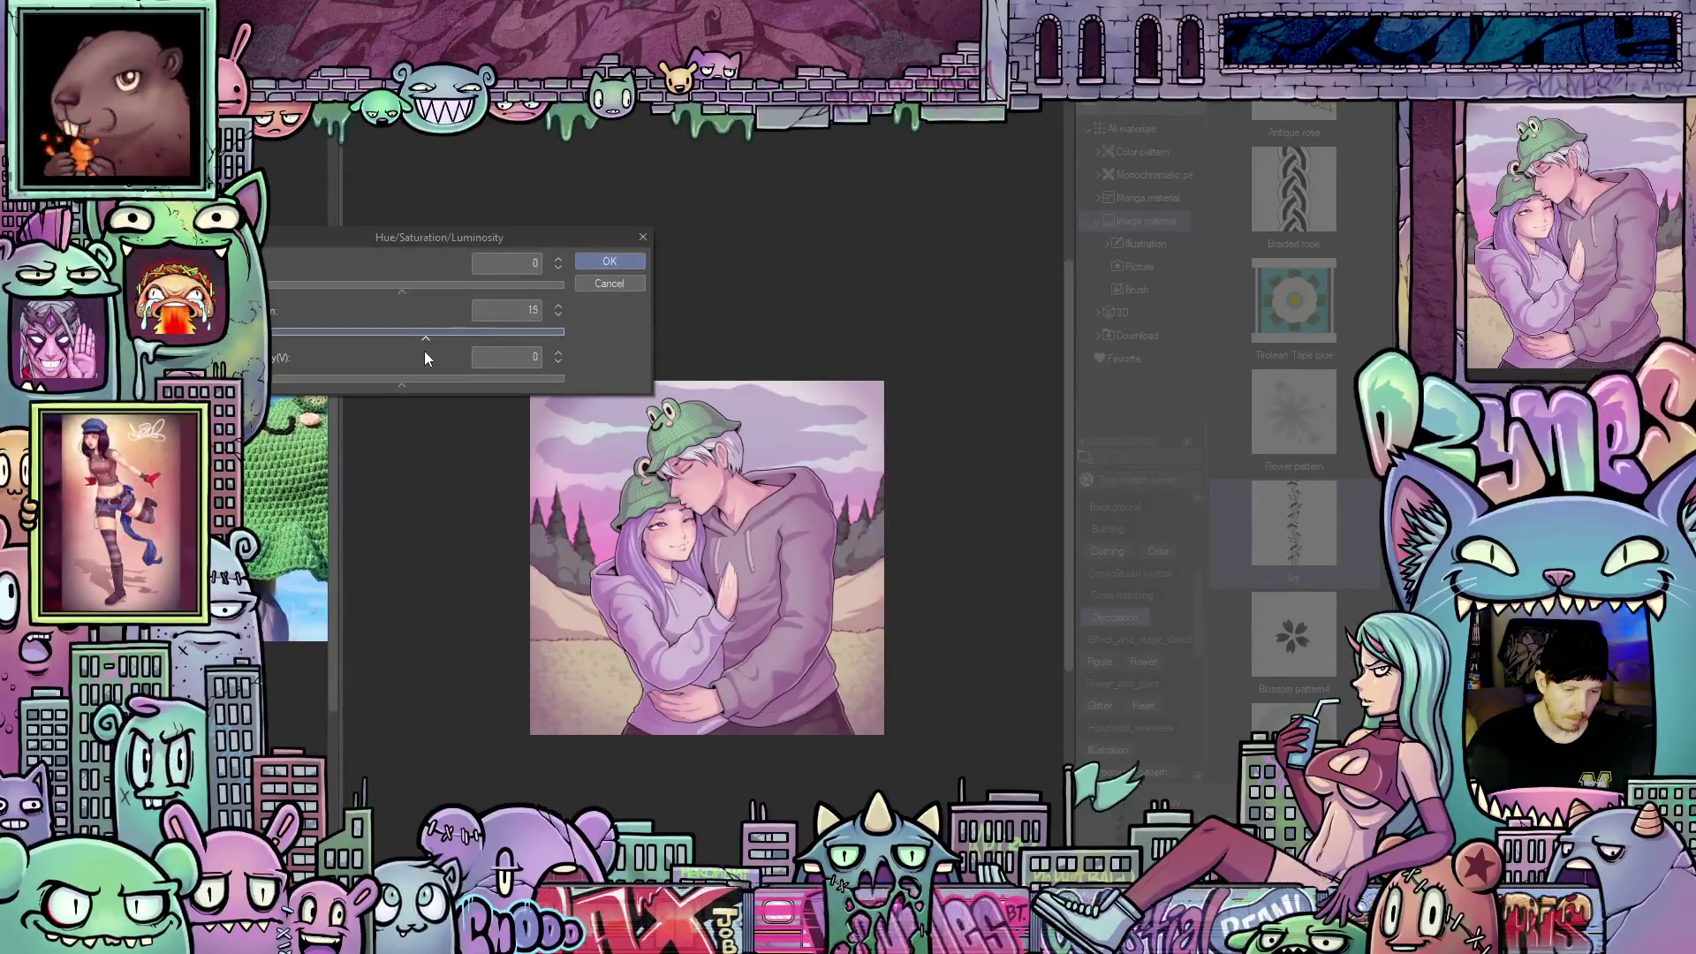
click(609, 283)
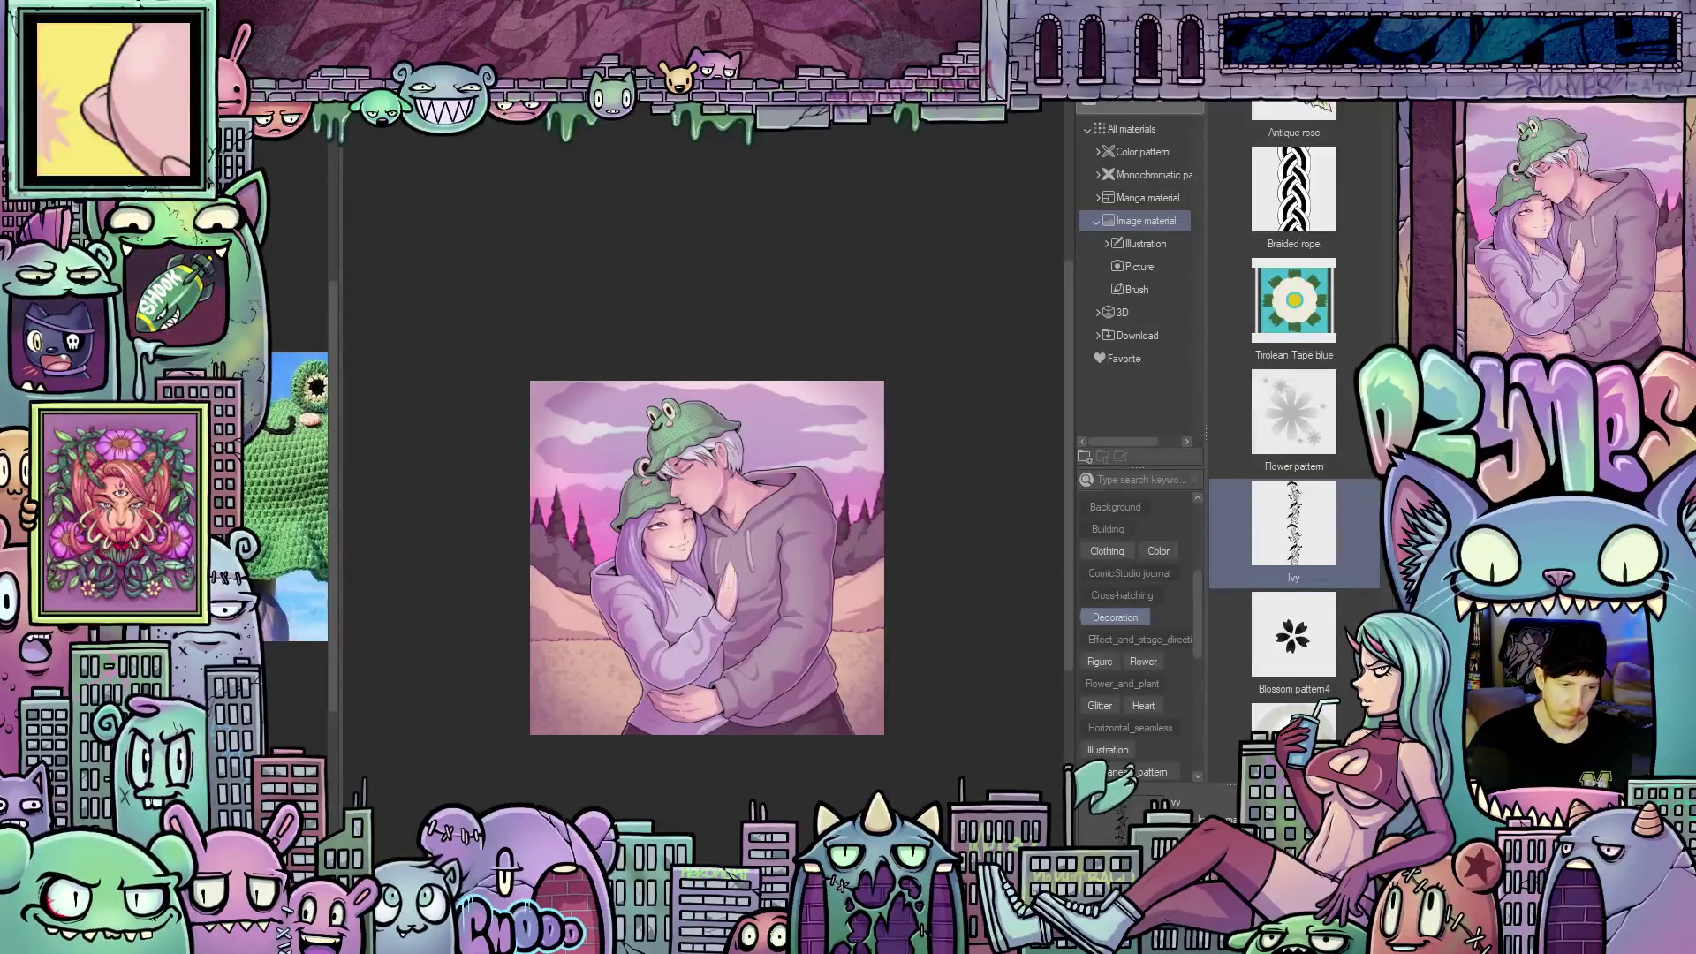
Add a Hue/Saturation/Luminosity correction layer with Saturation raised to 13
key(alt+l)
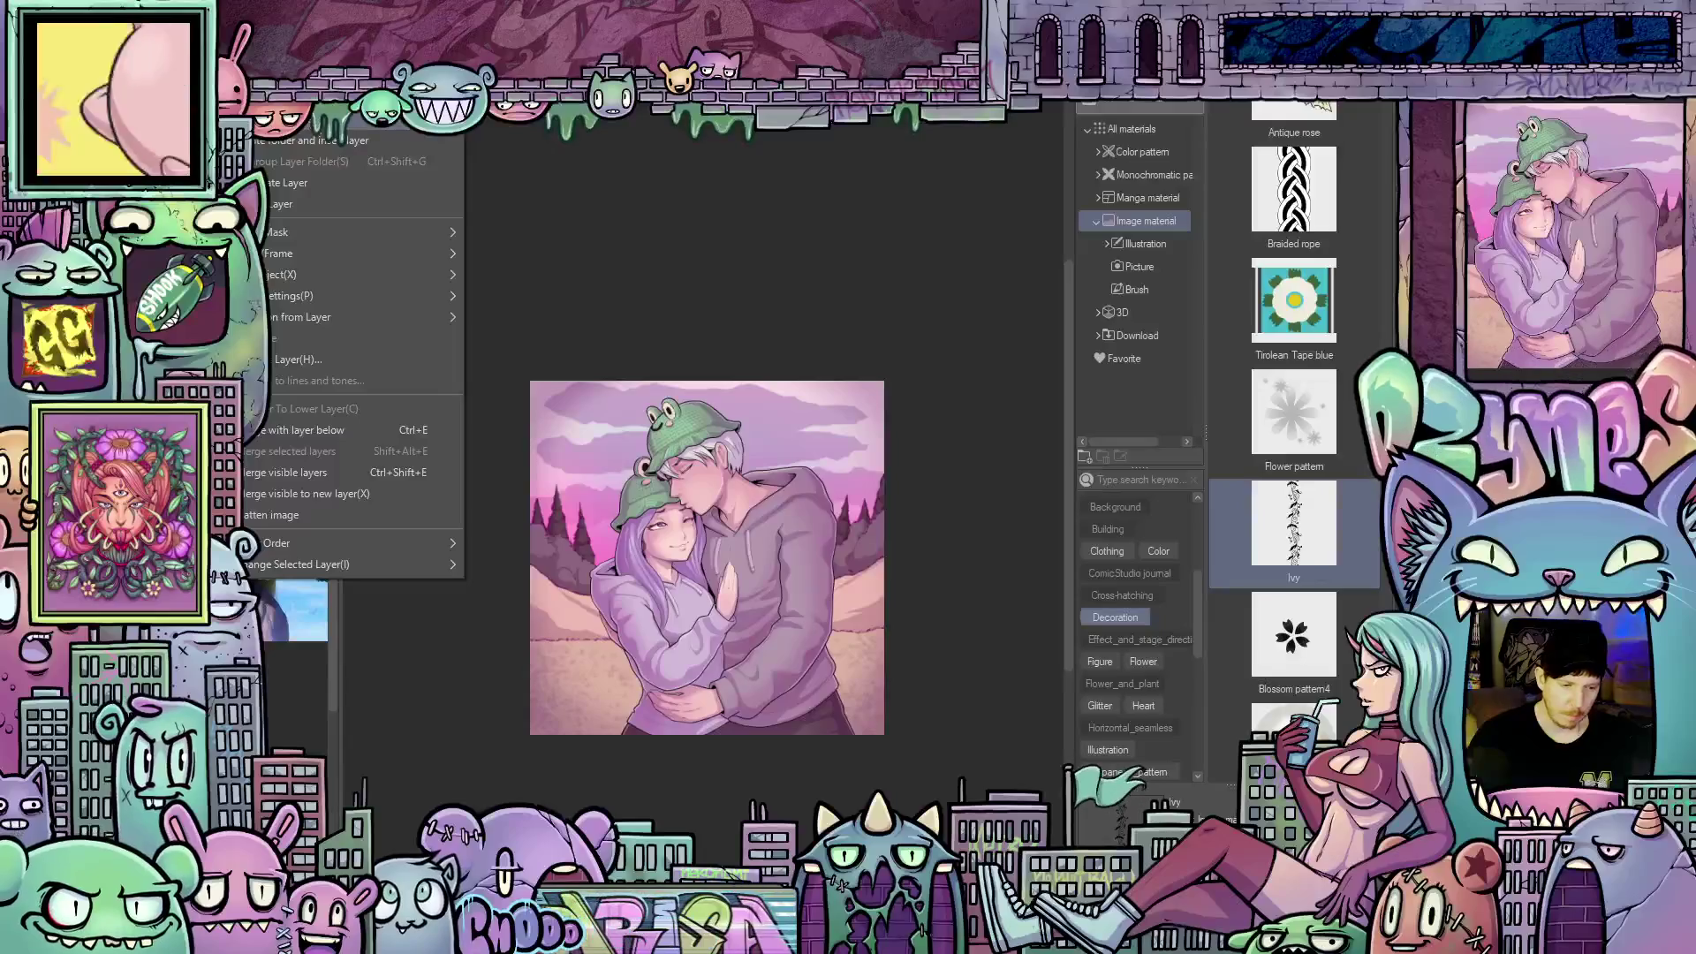
key(Right)
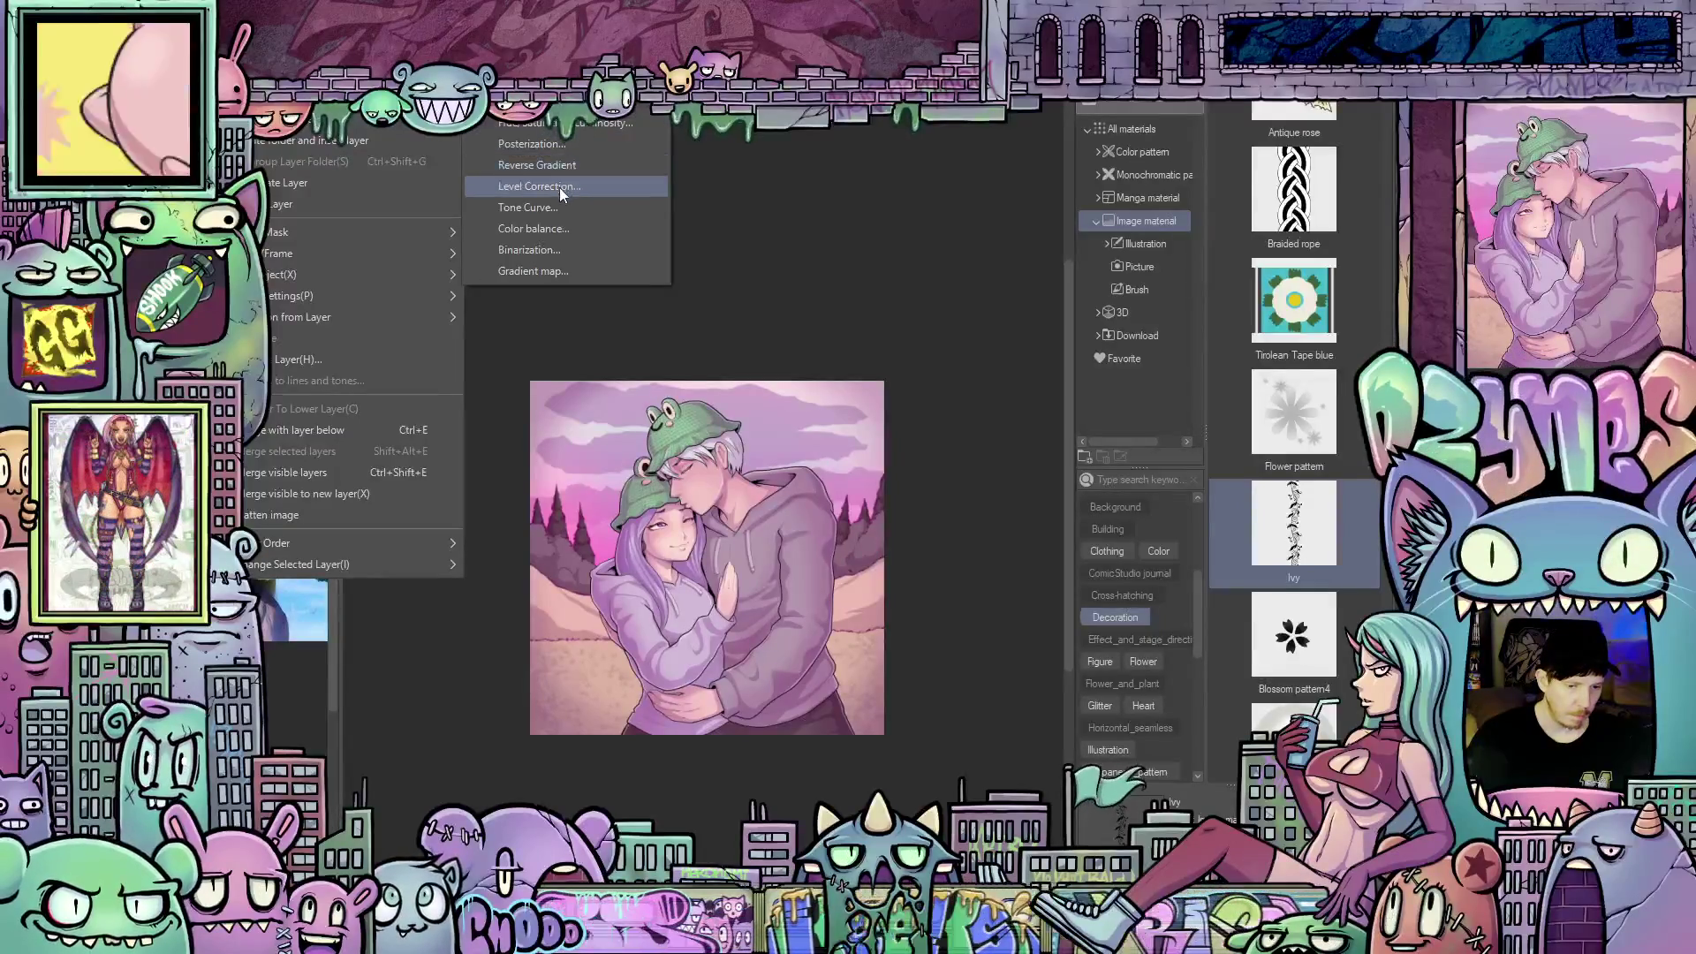
click(575, 126)
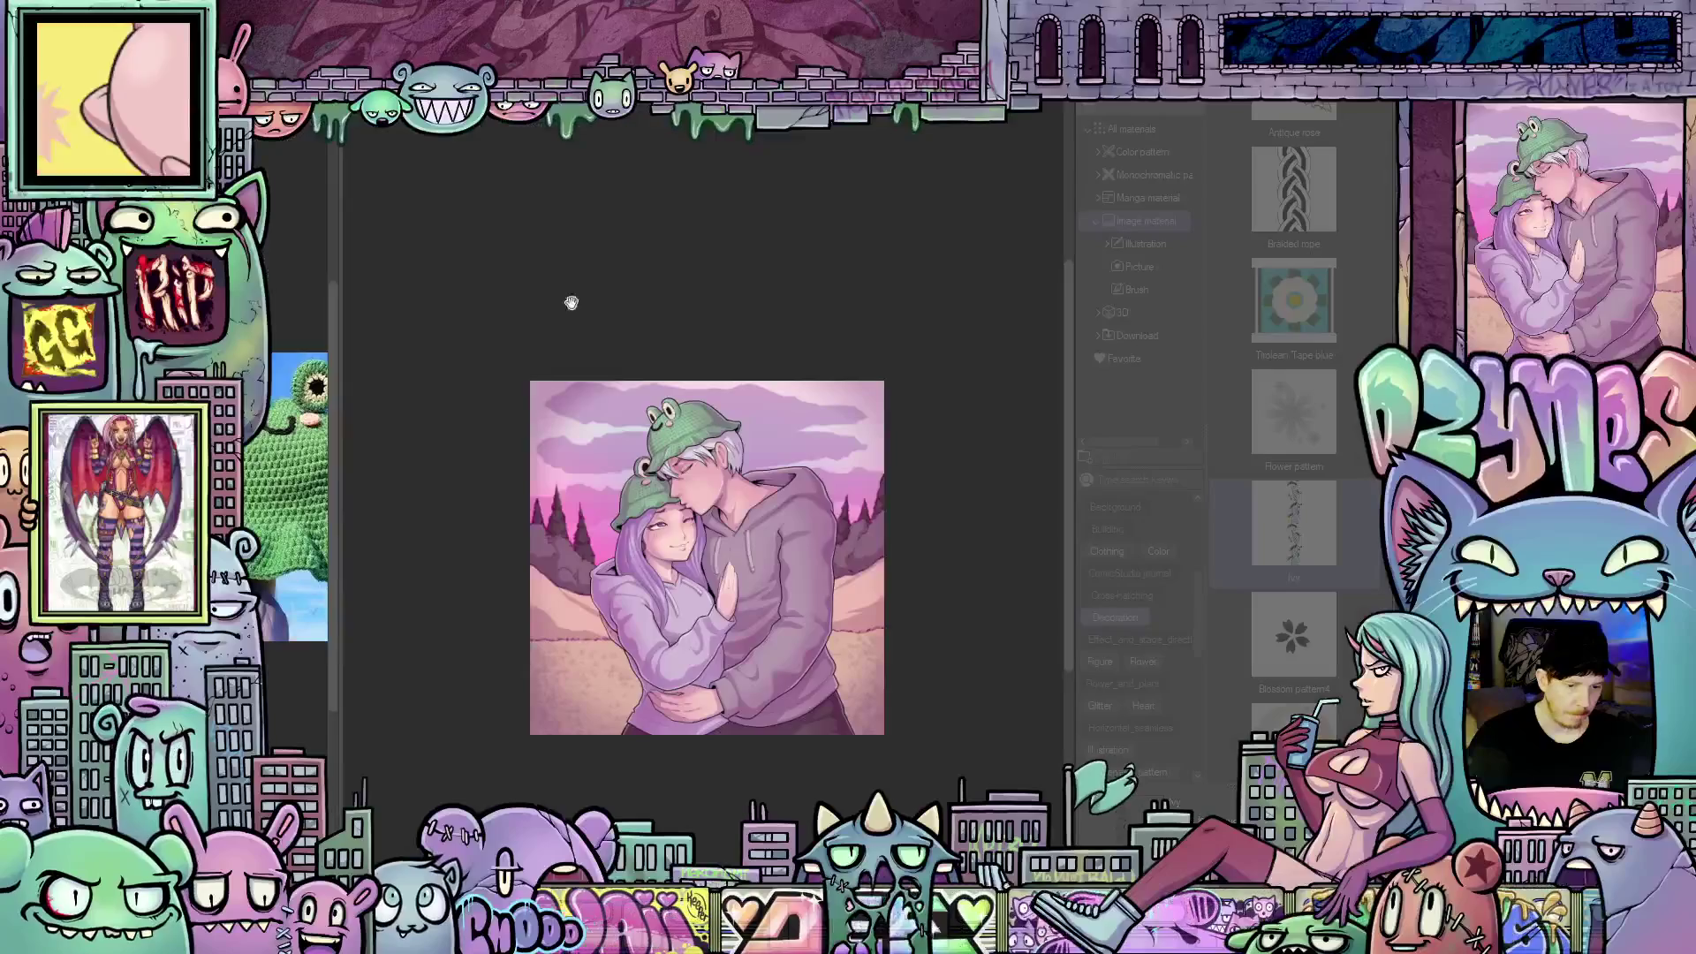
mouse_move(406, 338)
mouse_down()
mouse_move(423, 338)
mouse_move(406, 337)
mouse_up()
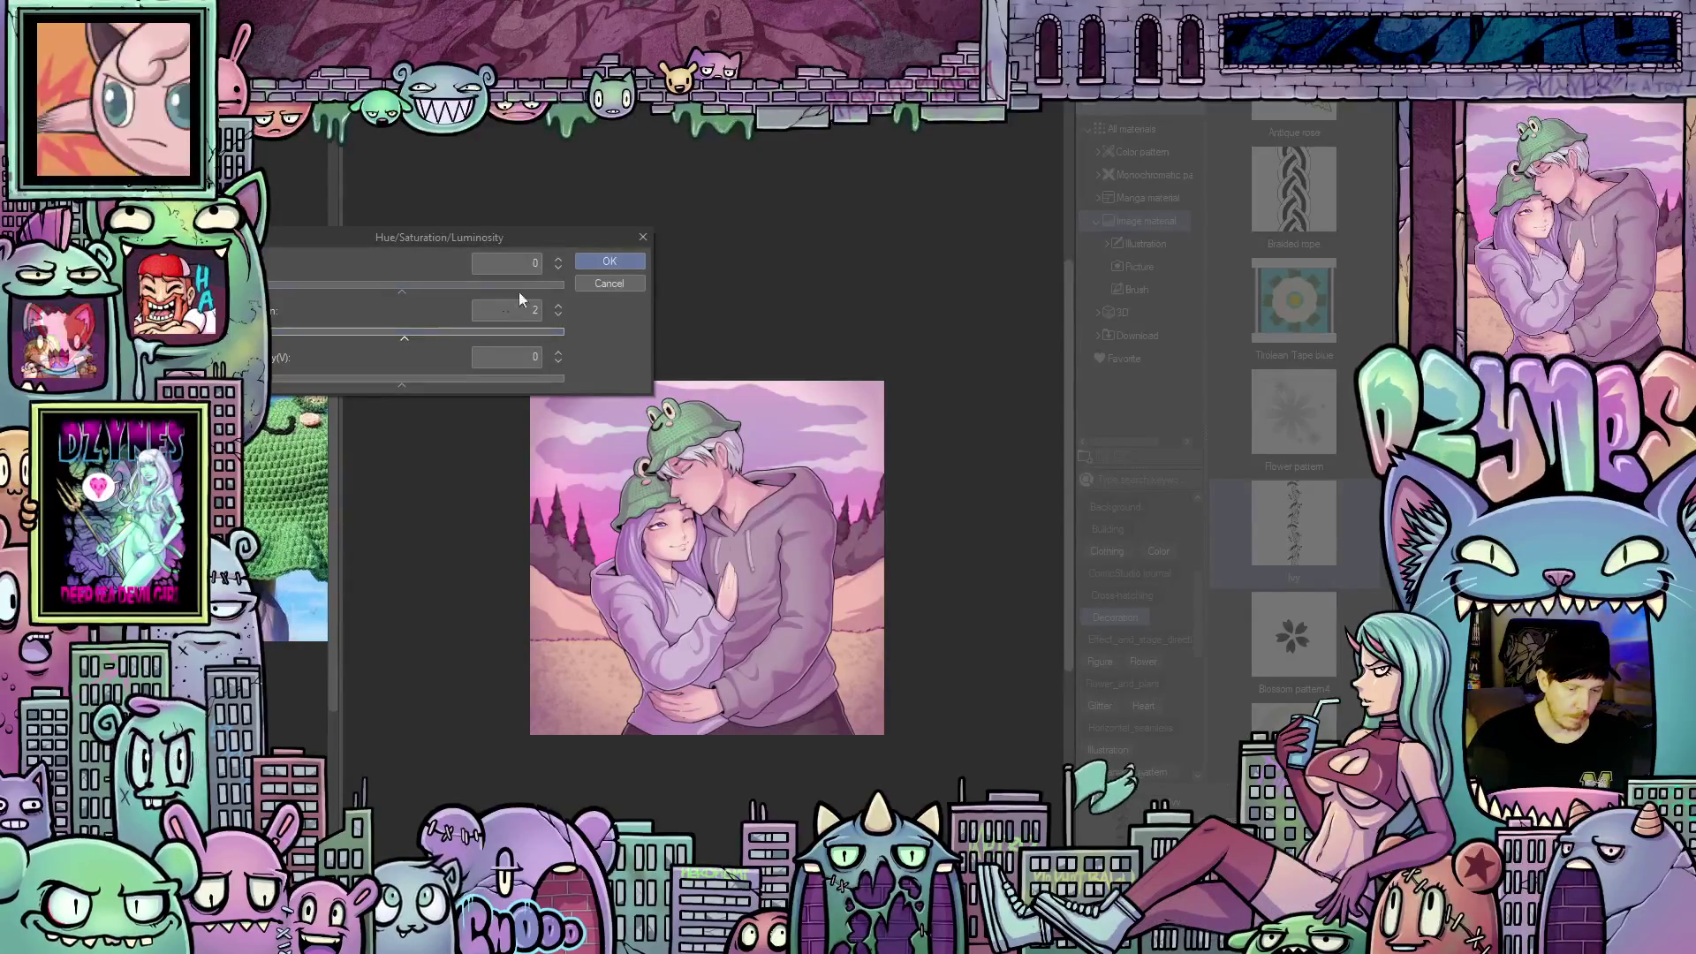
click(611, 262)
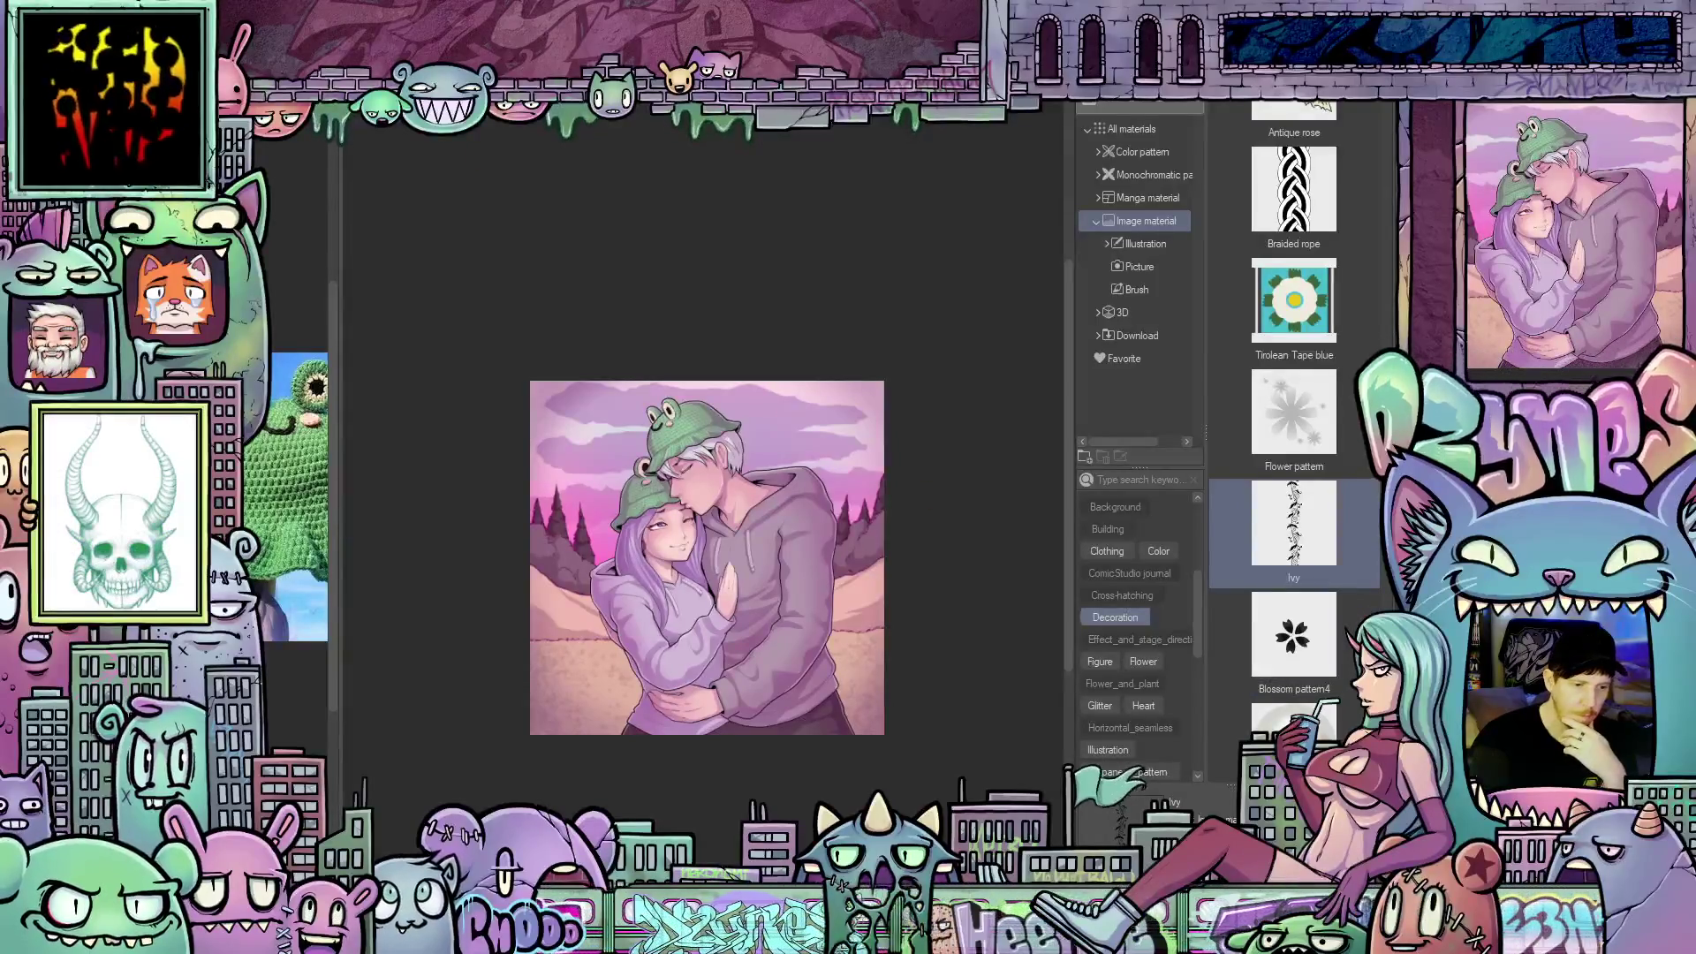
Add a second Hue/Saturation/Luminosity correction with Luminosity 15 and Saturation 5
key(alt+l)
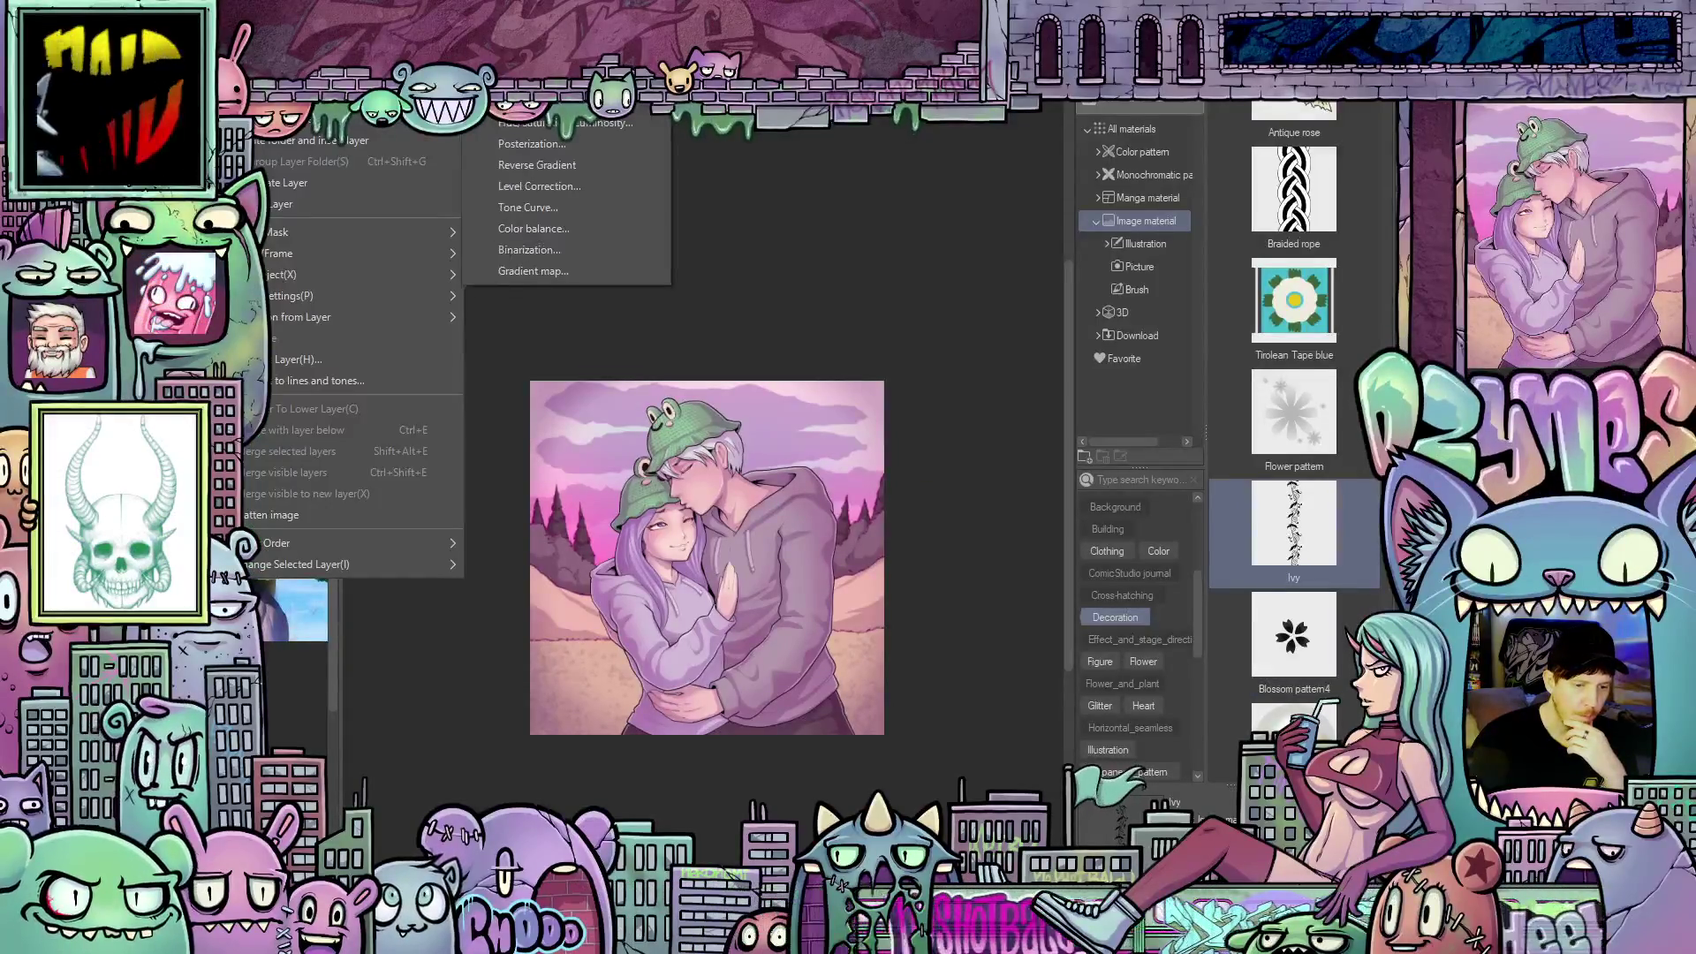
key(Return)
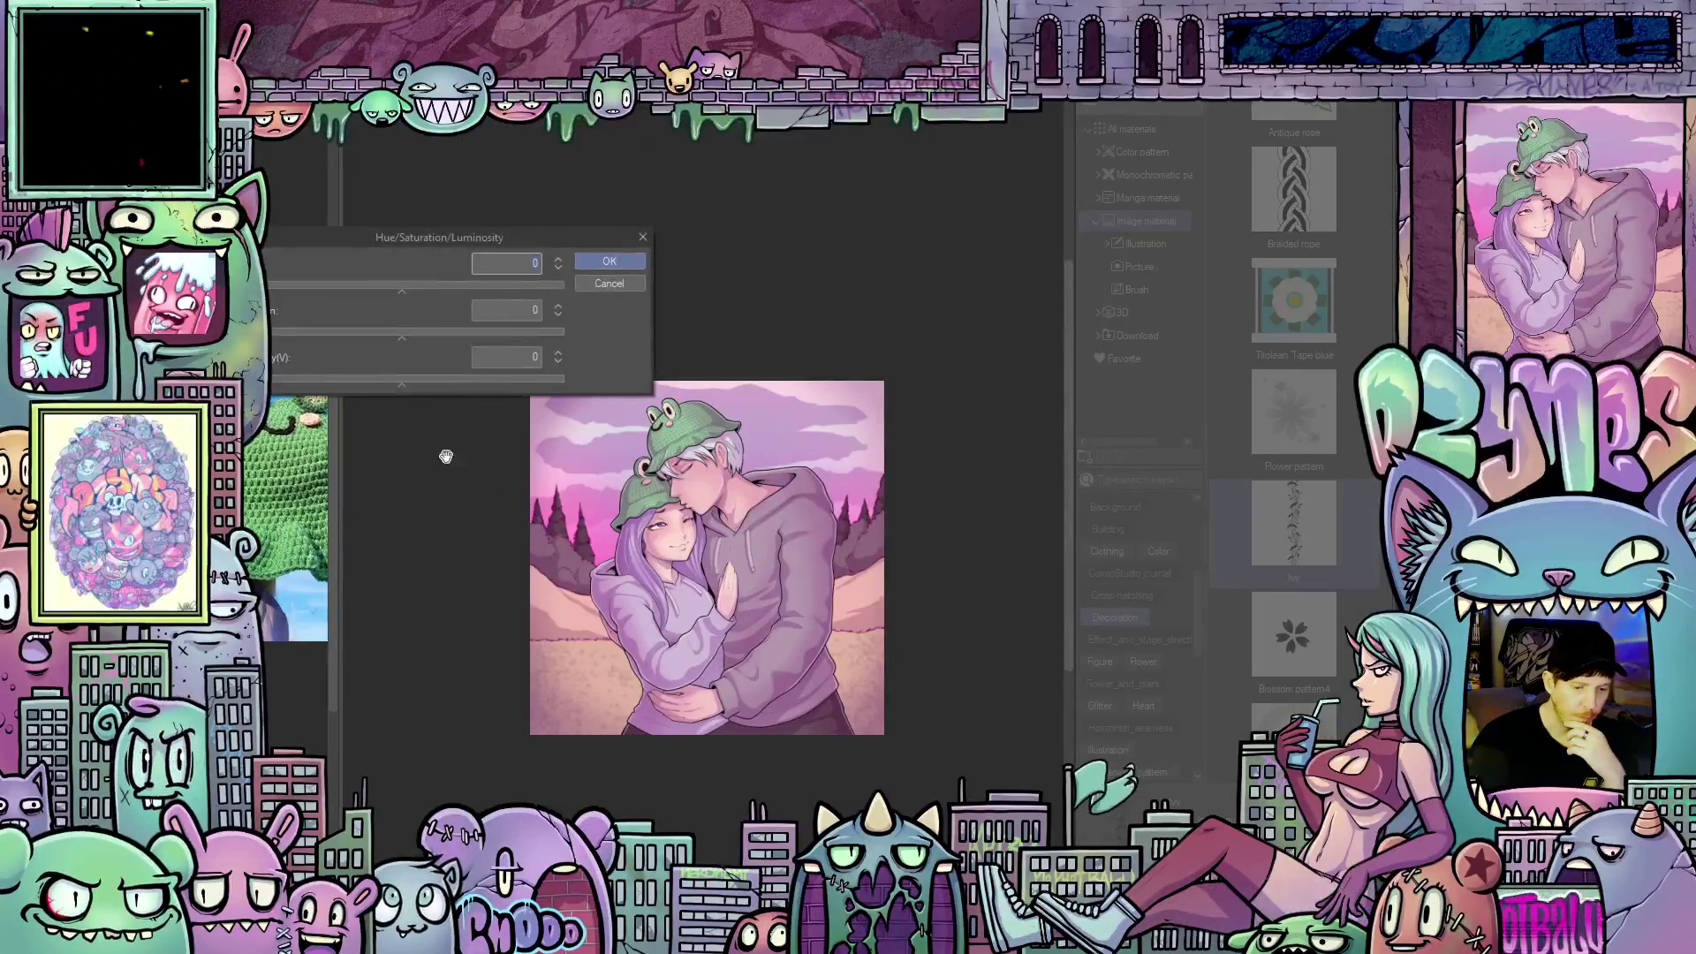
mouse_move(406, 384)
mouse_down()
mouse_move(510, 389)
mouse_move(426, 389)
mouse_up()
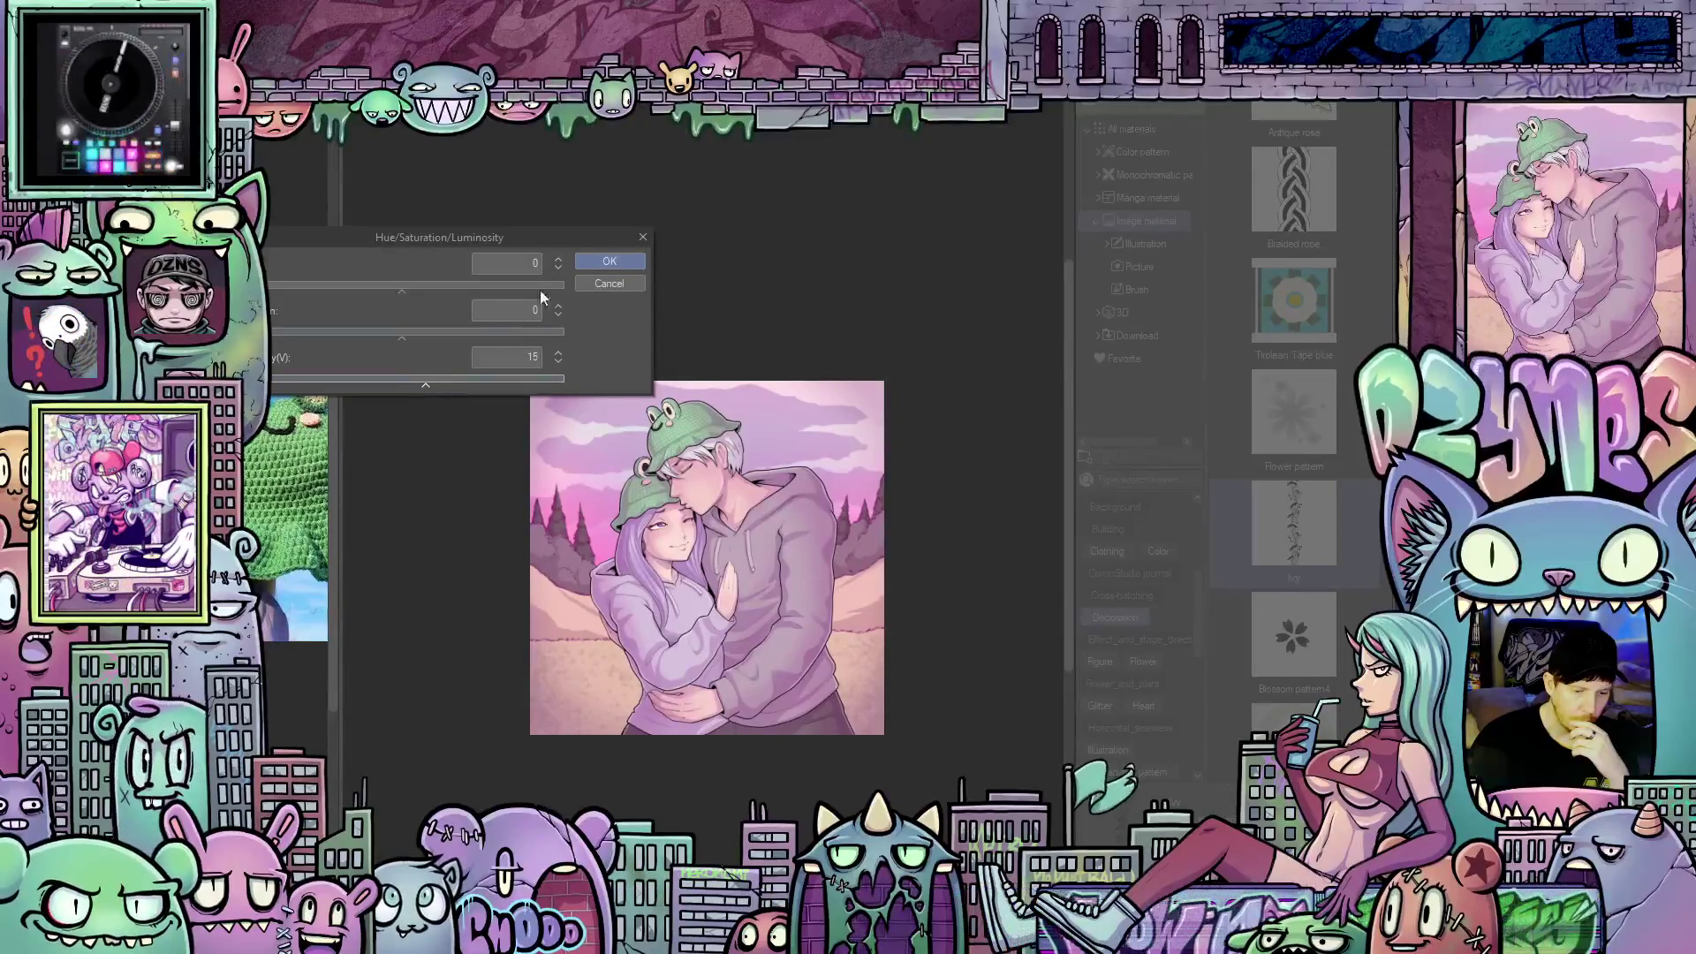
drag(403, 338, 410, 337)
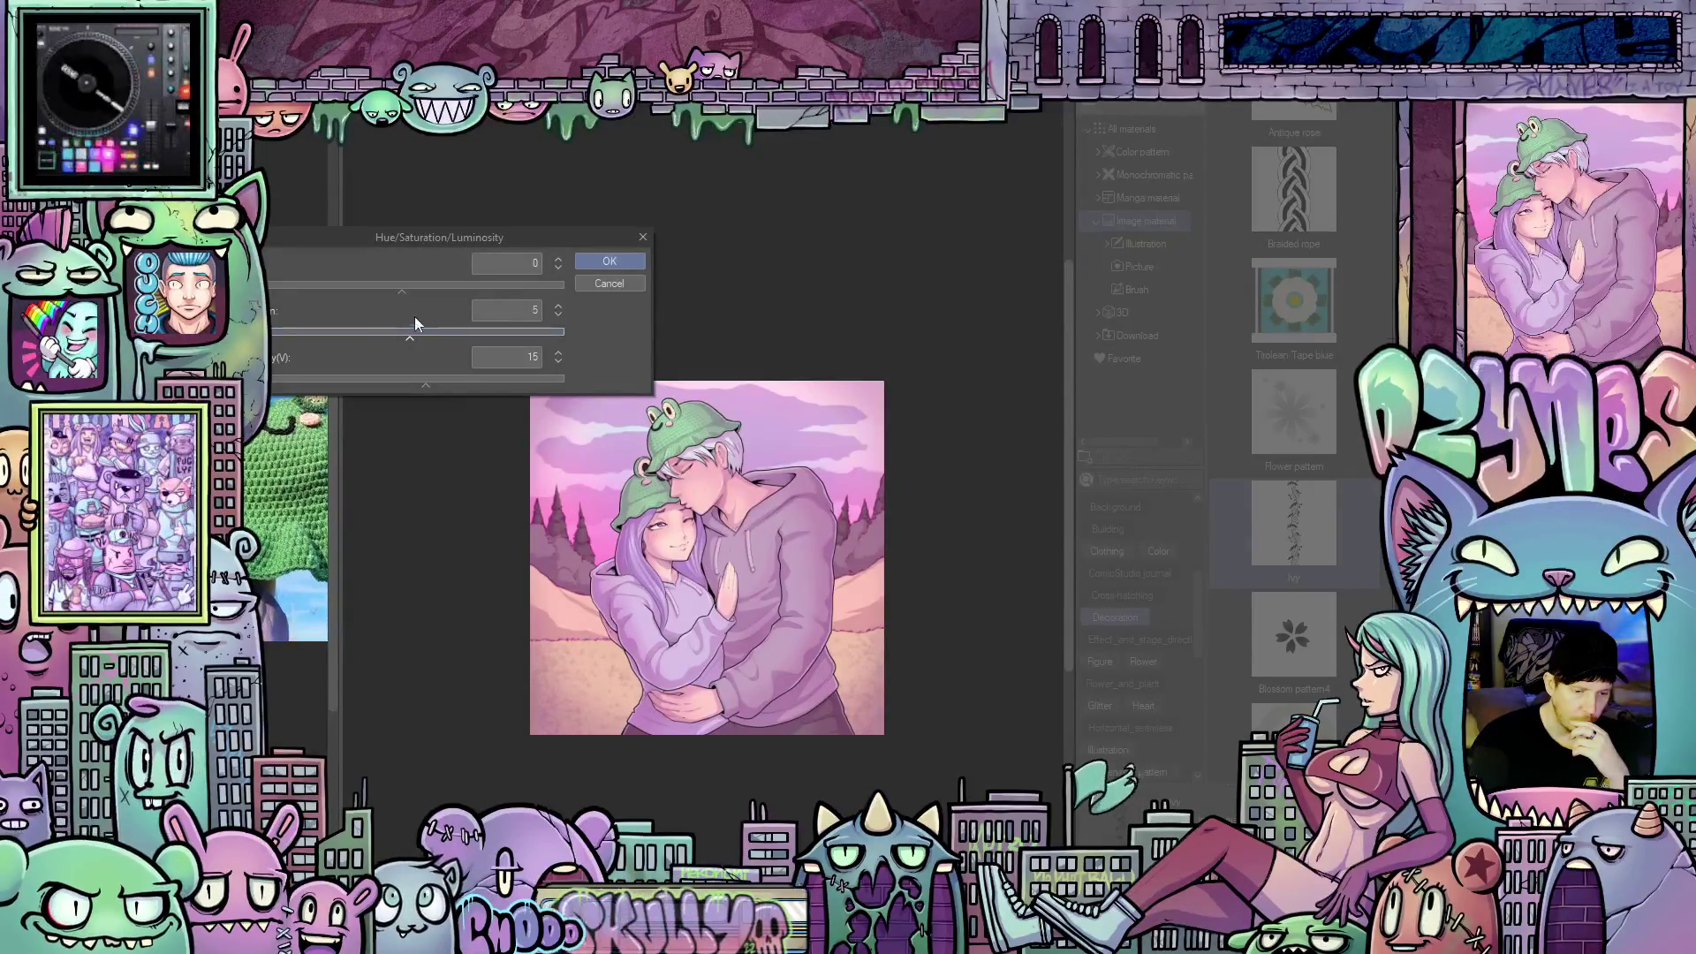
click(620, 263)
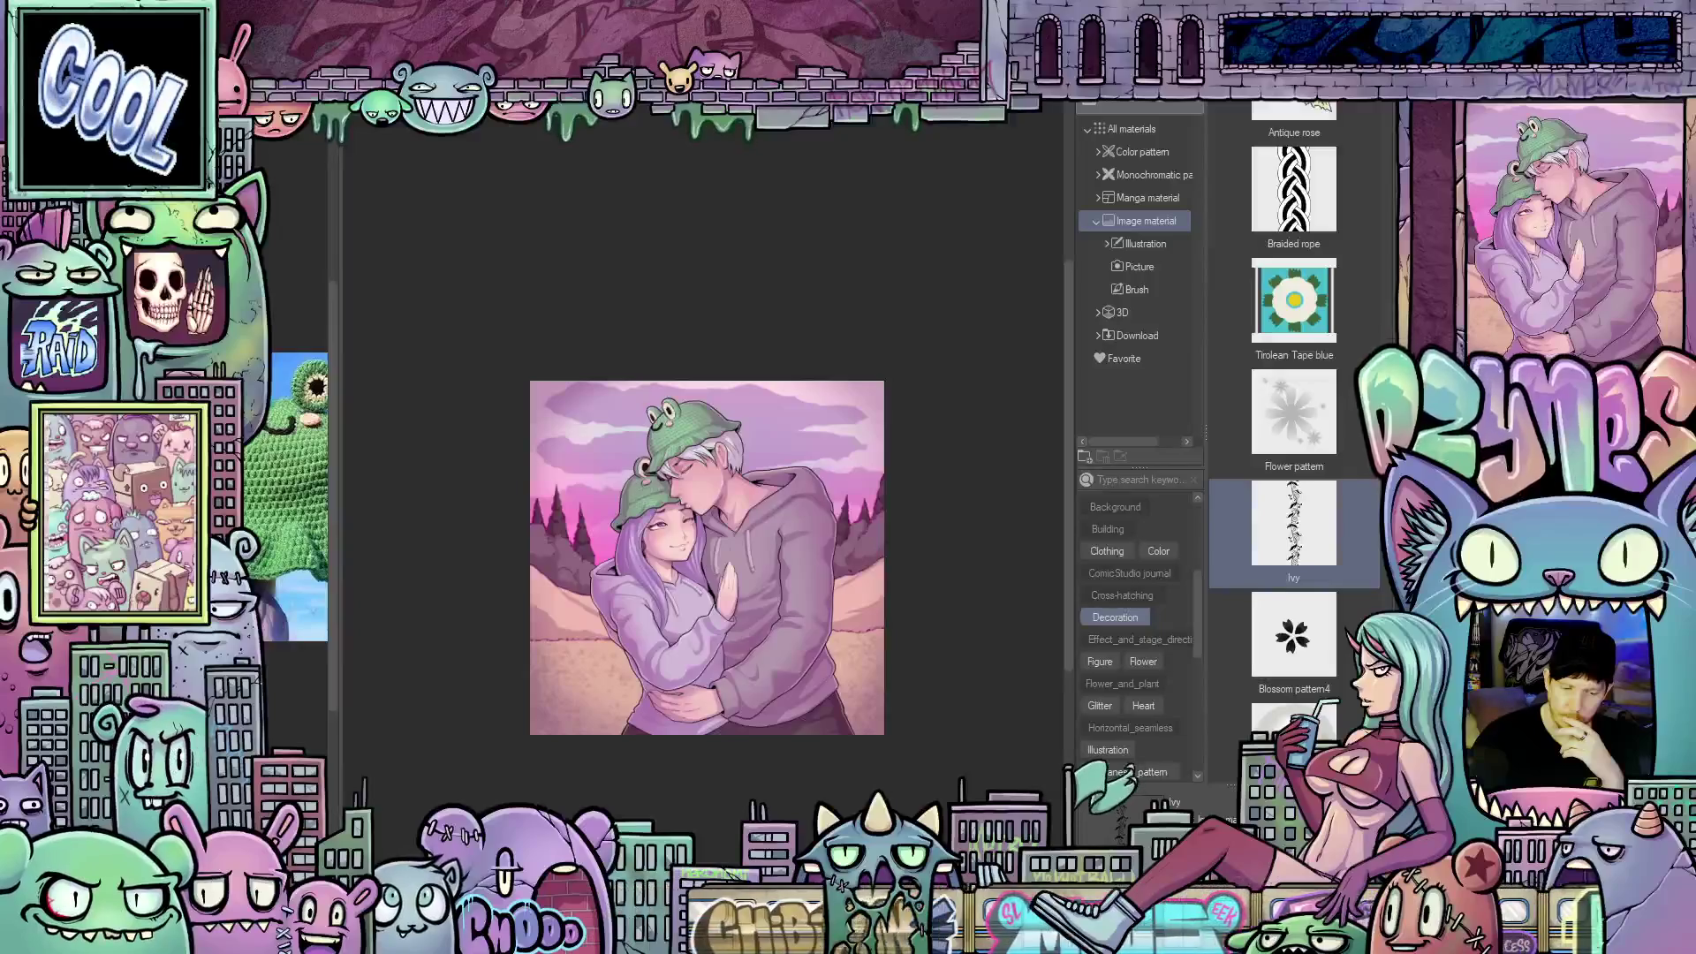
key(ctrl+z)
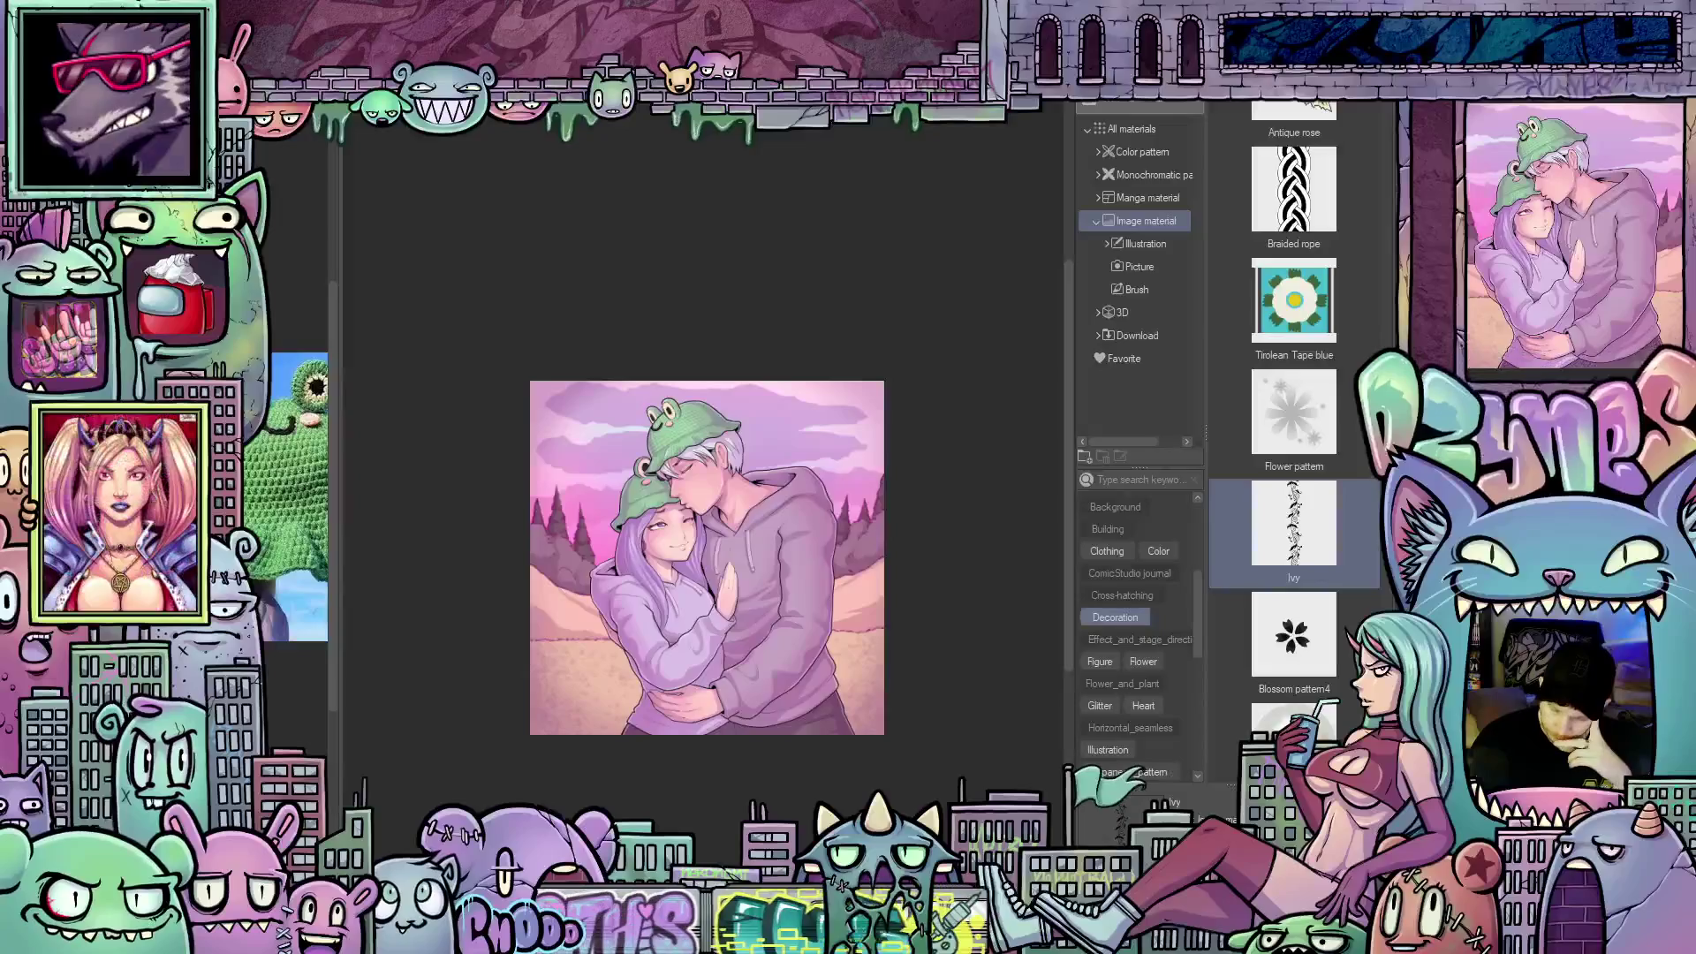
scroll(1339, 638, down, 10)
scroll(1339, 638, down, 5)
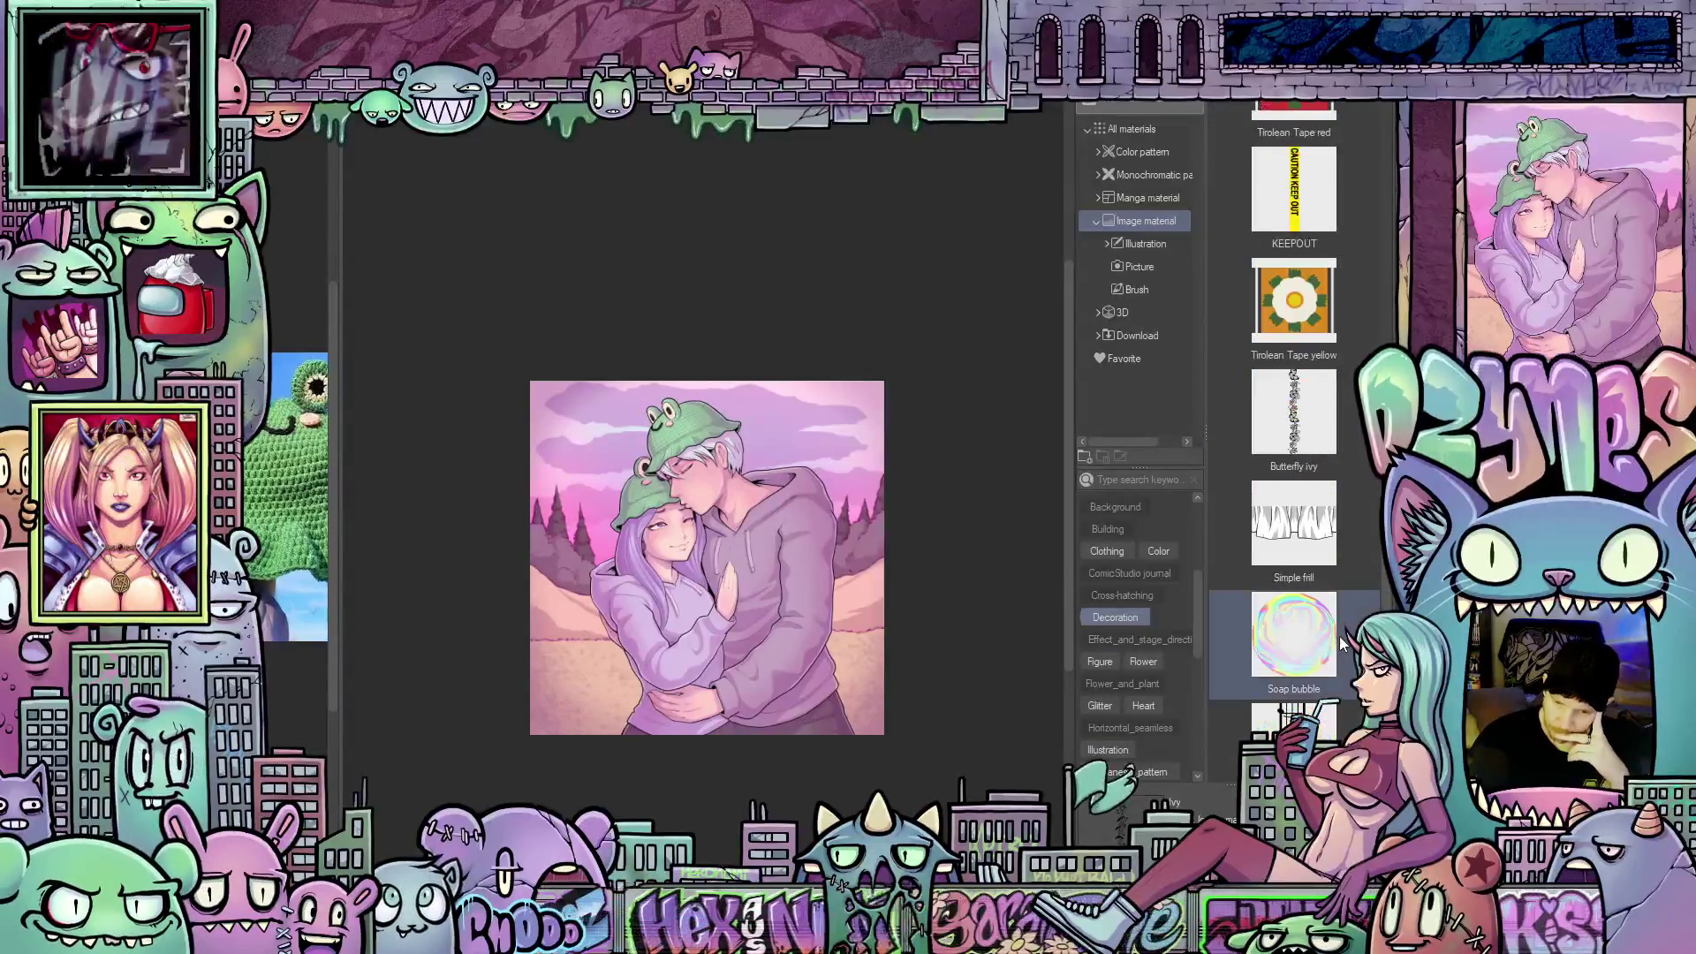
scroll(1338, 633, down, 5)
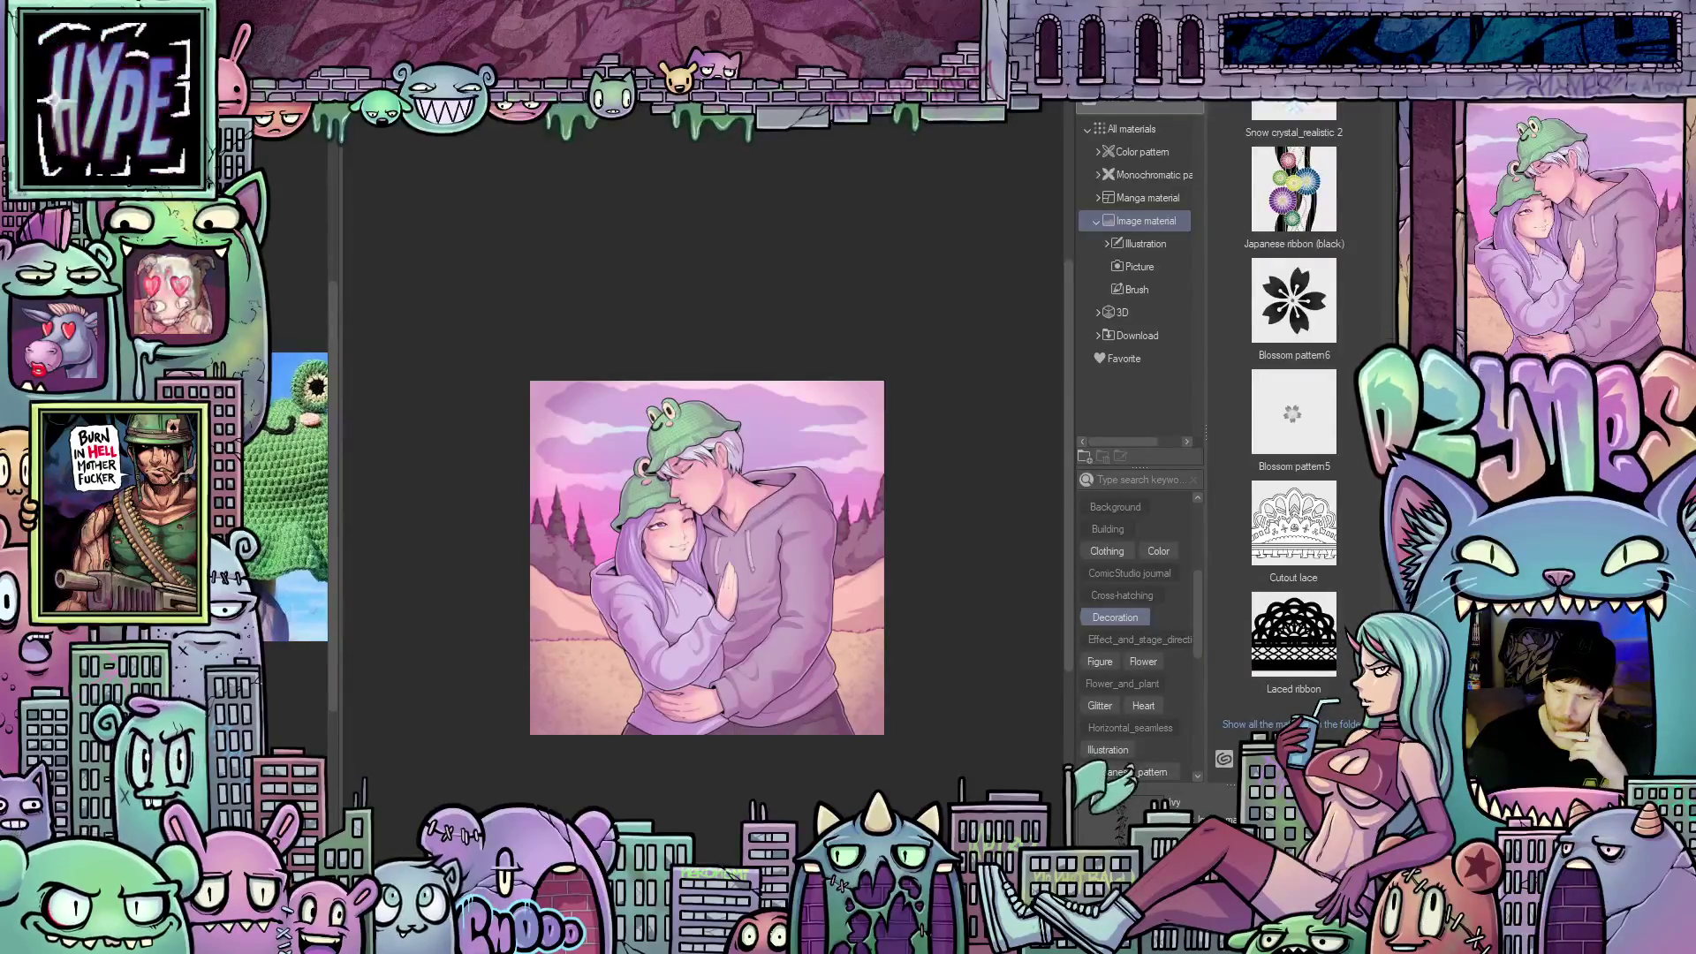
click(1289, 723)
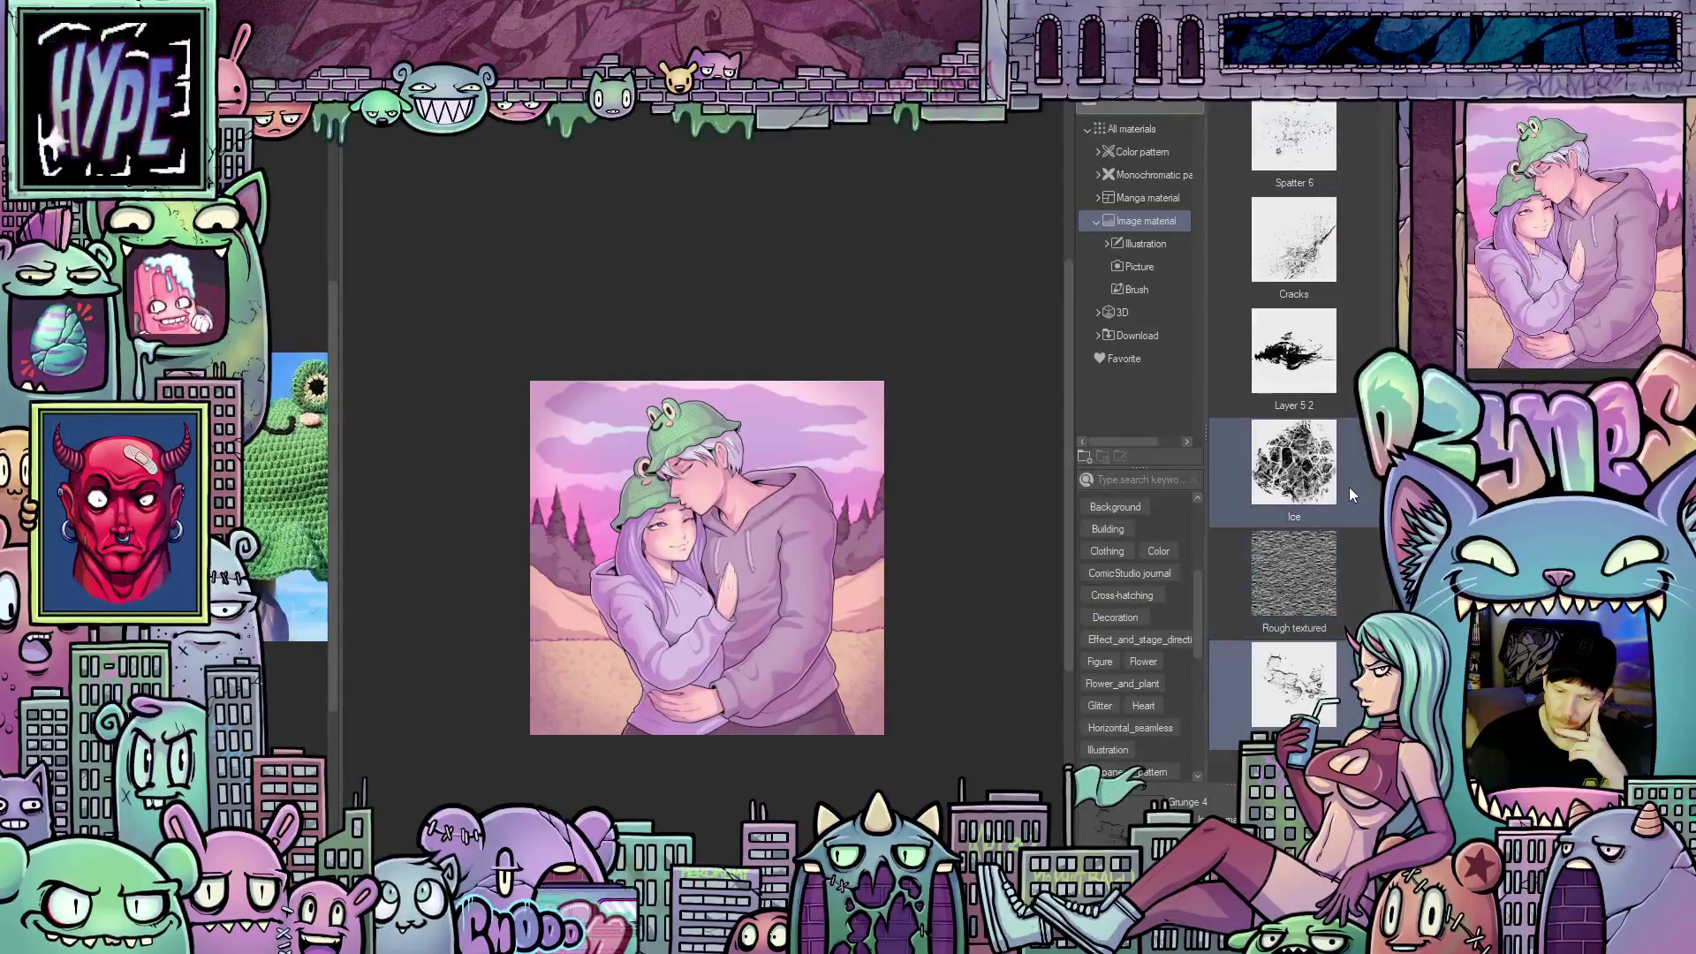
scroll(1347, 481, down, 5)
scroll(1343, 475, down, 5)
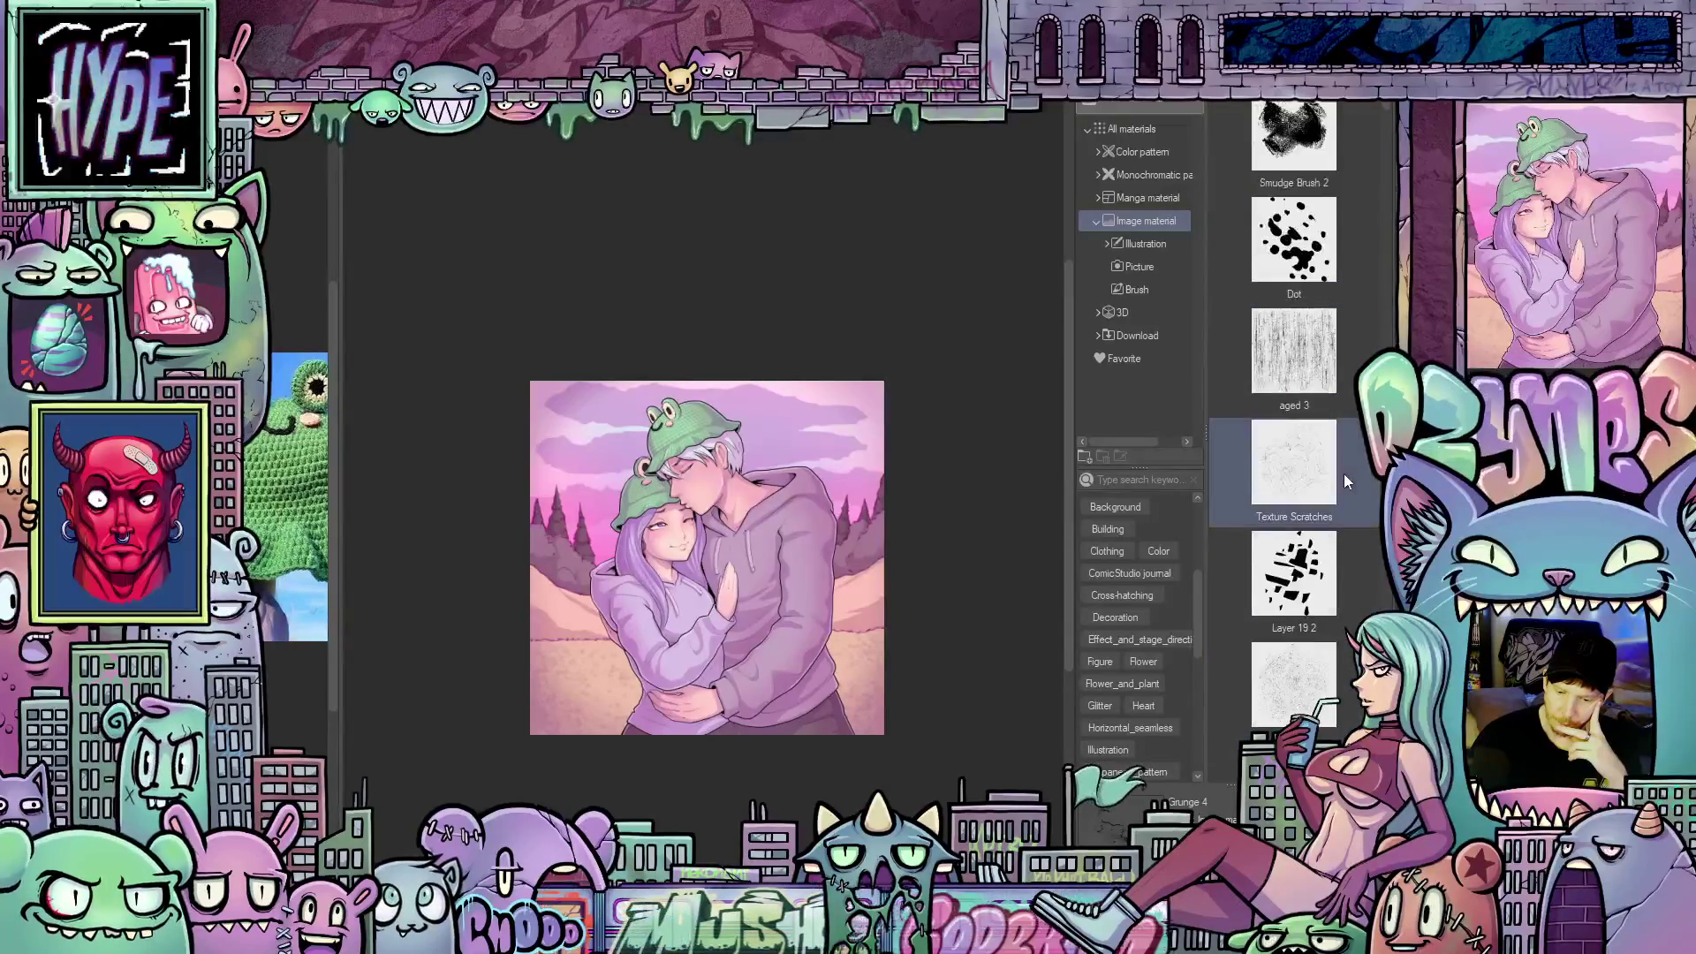
scroll(1343, 474, down, 5)
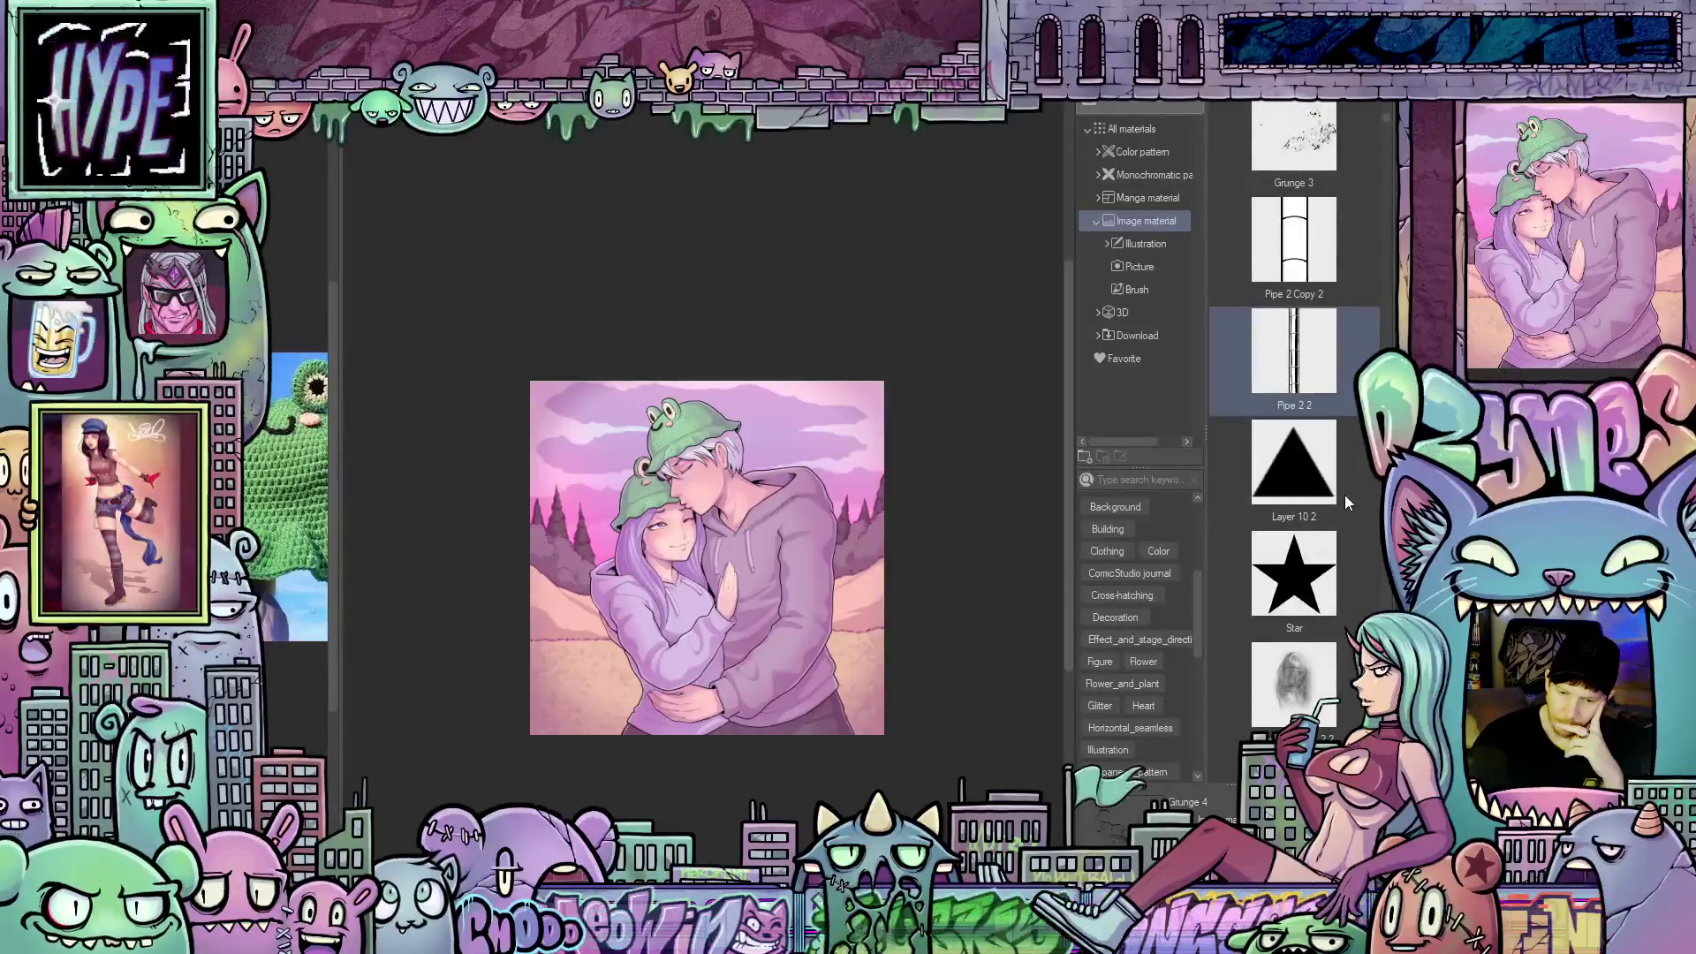
scroll(1344, 496, down, 1)
scroll(1346, 502, down, 12)
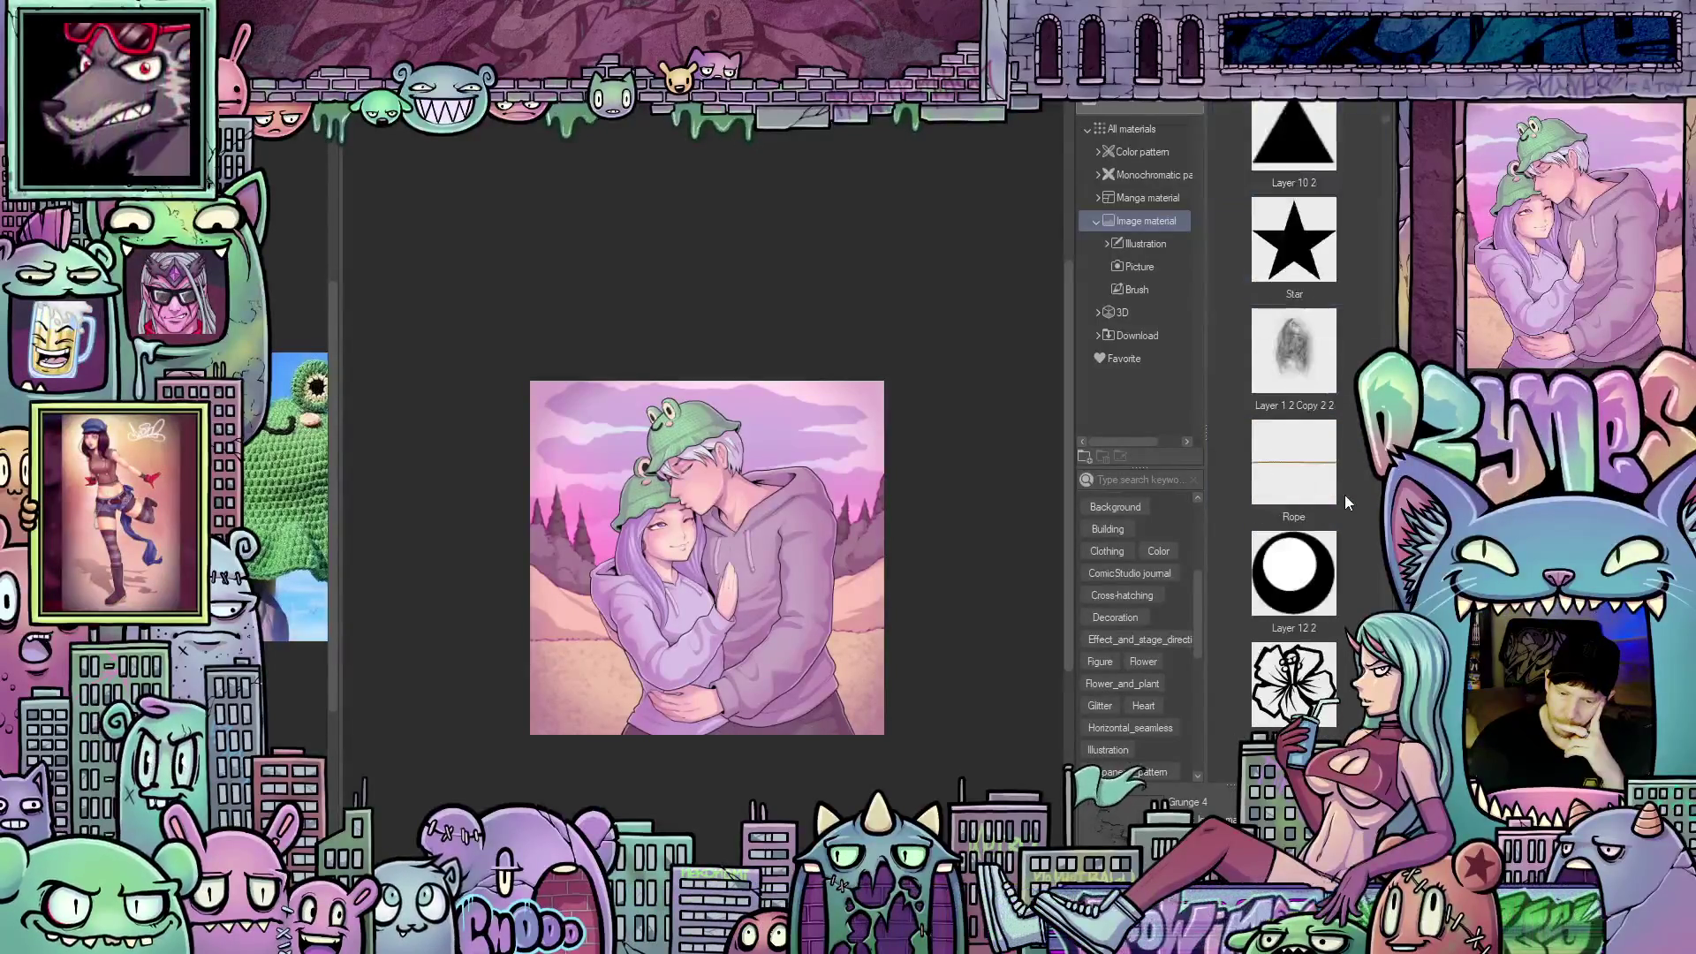
scroll(1344, 502, down, 3)
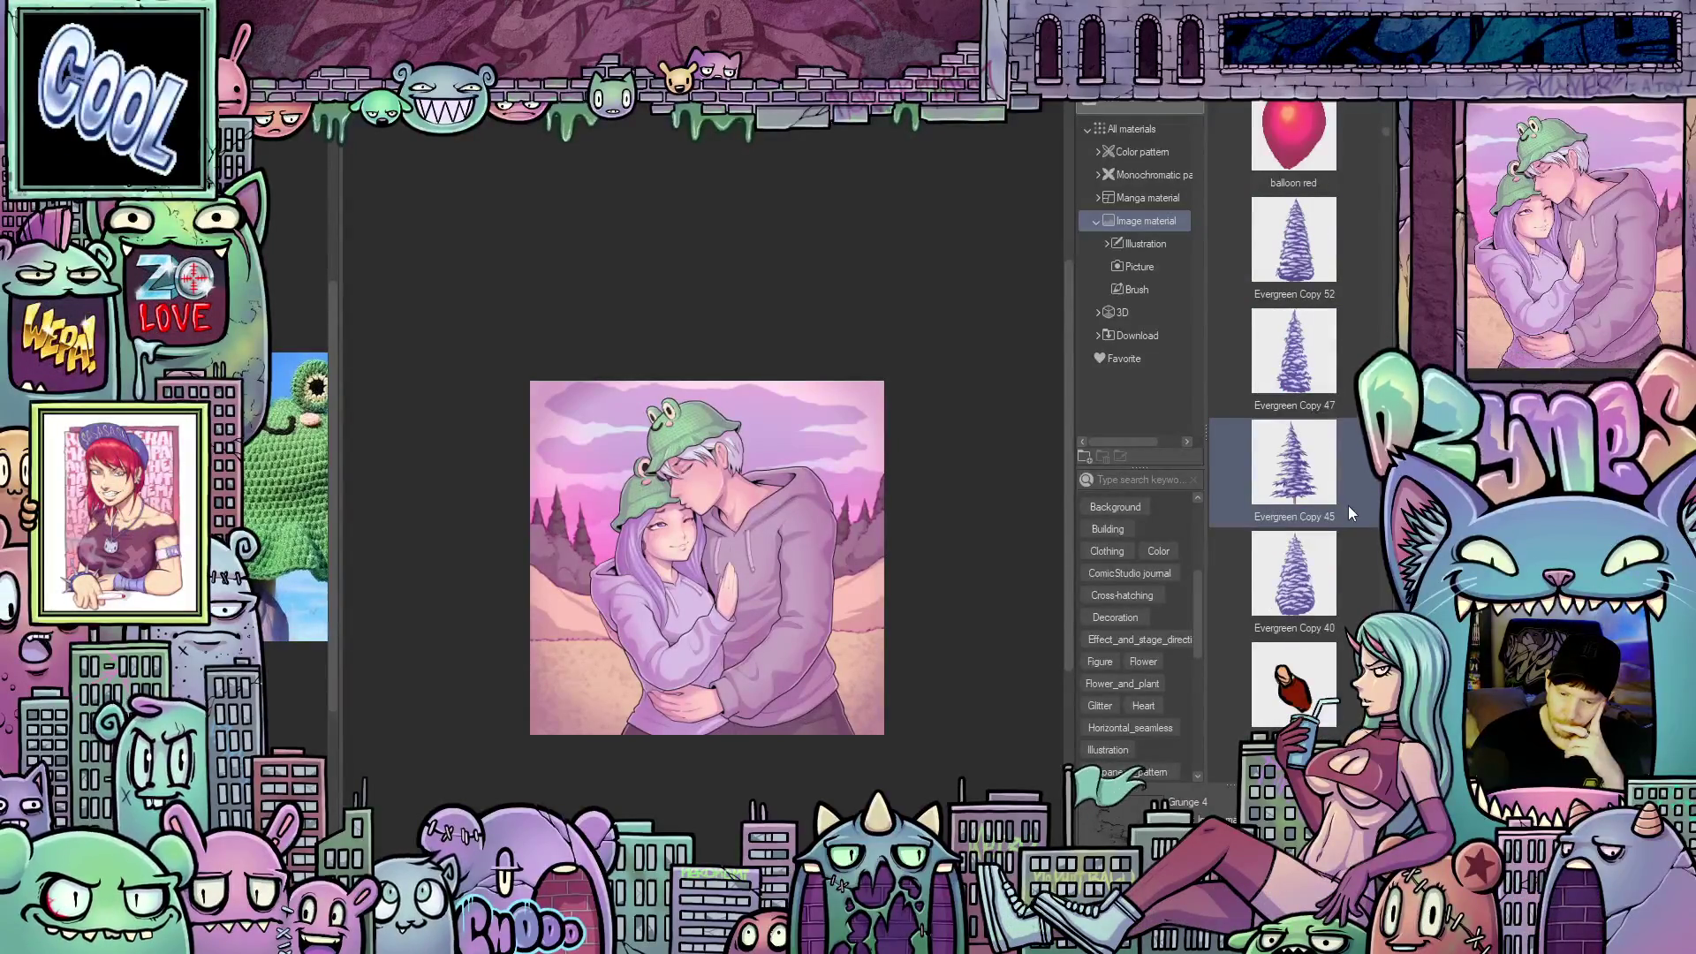
scroll(1347, 505, down, 6)
scroll(1348, 507, down, 5)
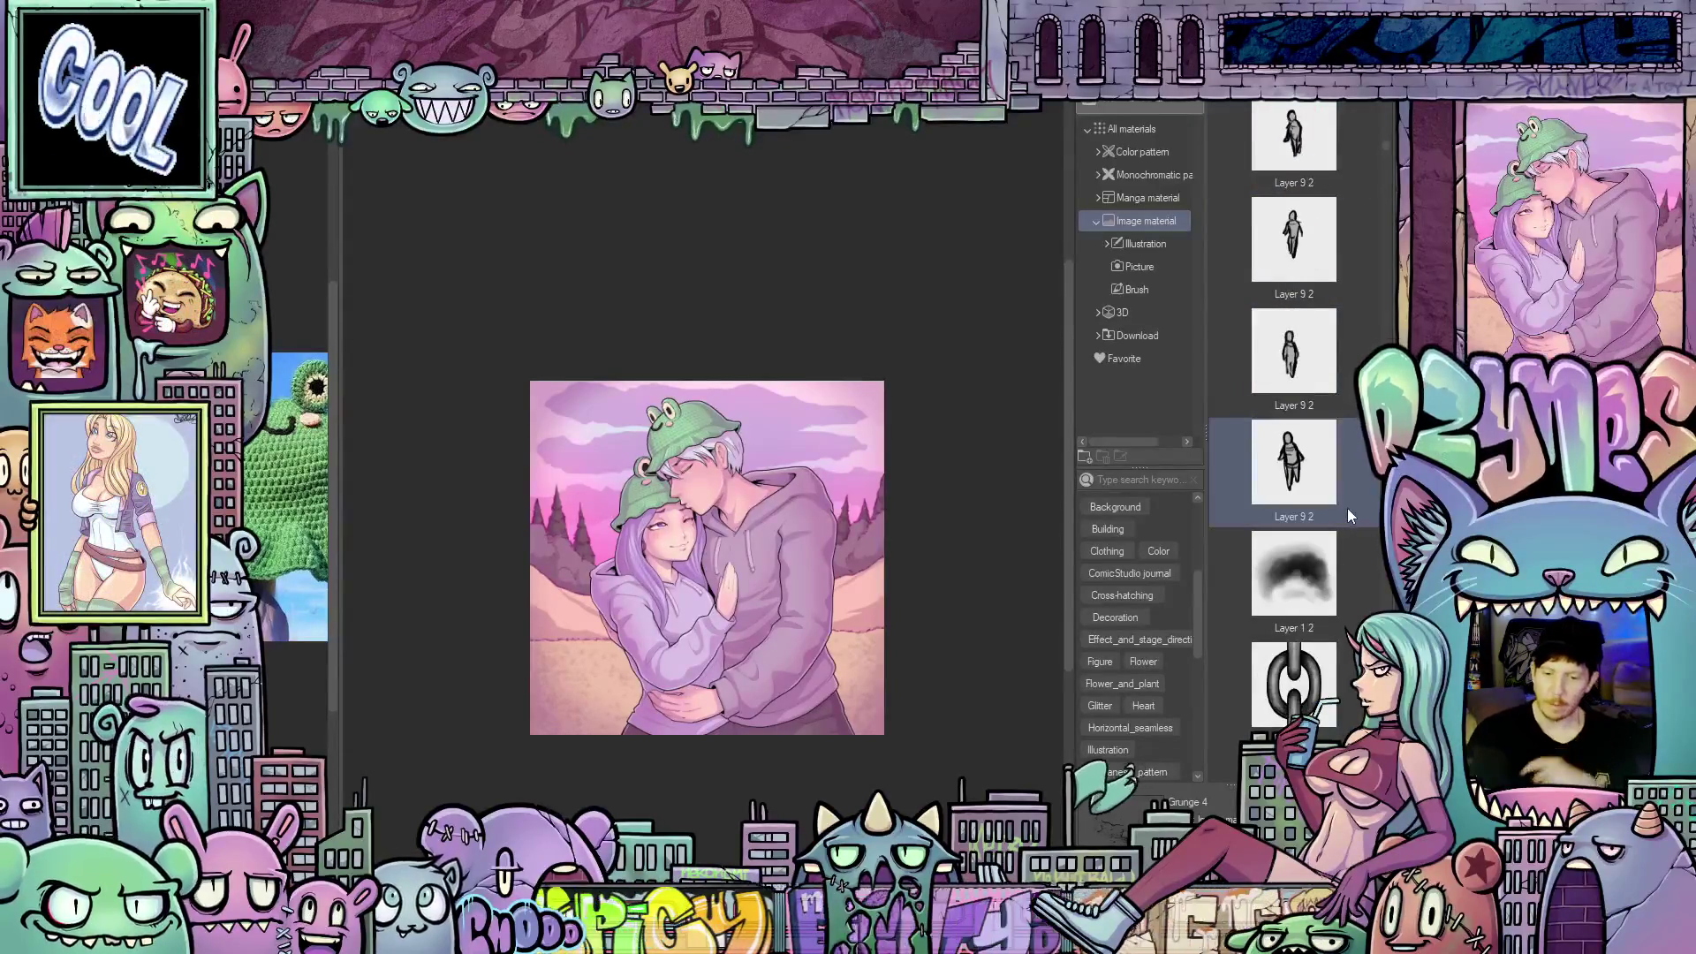
scroll(1344, 507, down, 4)
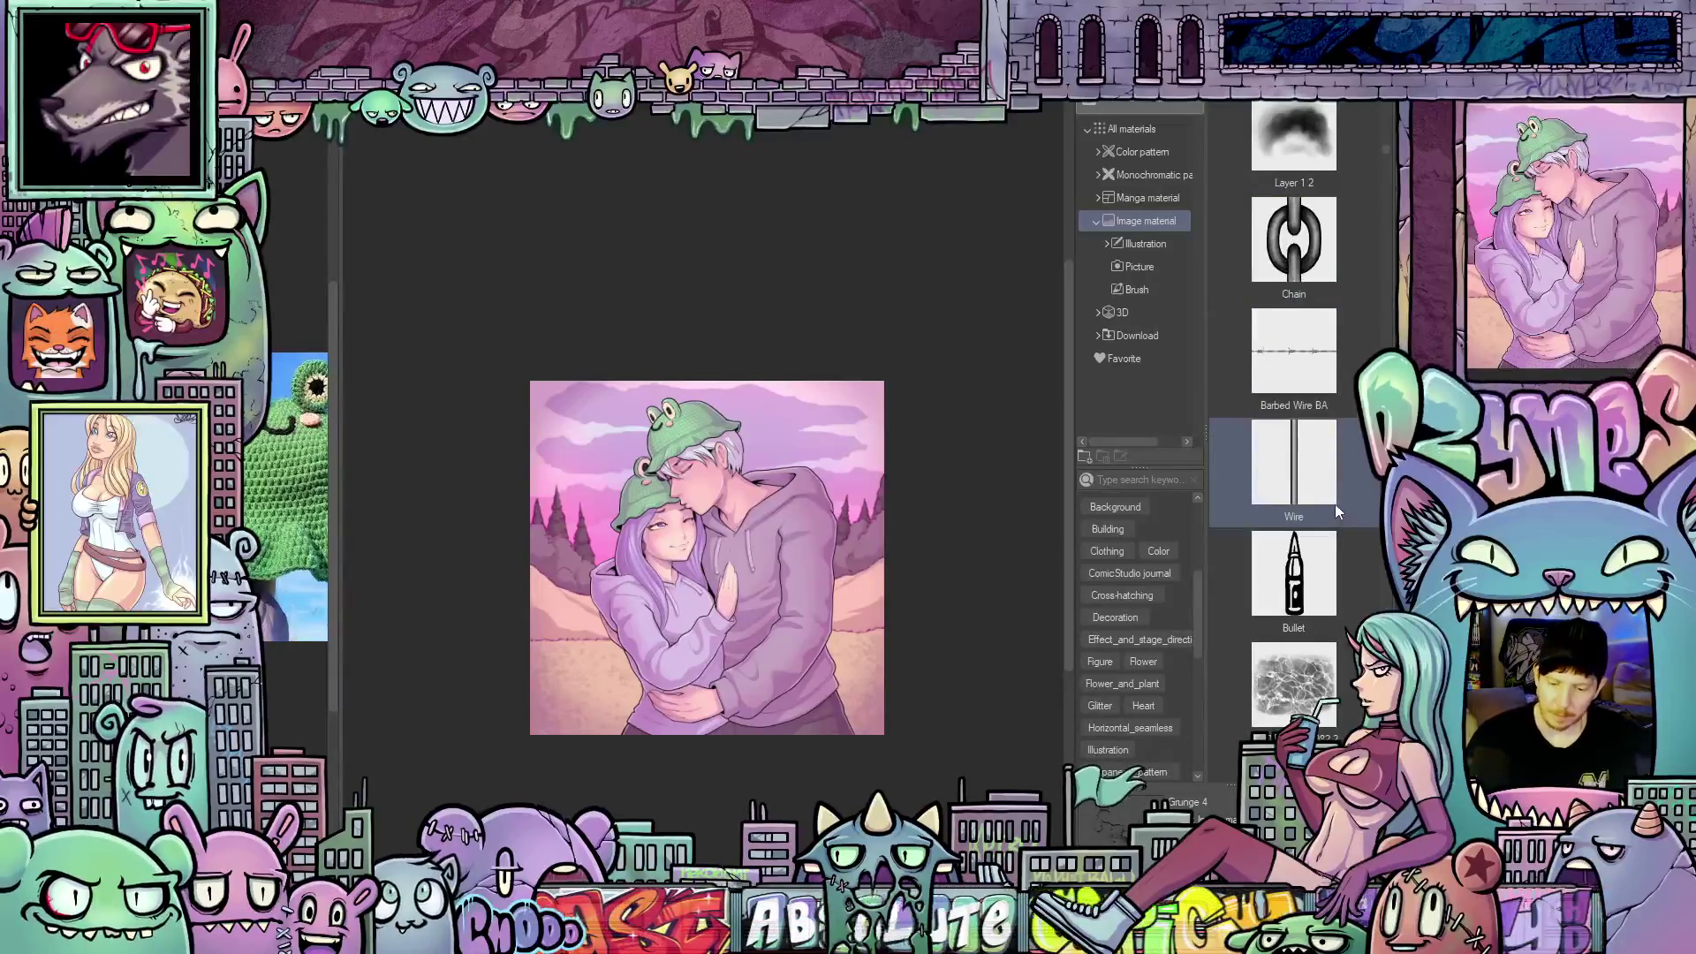
scroll(1344, 495, down, 2)
scroll(1345, 498, down, 3)
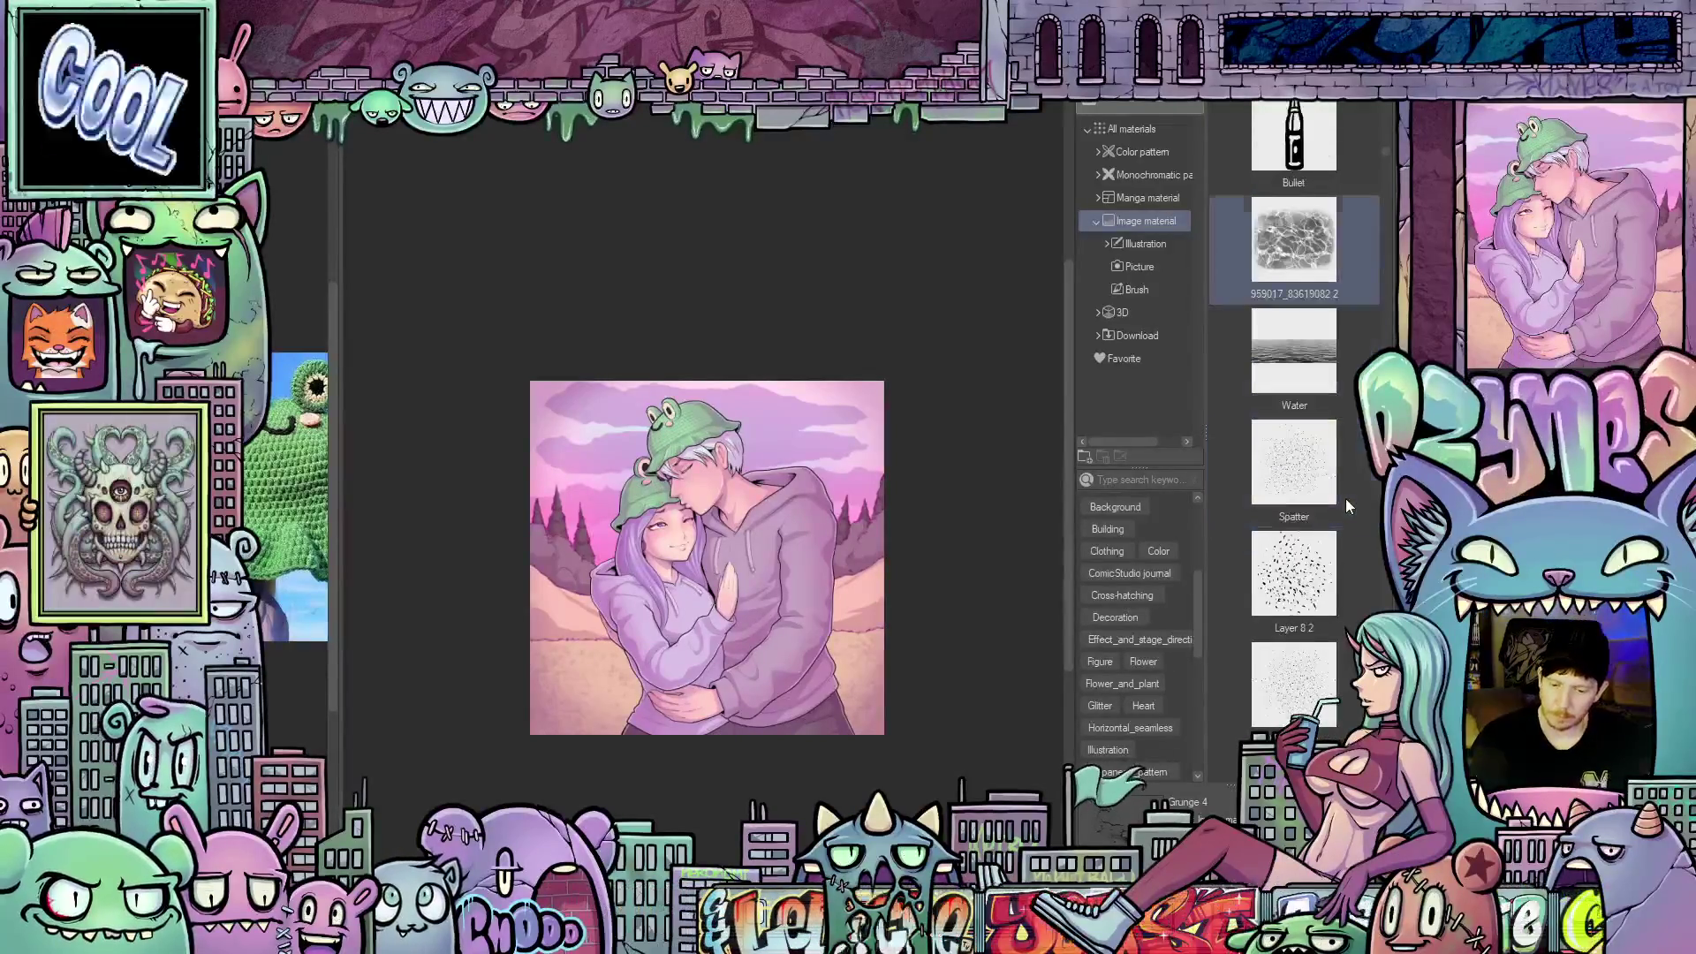
scroll(1344, 557, down, 6)
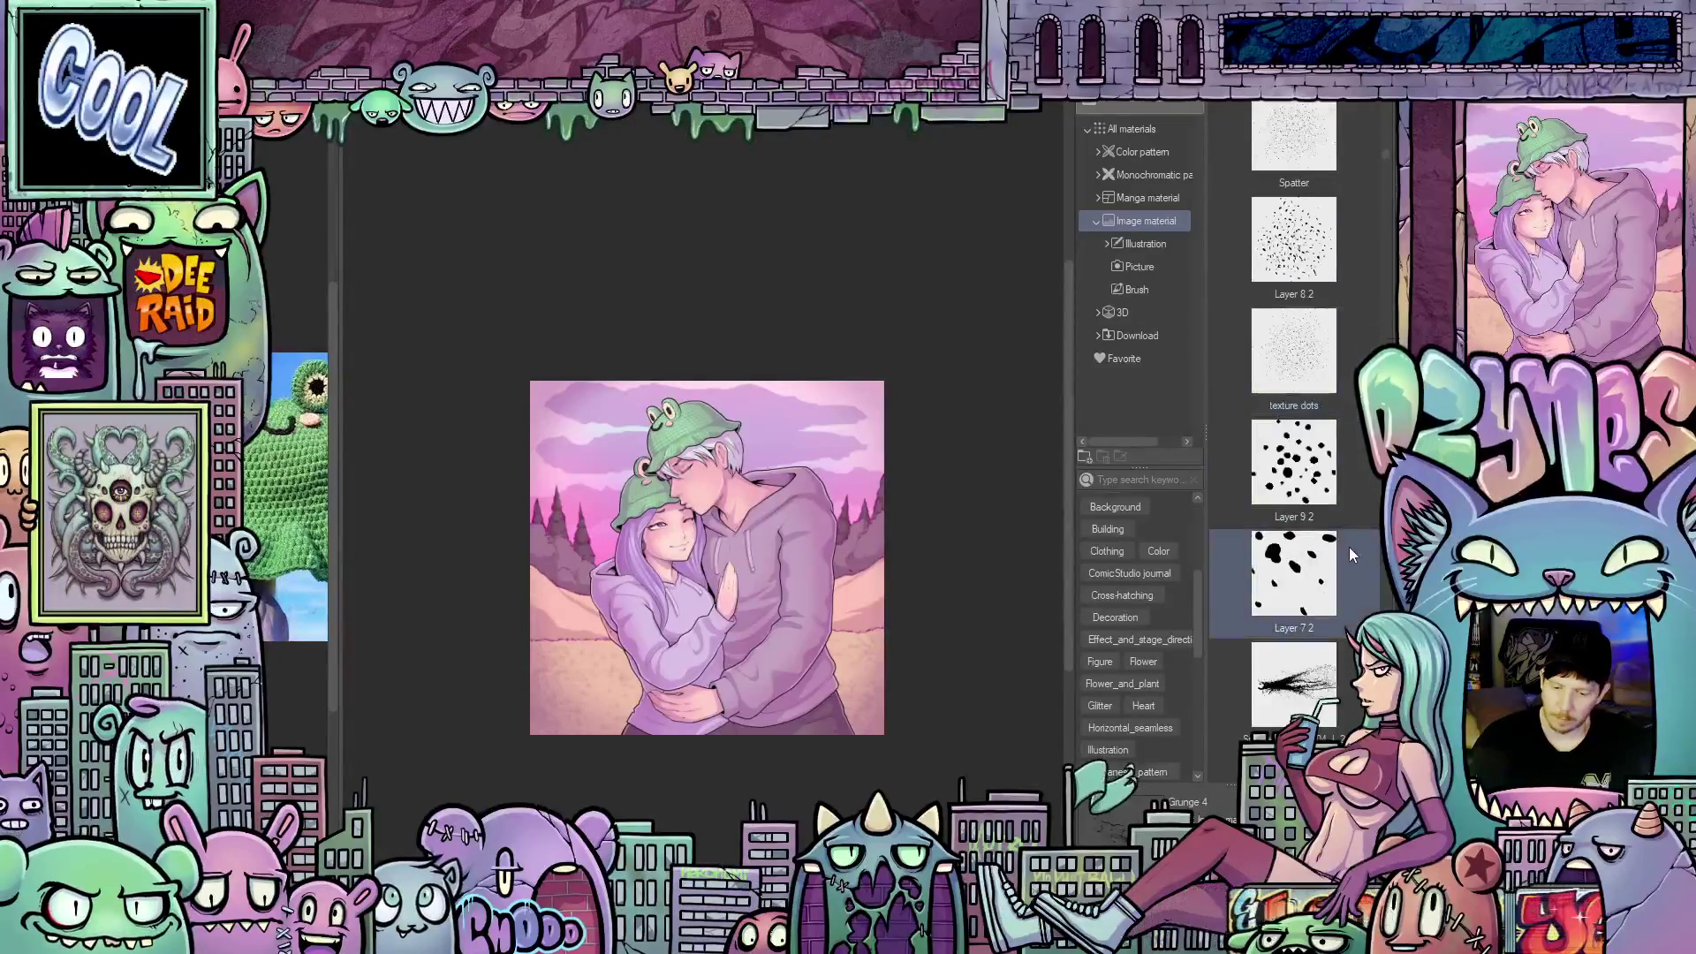
scroll(1348, 547, down, 5)
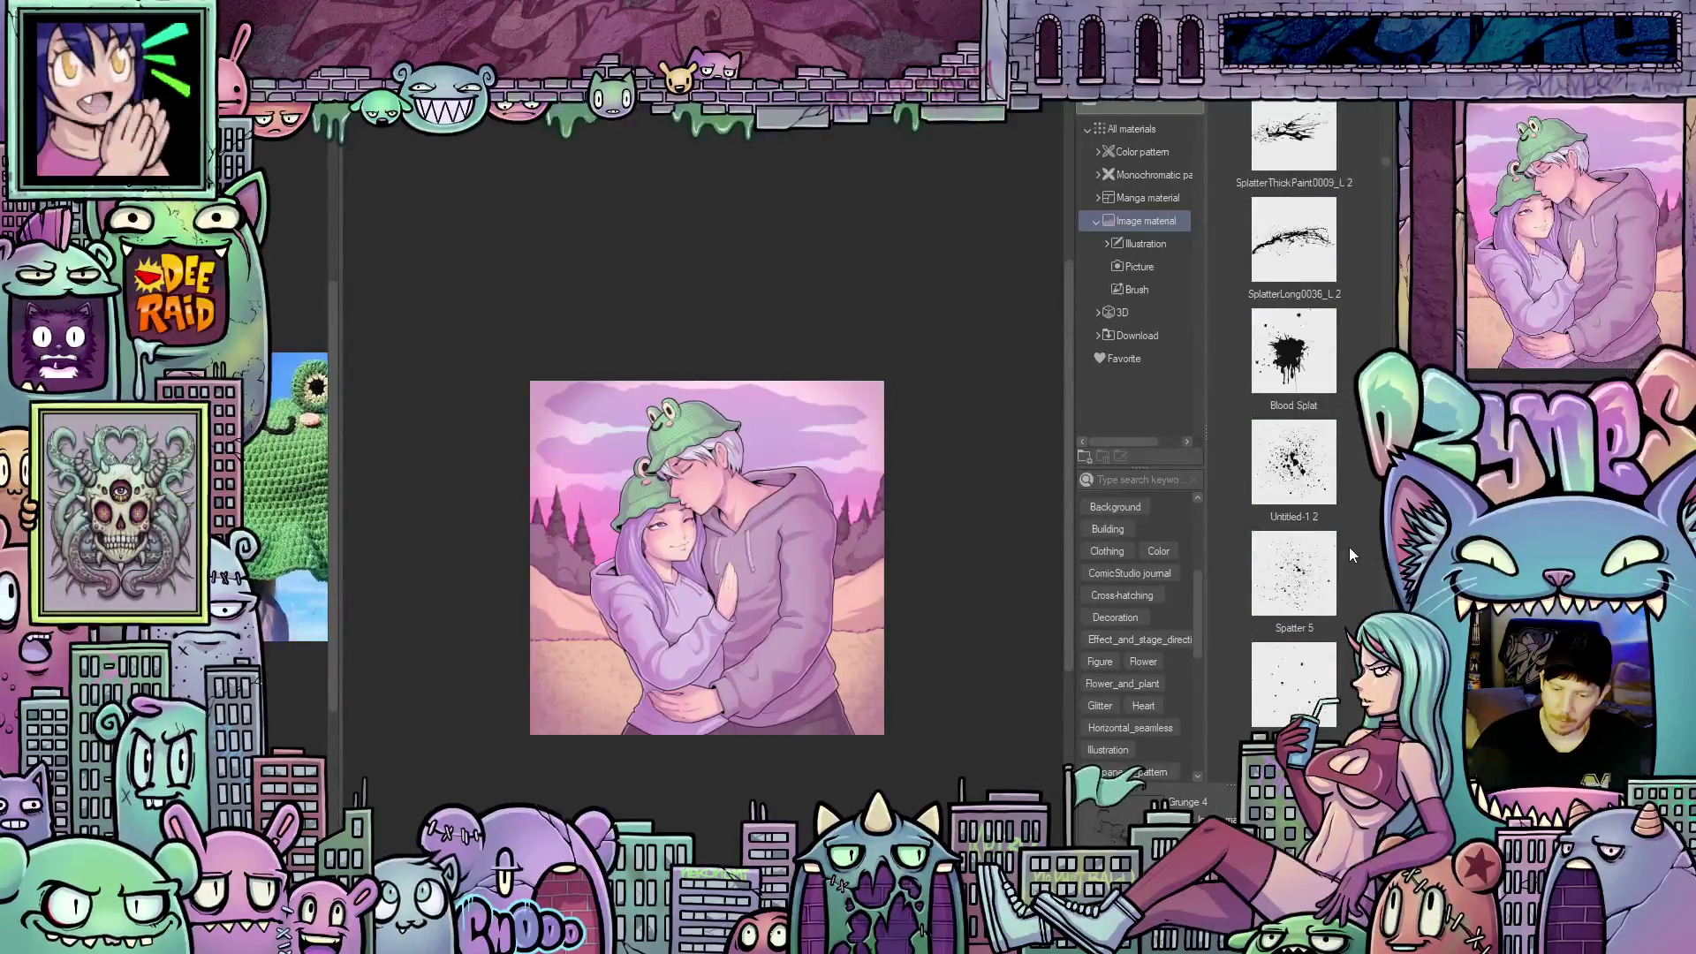
scroll(1352, 544, down, 6)
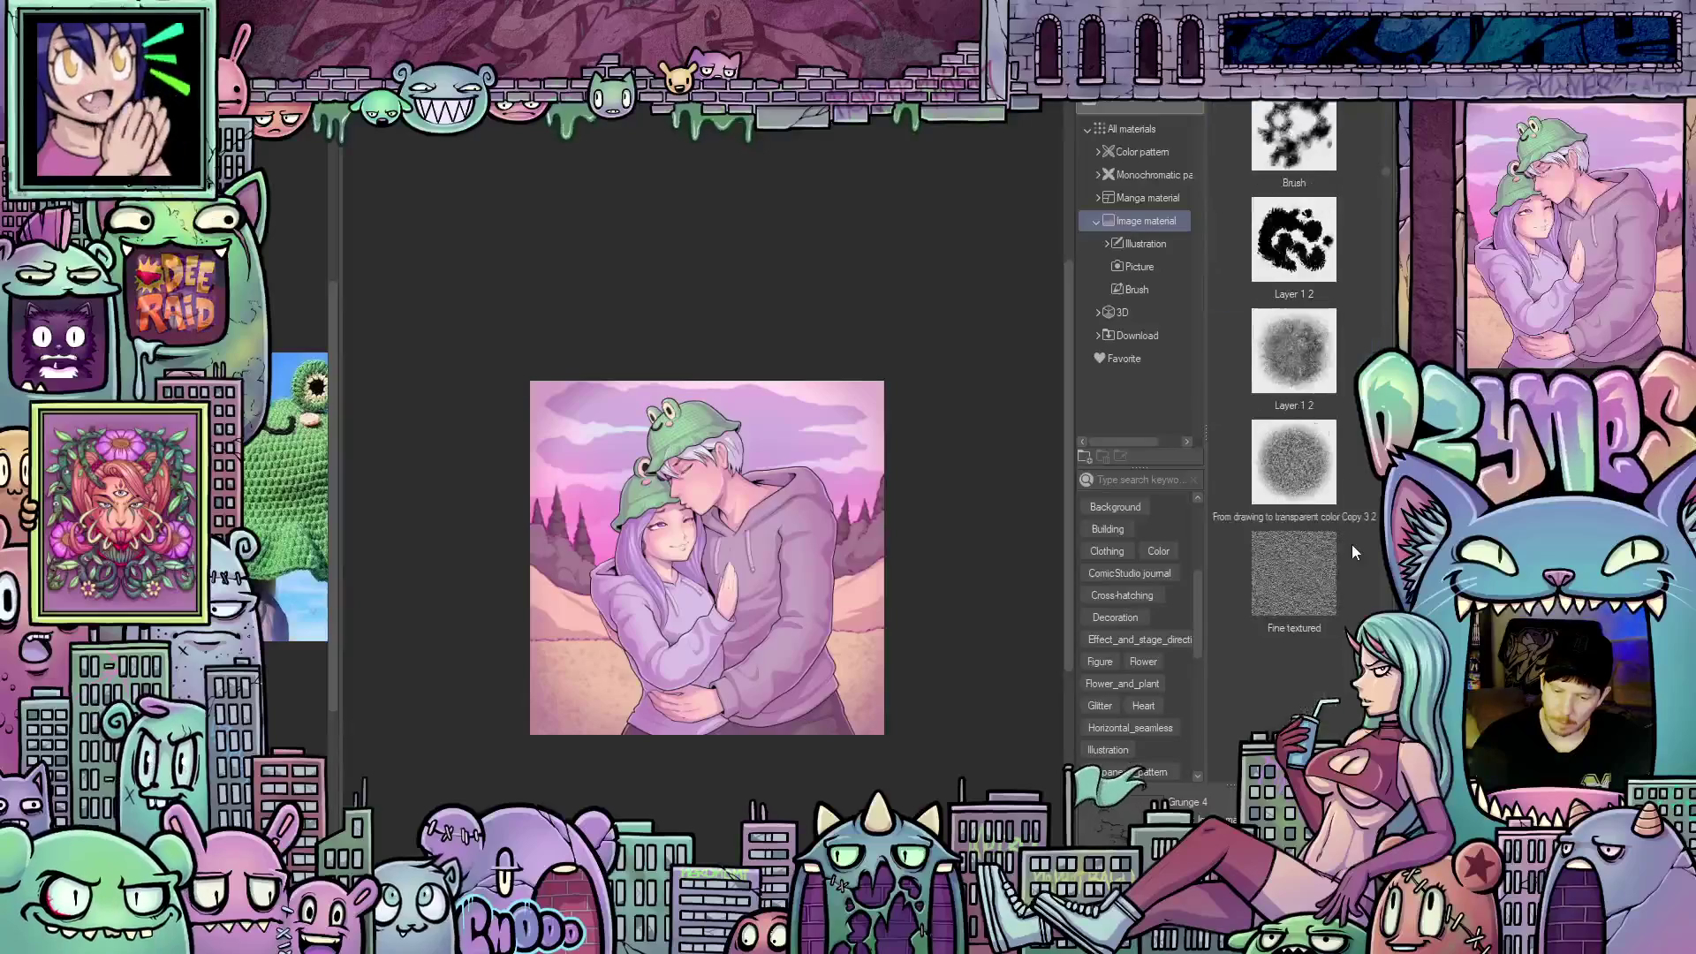
scroll(1358, 530, down, 5)
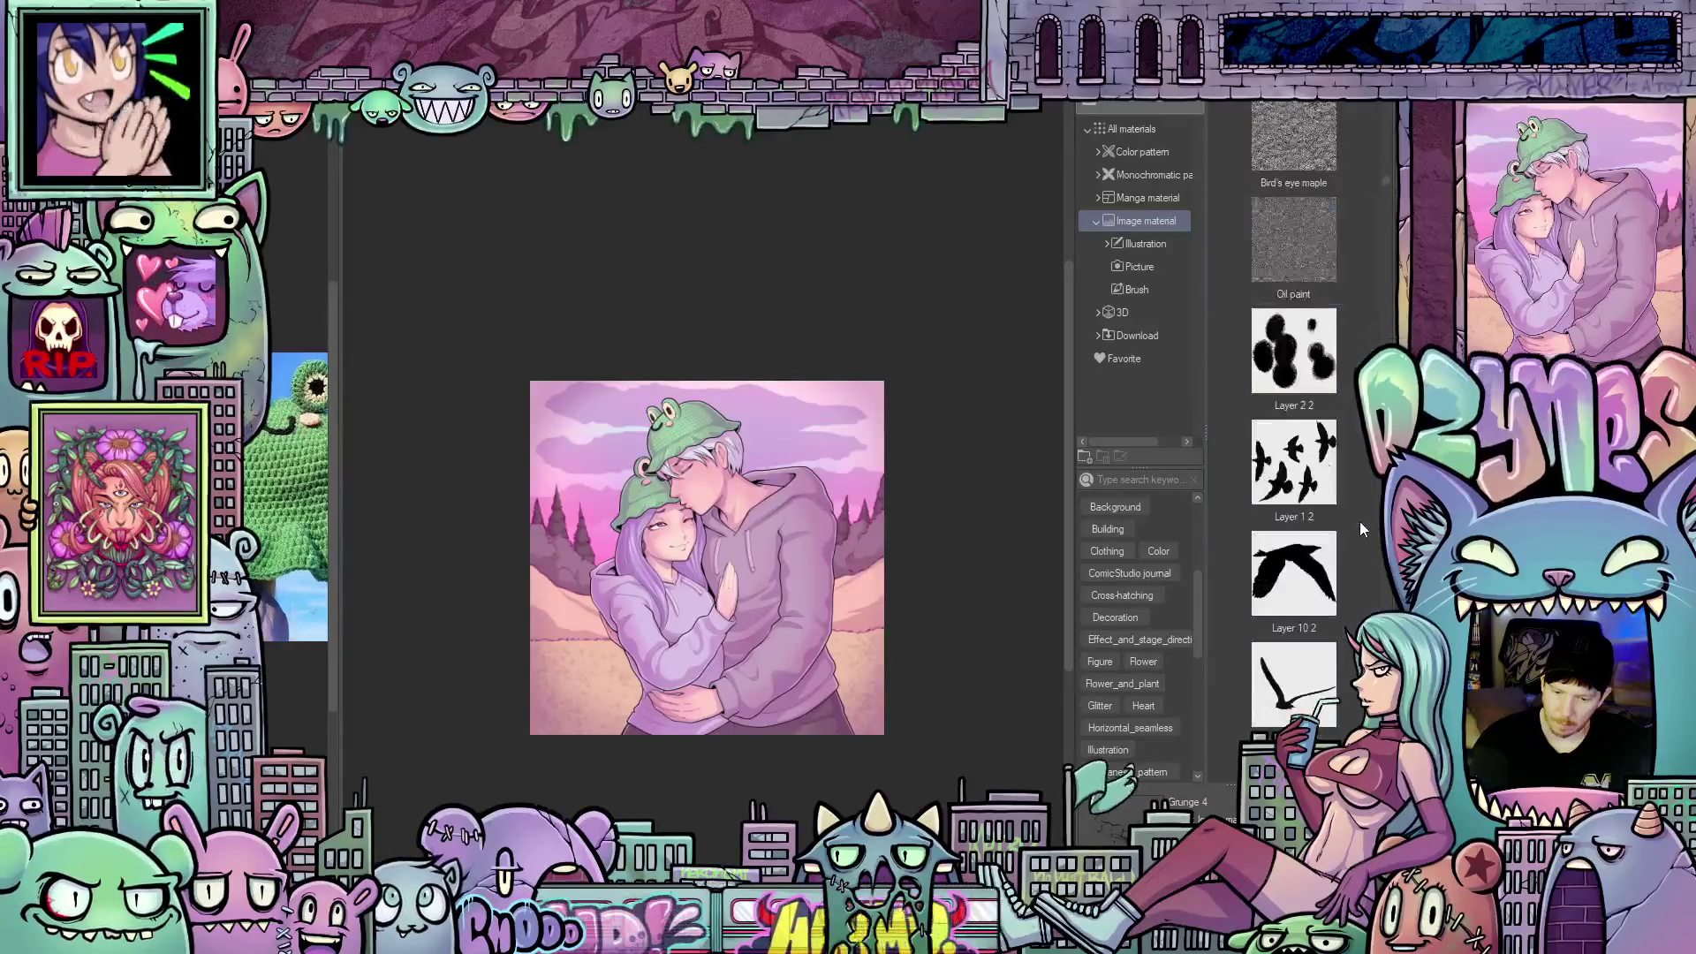
click(1363, 522)
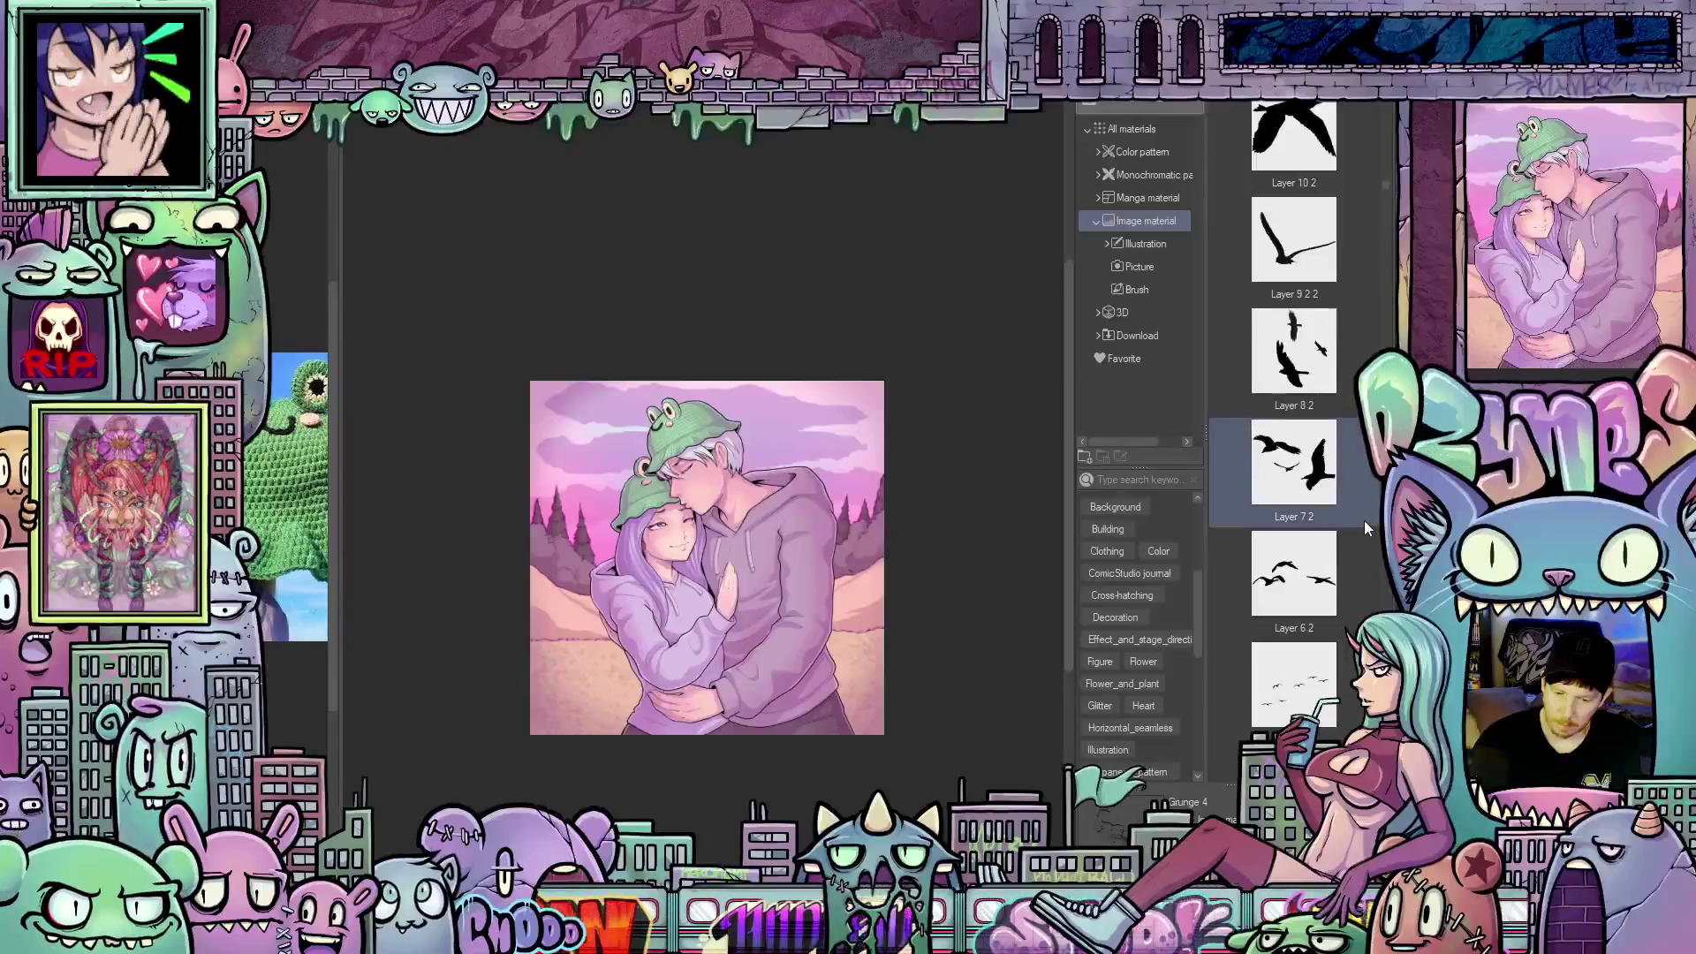
scroll(1367, 516, down, 5)
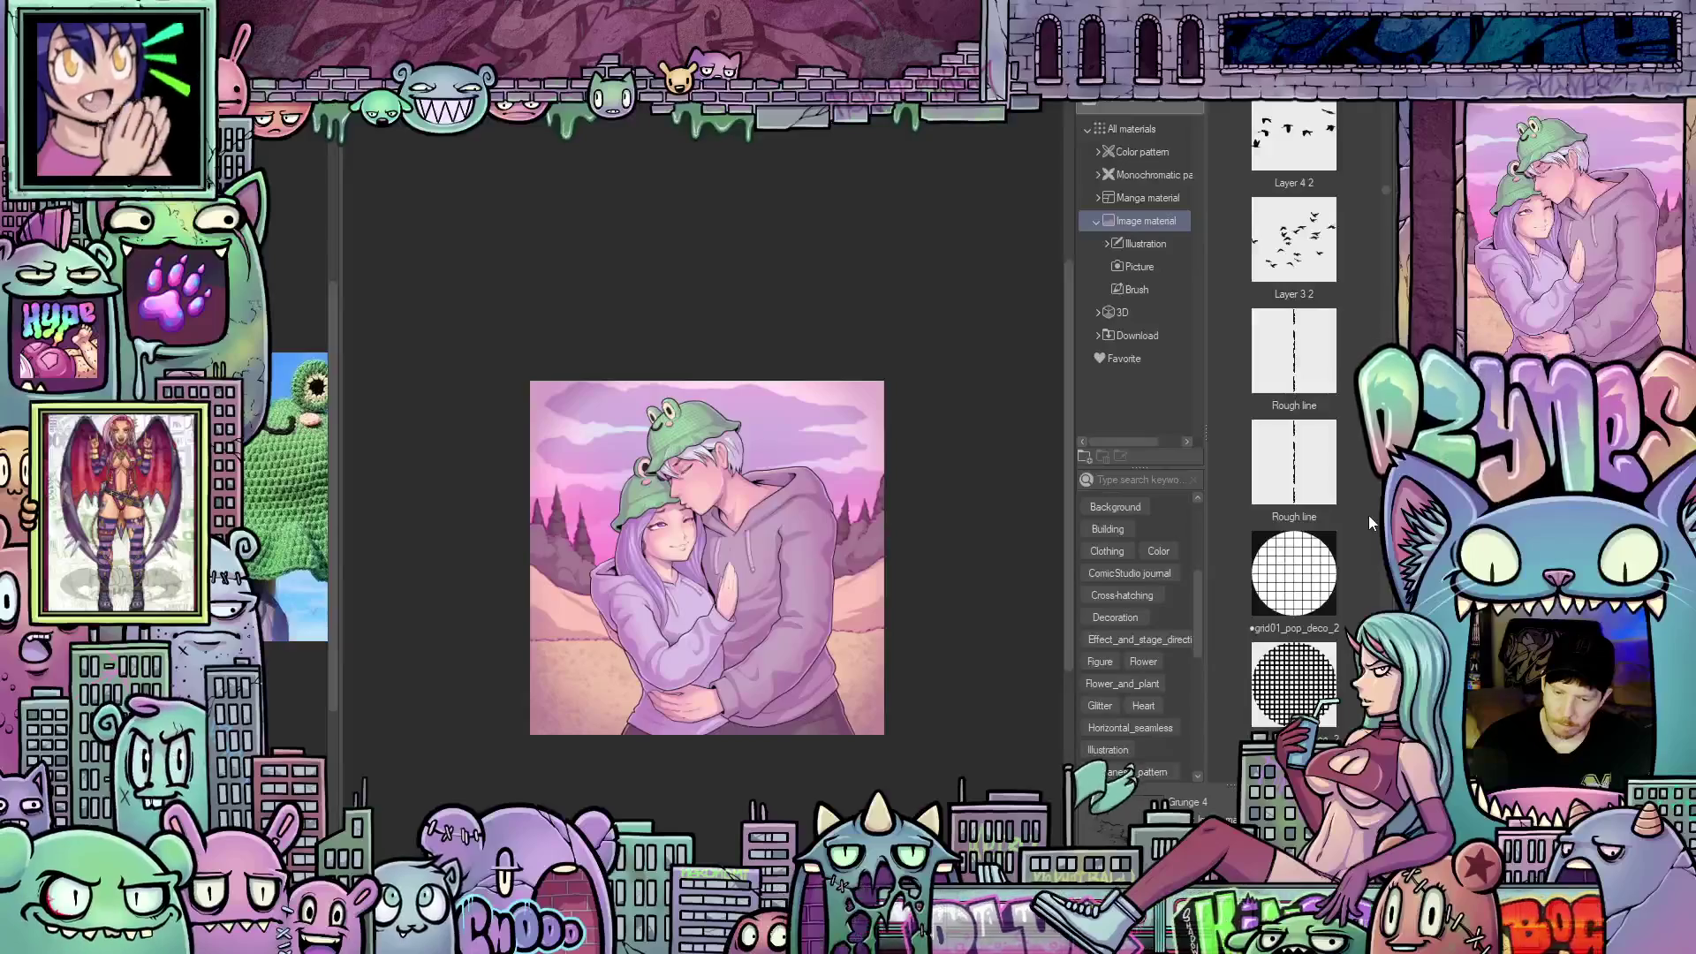
scroll(1369, 515, down, 3)
scroll(1369, 516, down, 1)
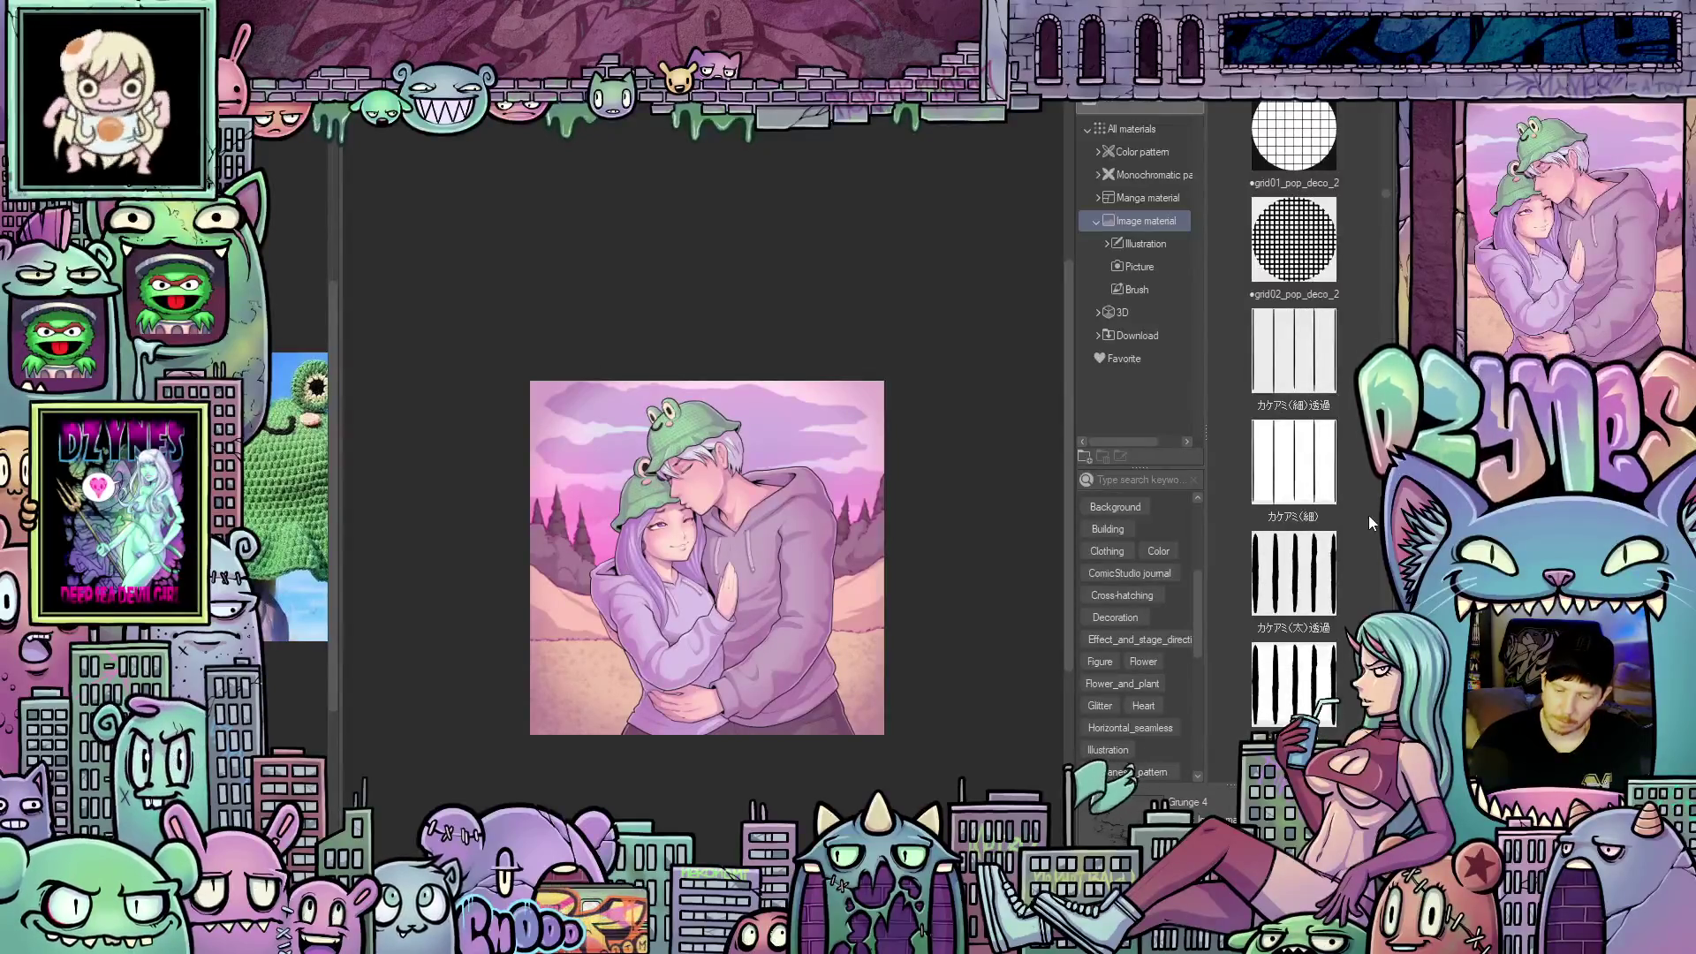
scroll(1368, 516, down, 3)
scroll(1369, 515, down, 6)
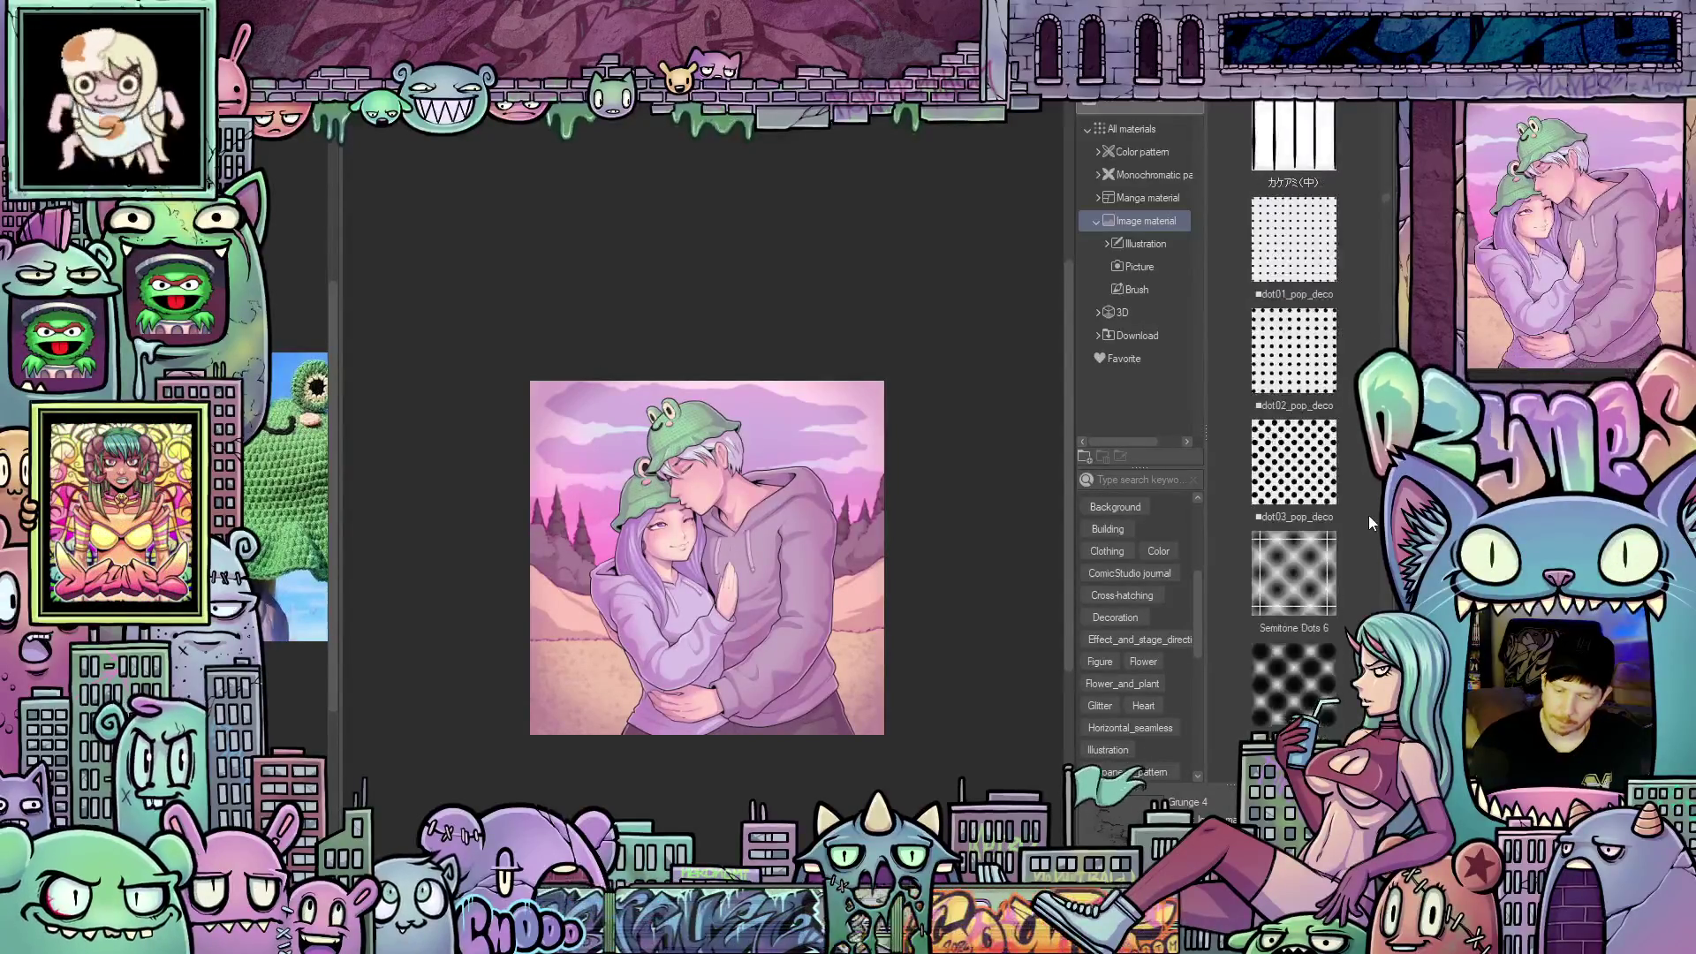
scroll(1371, 516, down, 10)
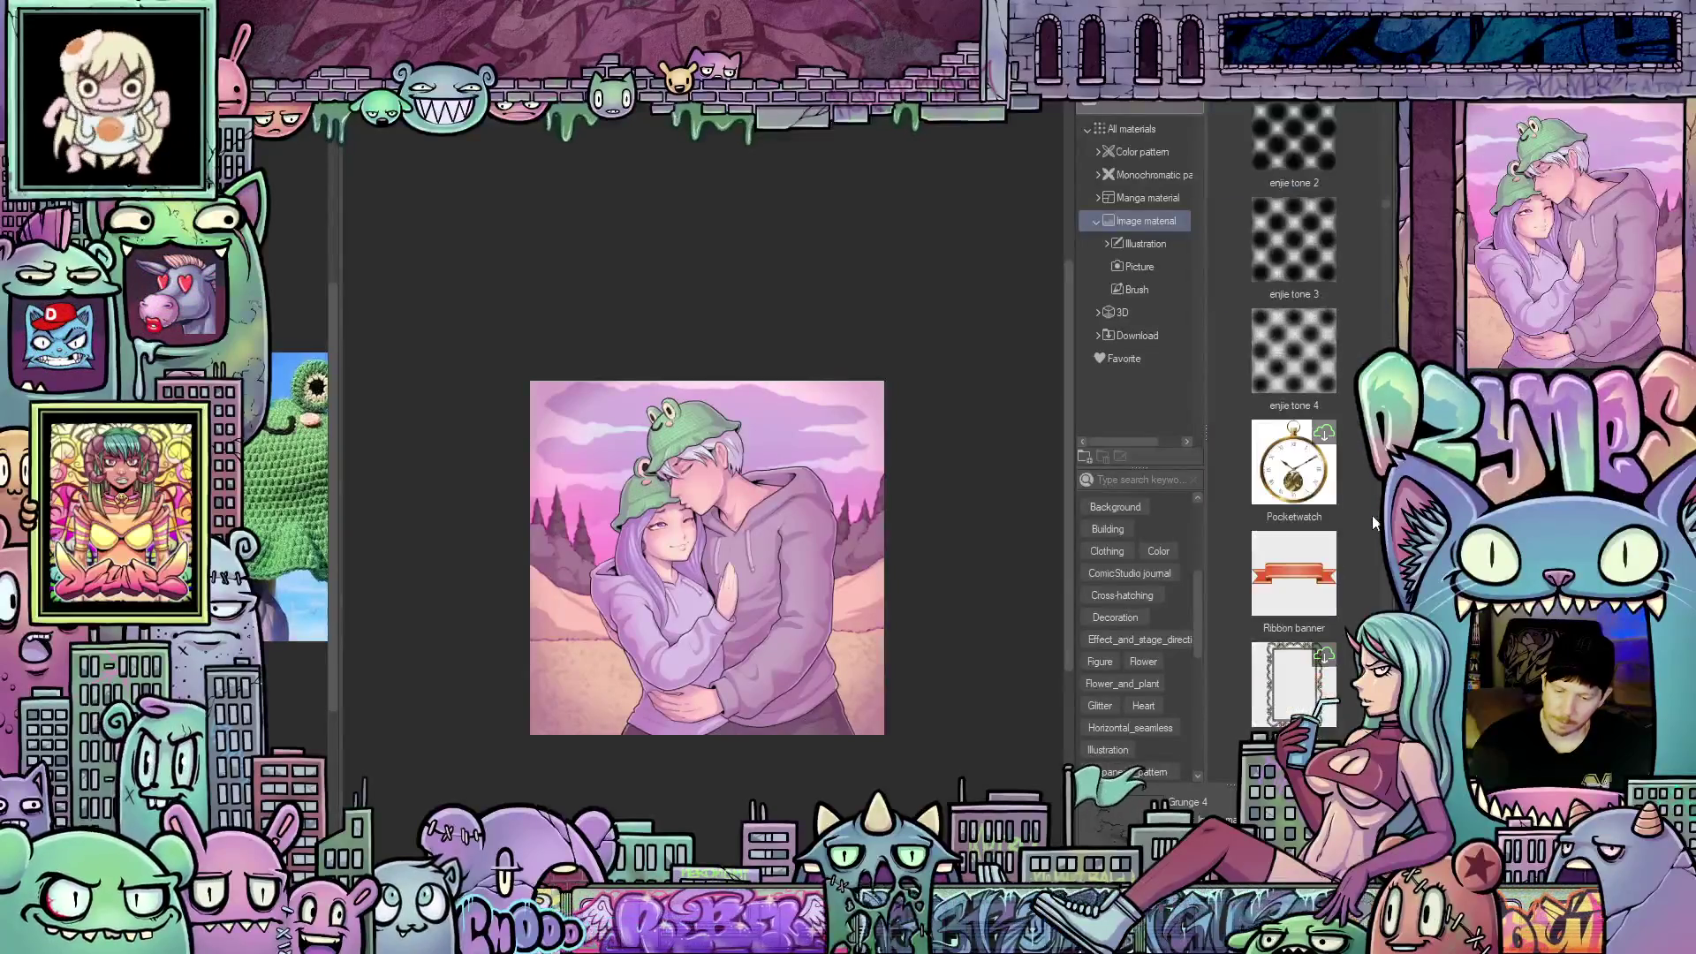
scroll(1370, 516, up, 1)
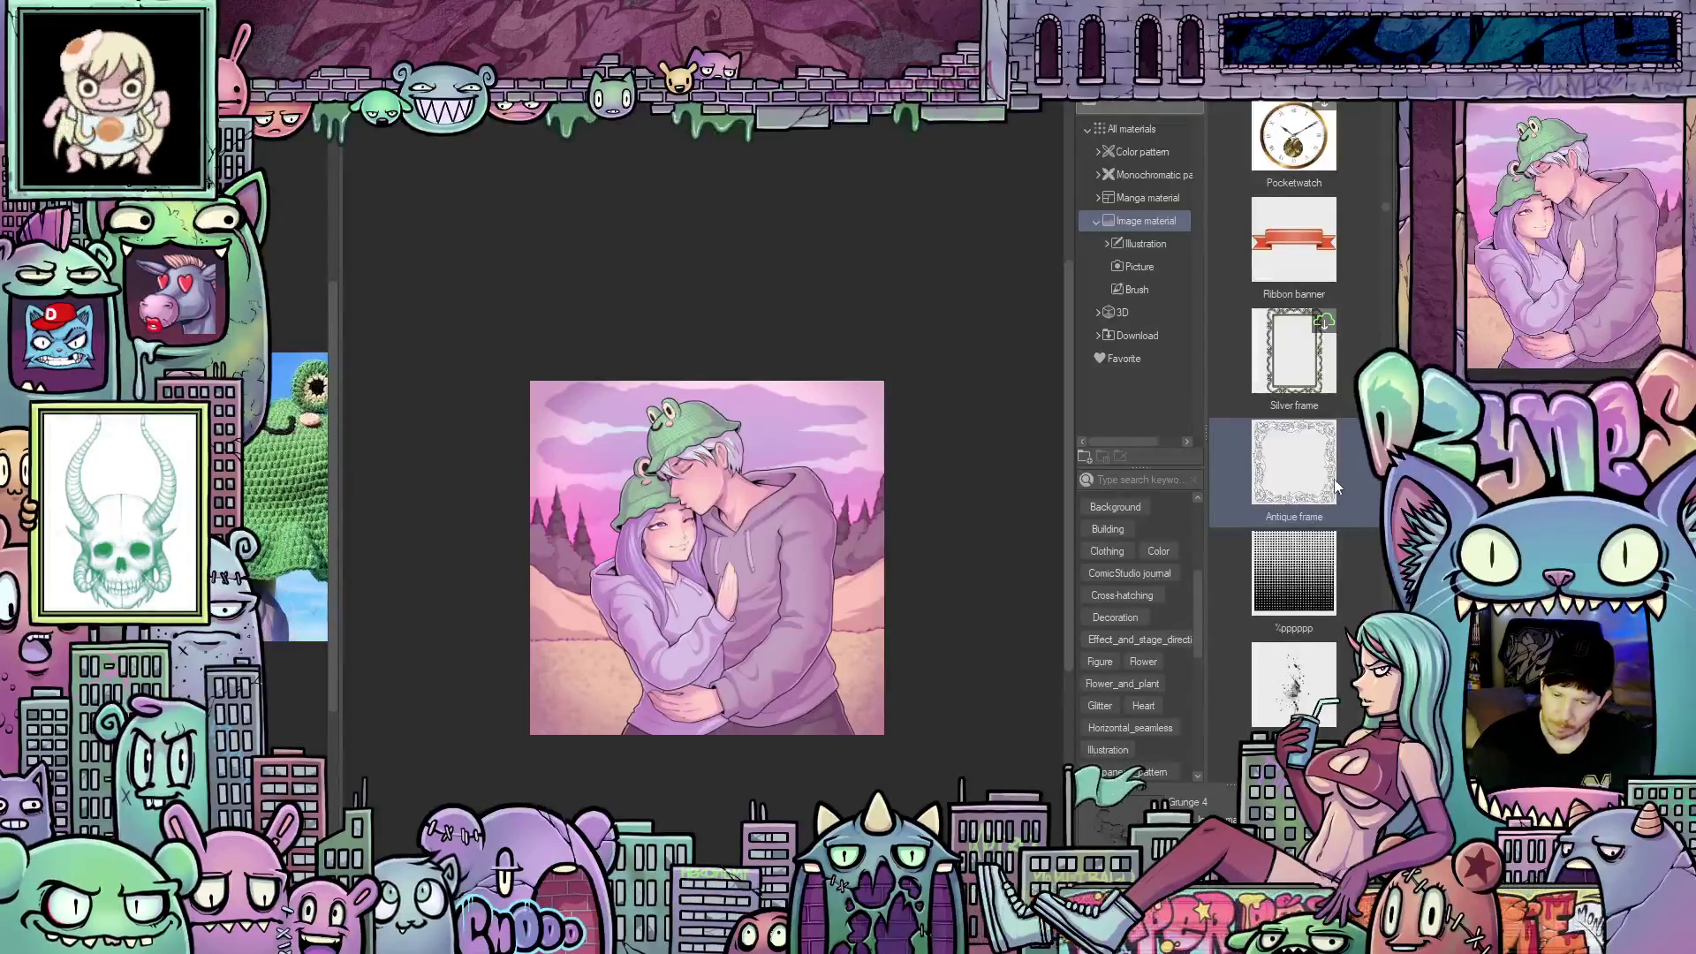
mouse_move(1307, 475)
mouse_down()
mouse_move(799, 557)
mouse_move(885, 548)
mouse_up()
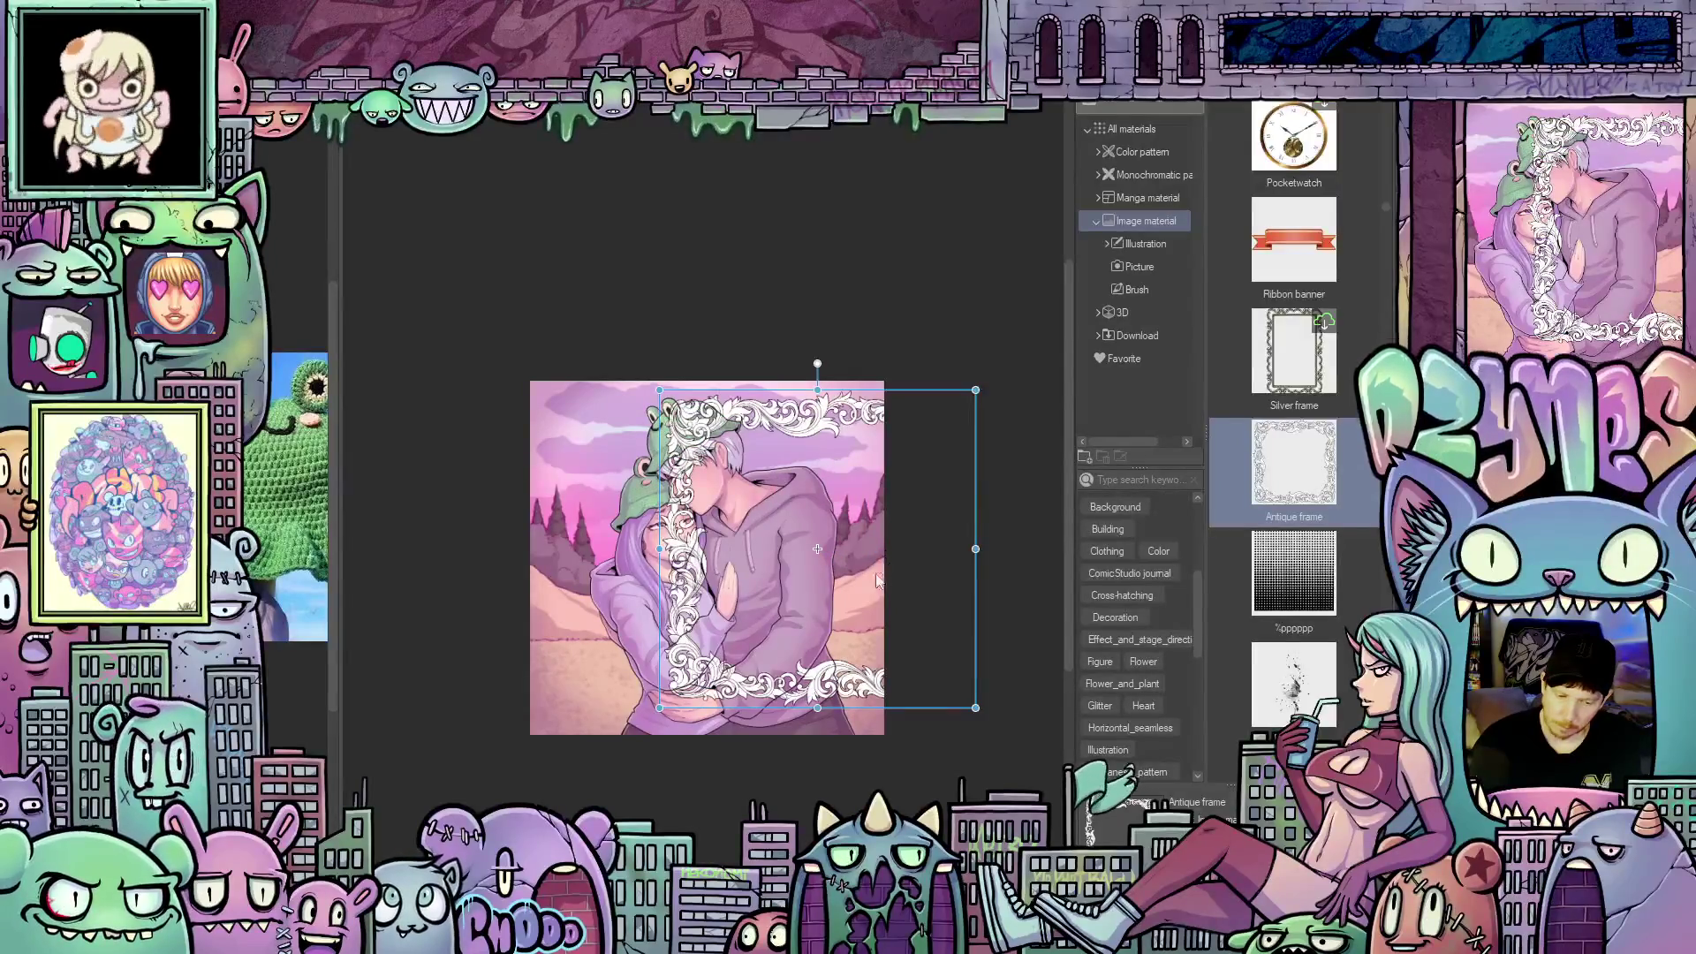
mouse_move(826, 697)
mouse_down()
mouse_move(755, 702)
mouse_move(720, 678)
mouse_move(865, 711)
mouse_move(936, 789)
mouse_move(925, 772)
mouse_up()
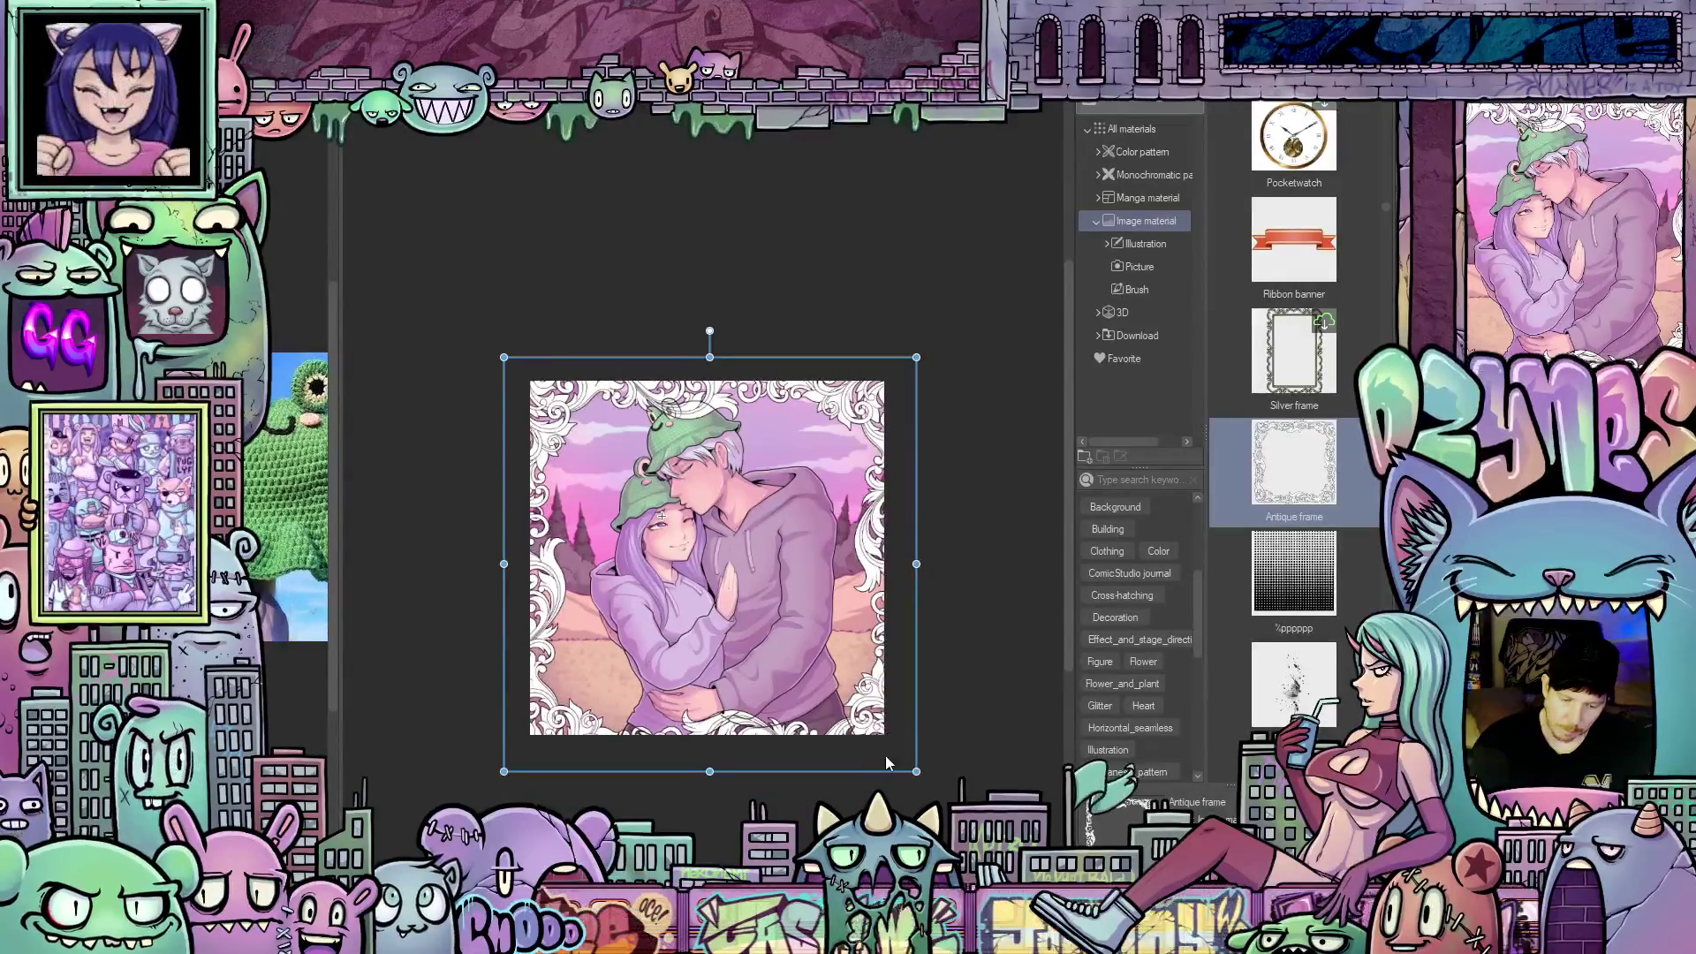
drag(890, 776, 945, 799)
drag(935, 809, 917, 792)
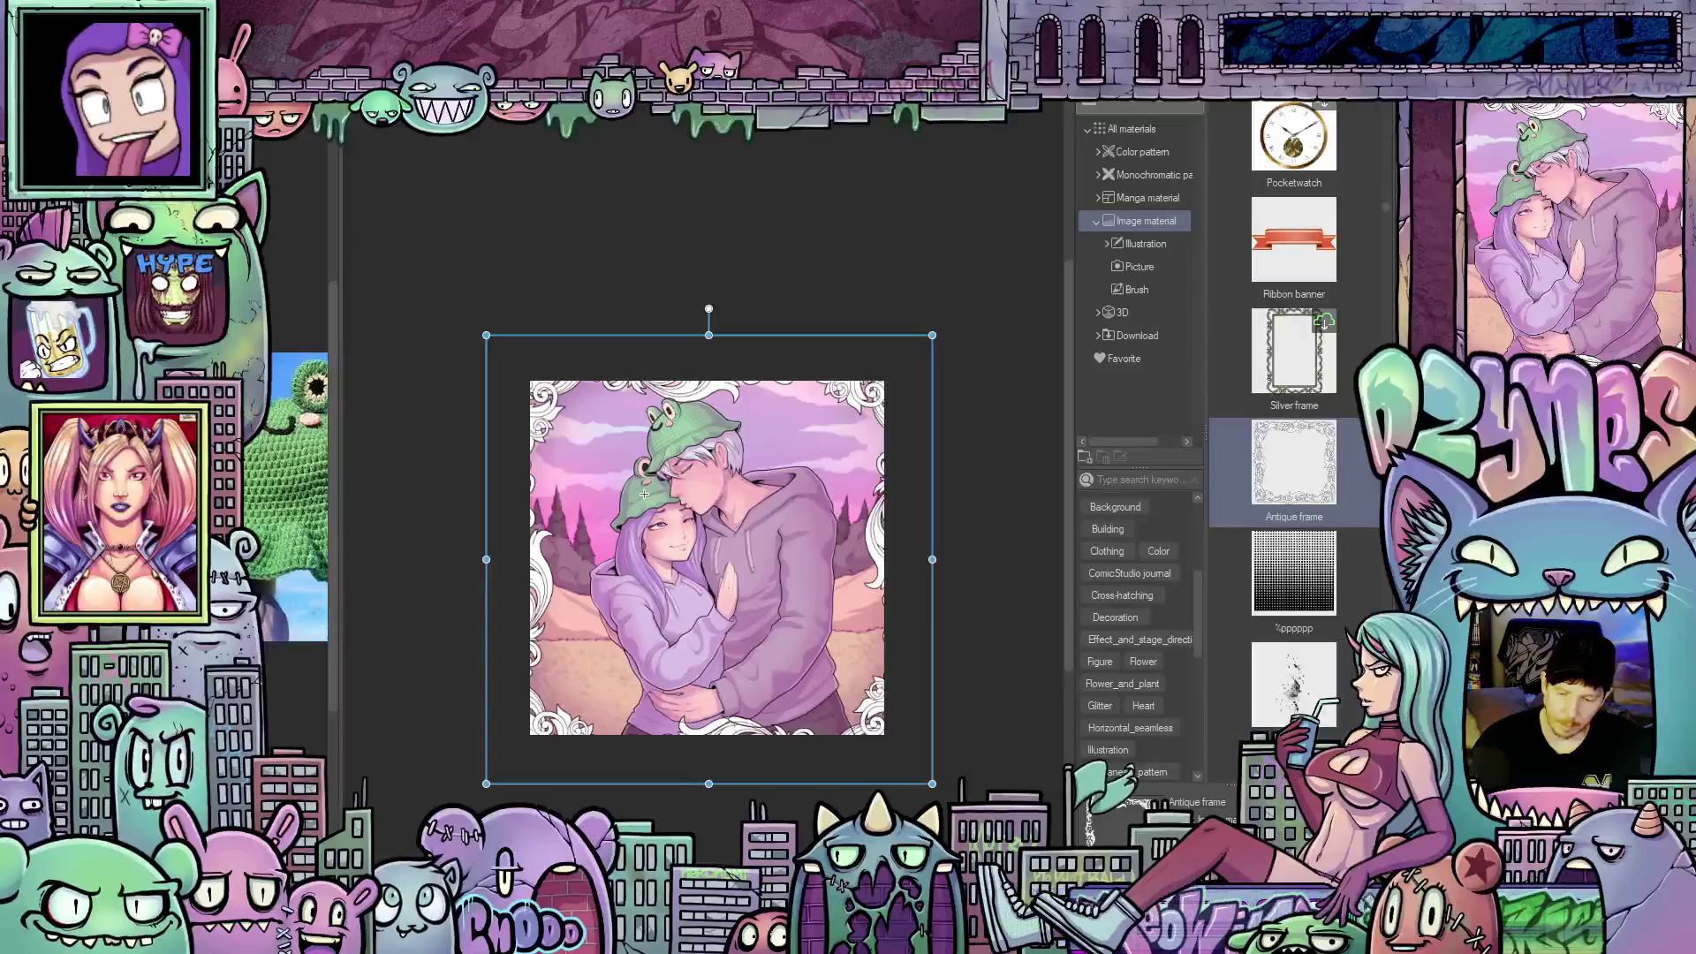
key(ctrl+z)
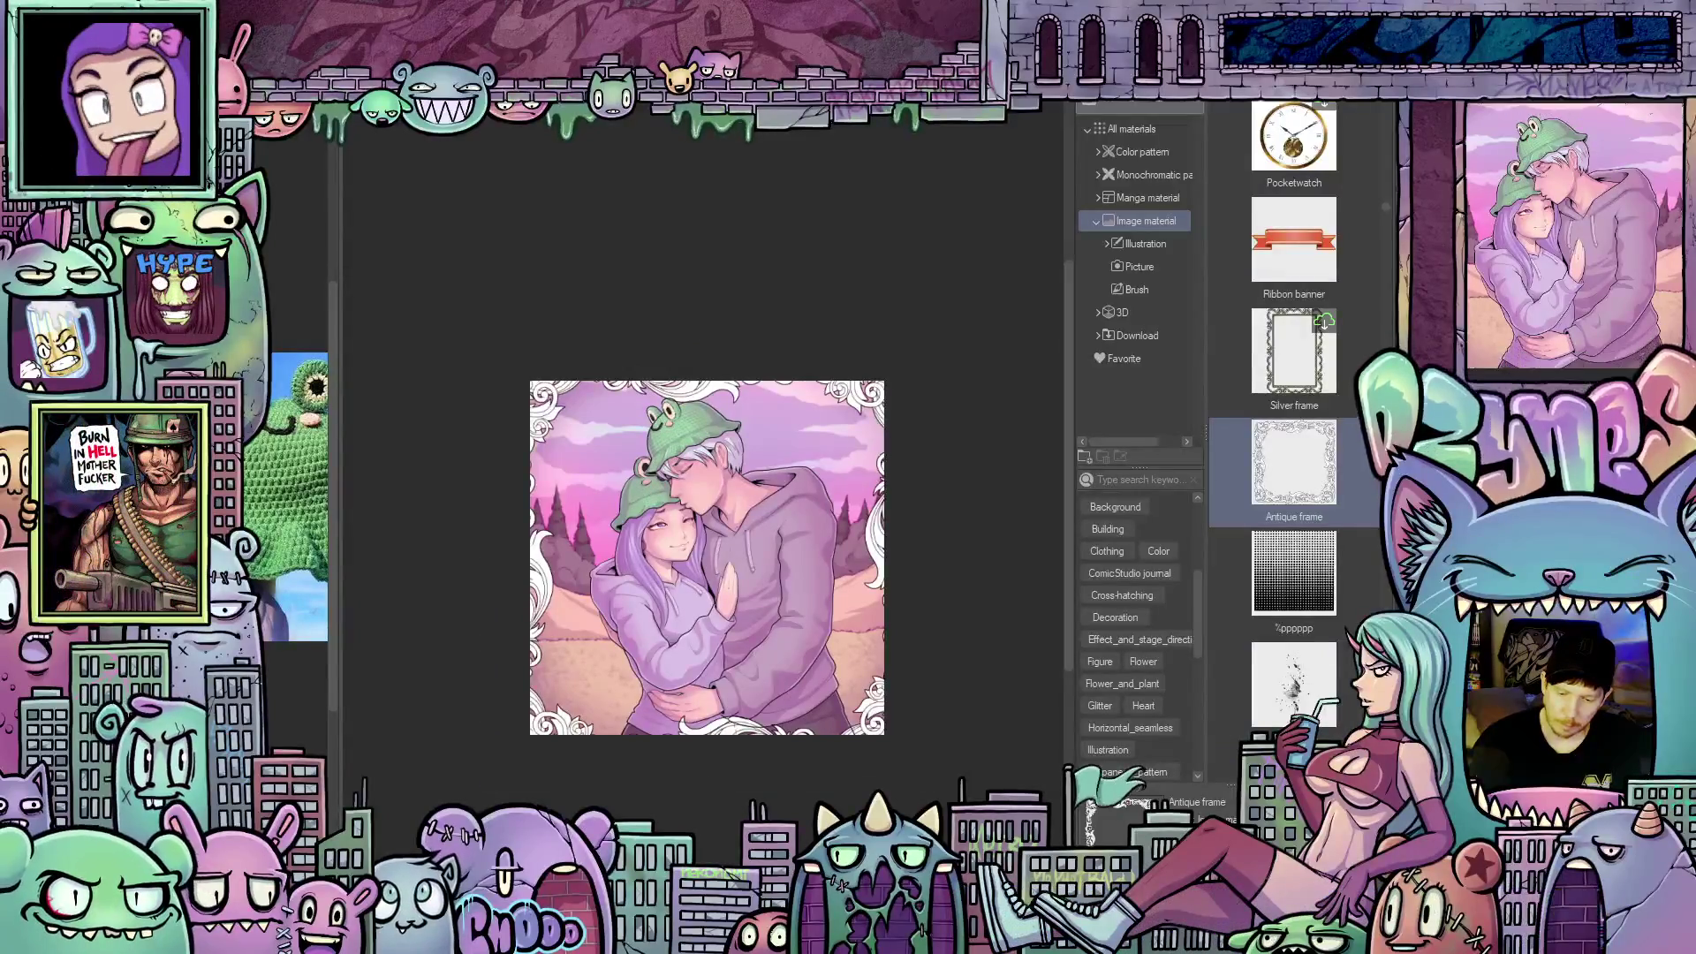
scroll(1349, 654, down, 3)
scroll(1339, 629, down, 10)
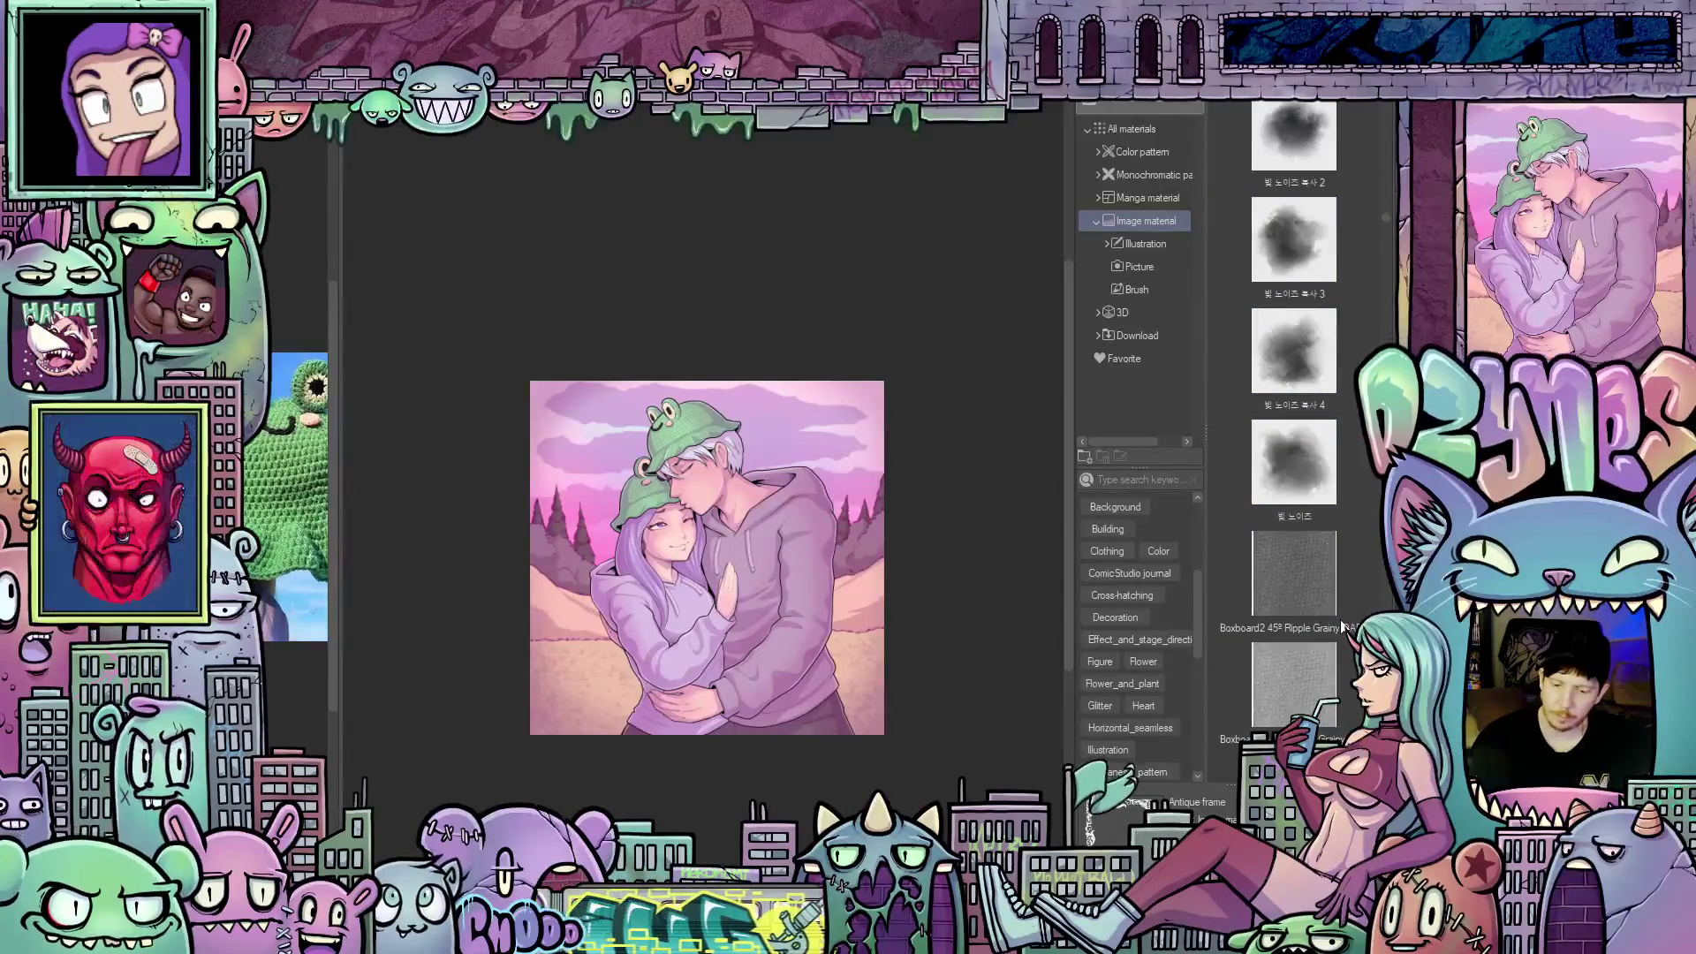
click(1312, 606)
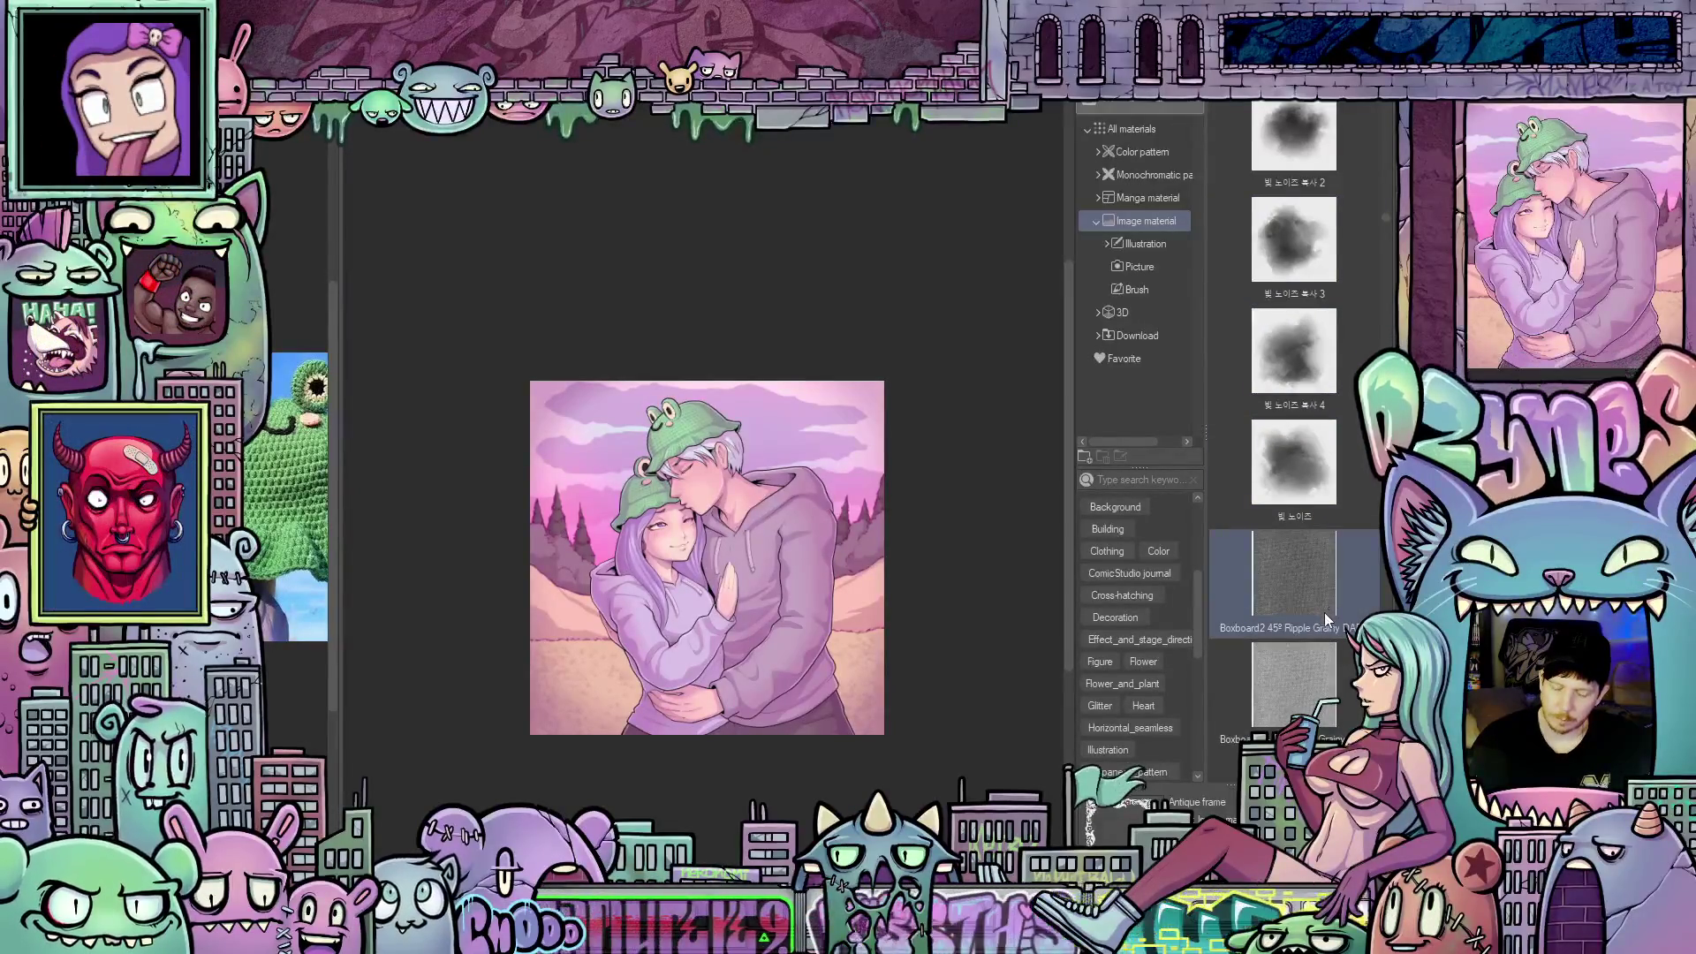
Drag the soft cloudy noise material onto the illustration
scroll(1322, 616, down, 5)
scroll(1322, 616, down, 1)
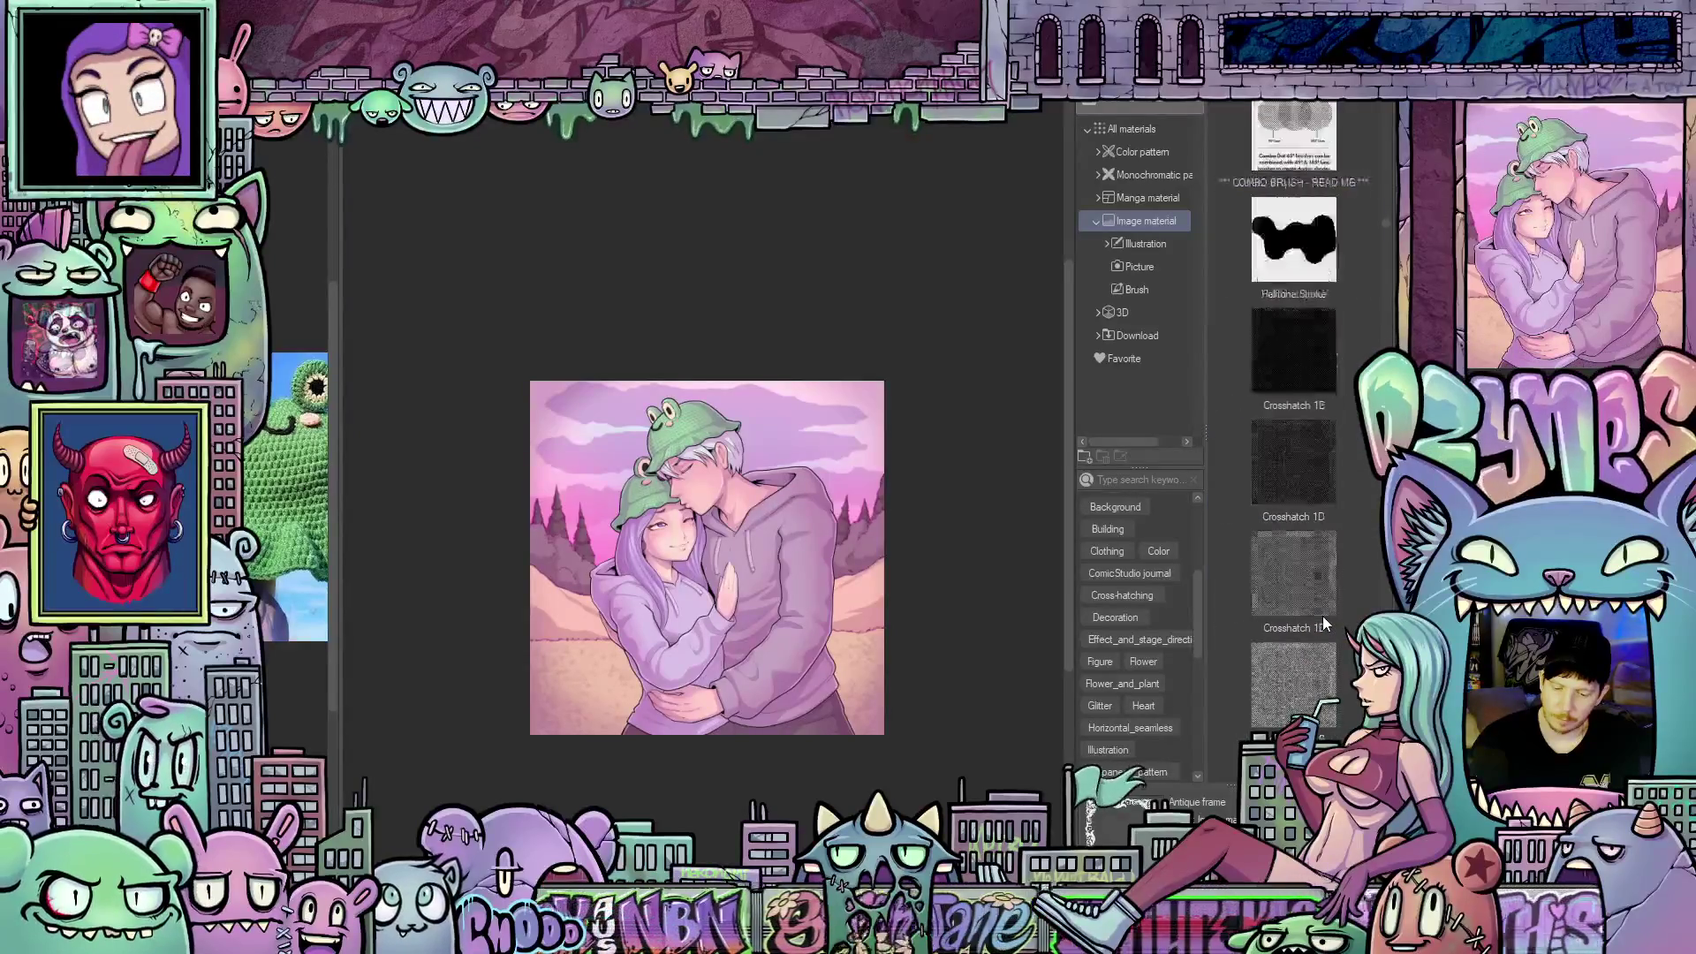
scroll(1322, 617, up, 6)
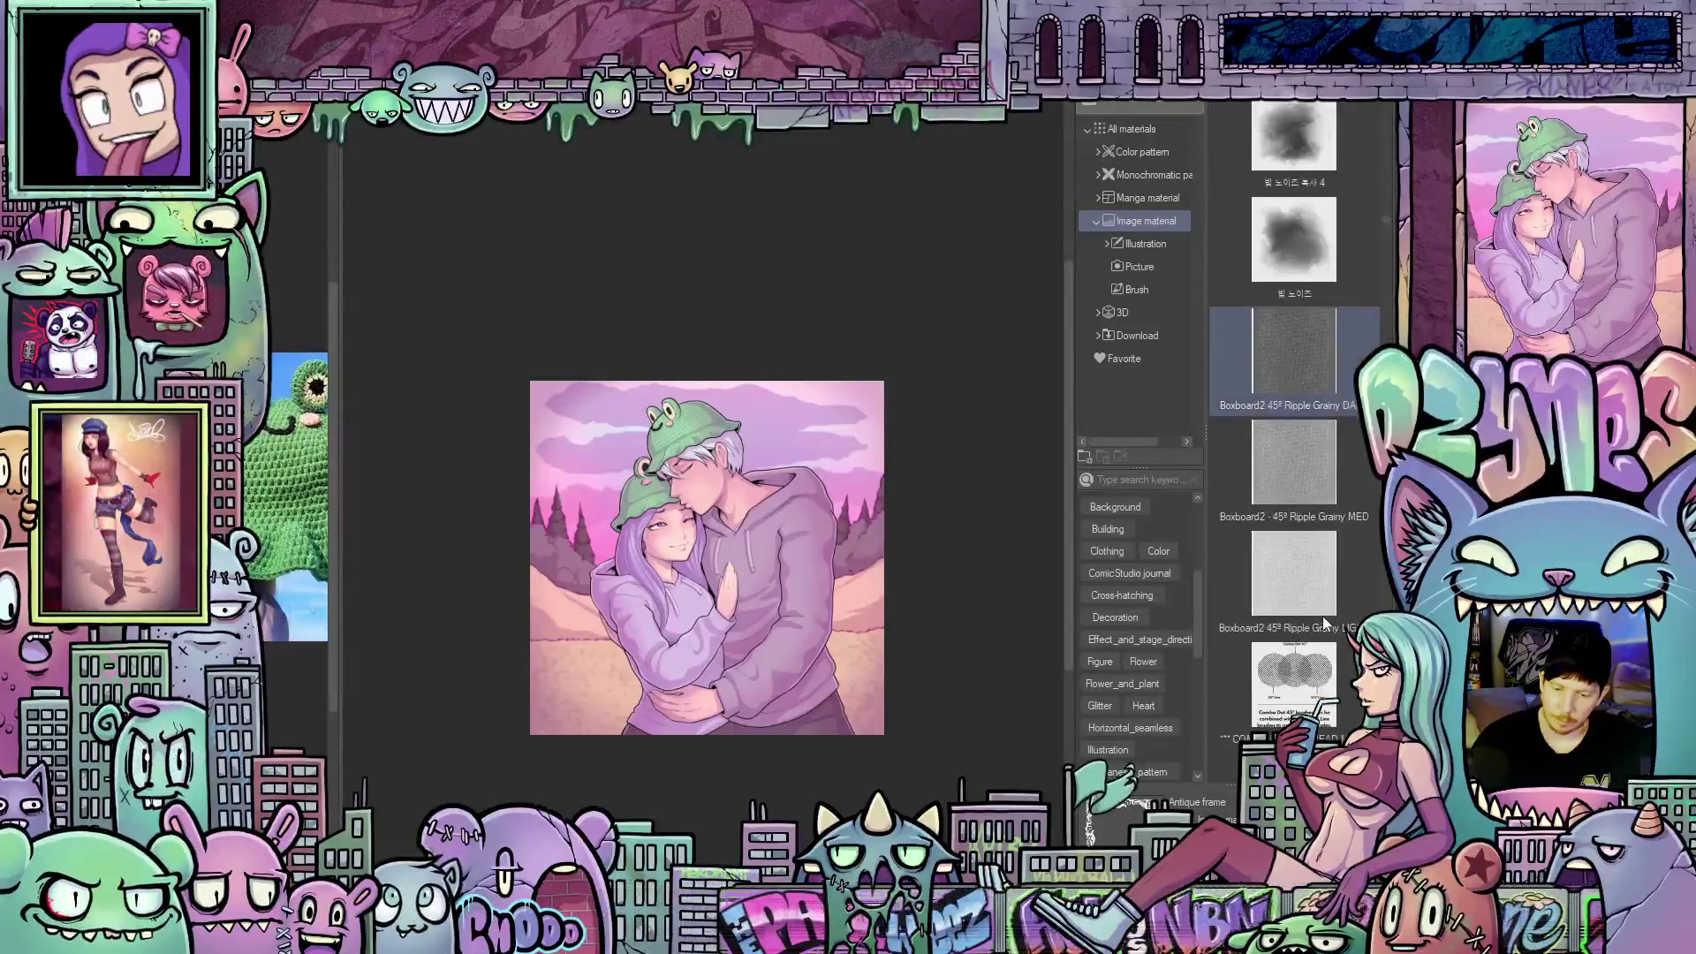
click(1285, 494)
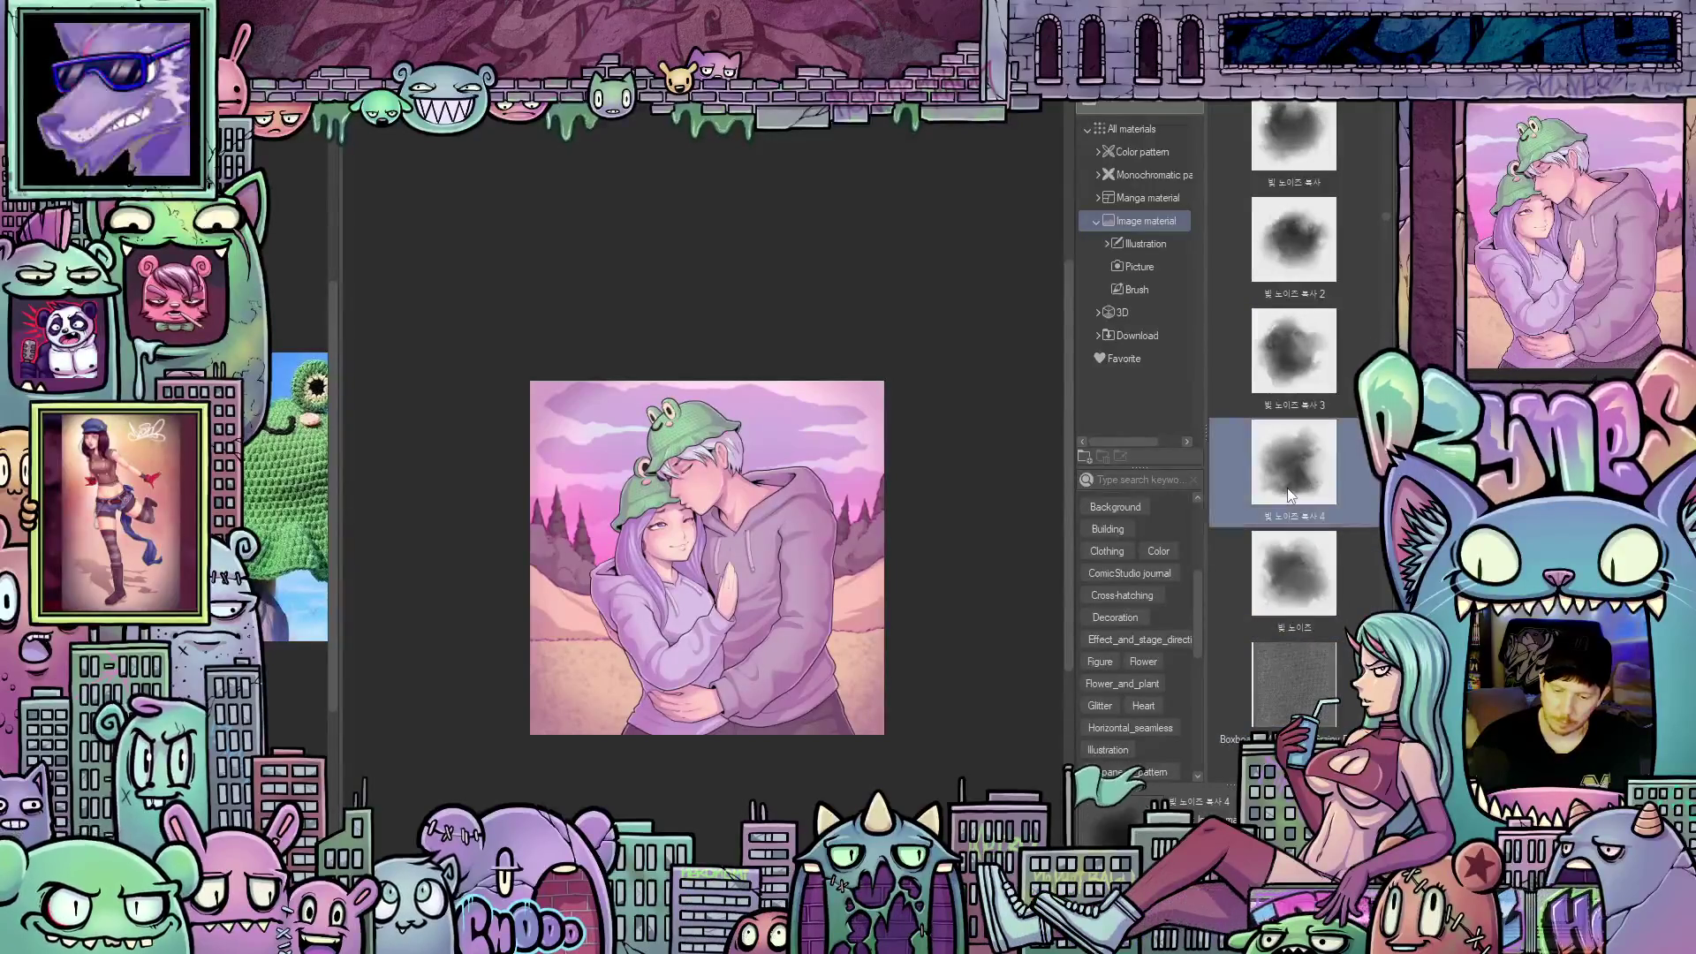
drag(1258, 481, 860, 501)
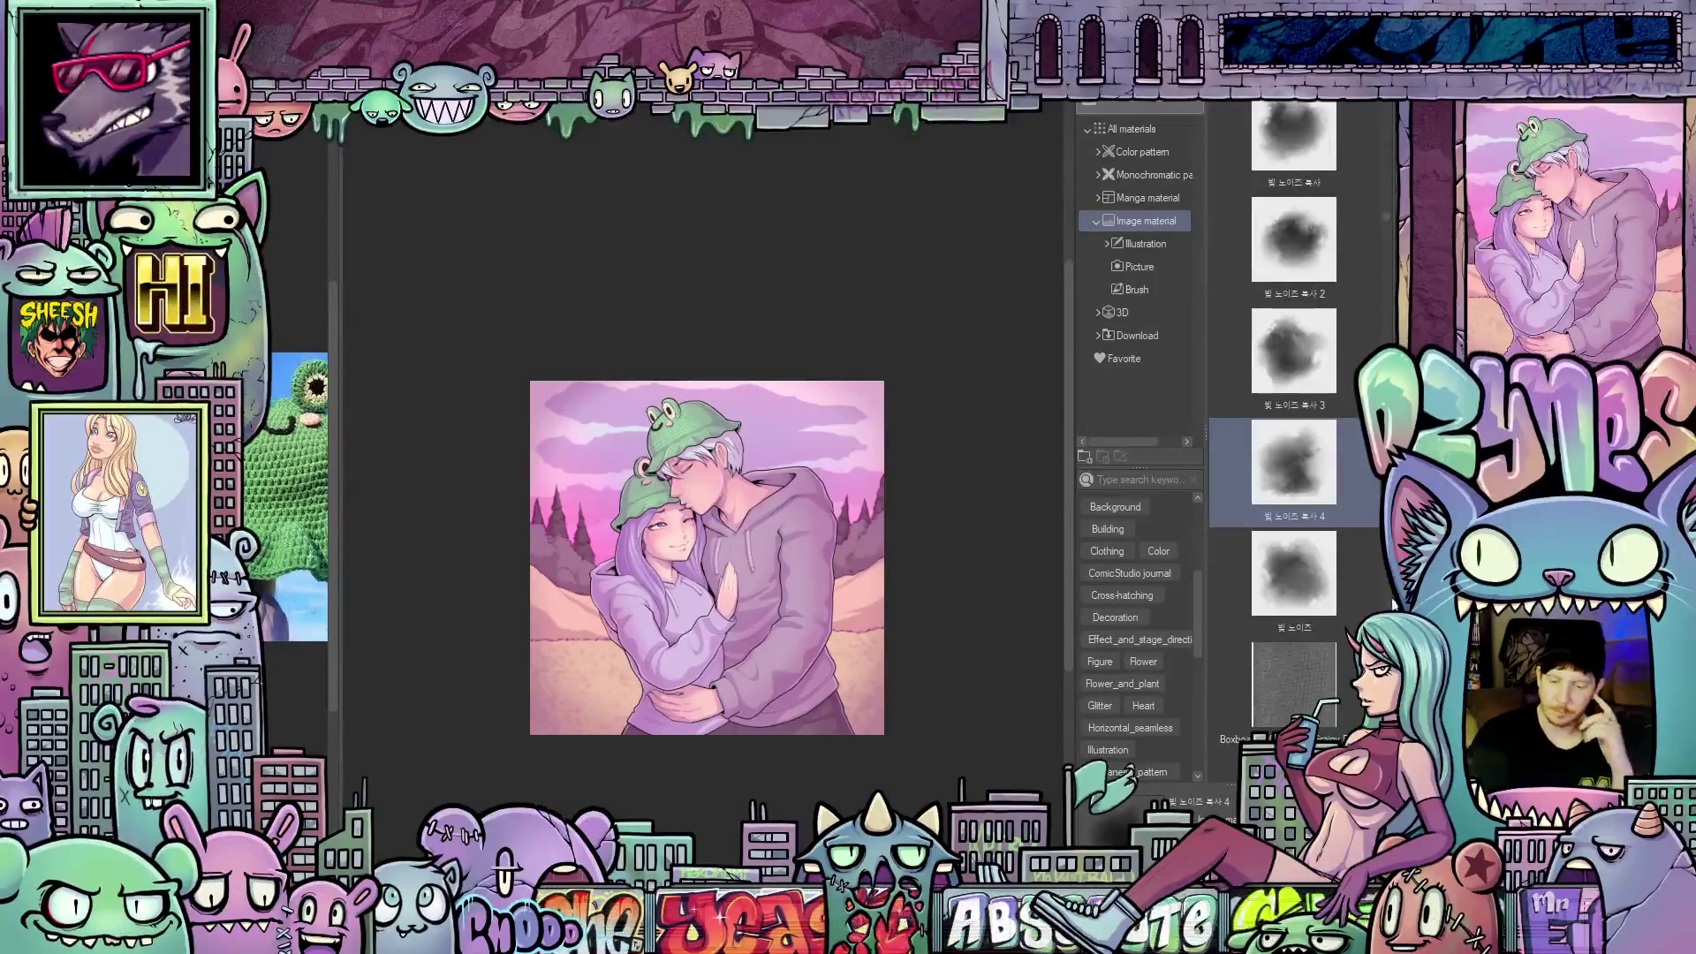
Browse down the image materials and select the light clean boxboard texture
scroll(1324, 578, down, 5)
scroll(1326, 548, down, 5)
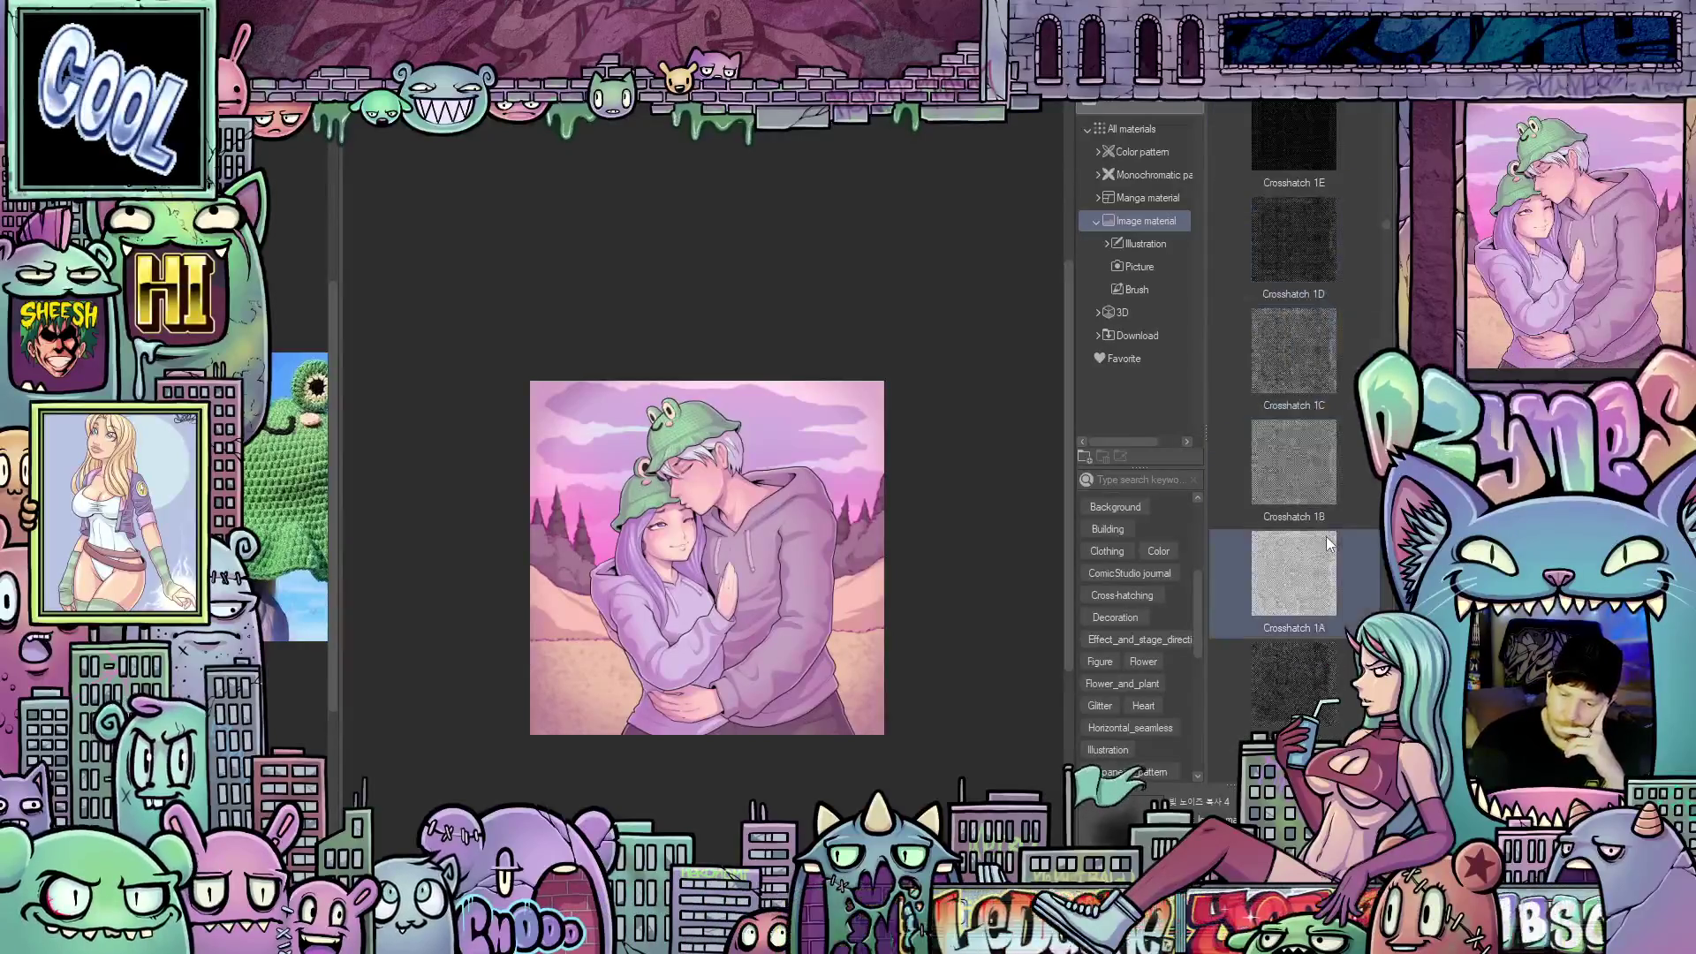
scroll(1327, 540, down, 5)
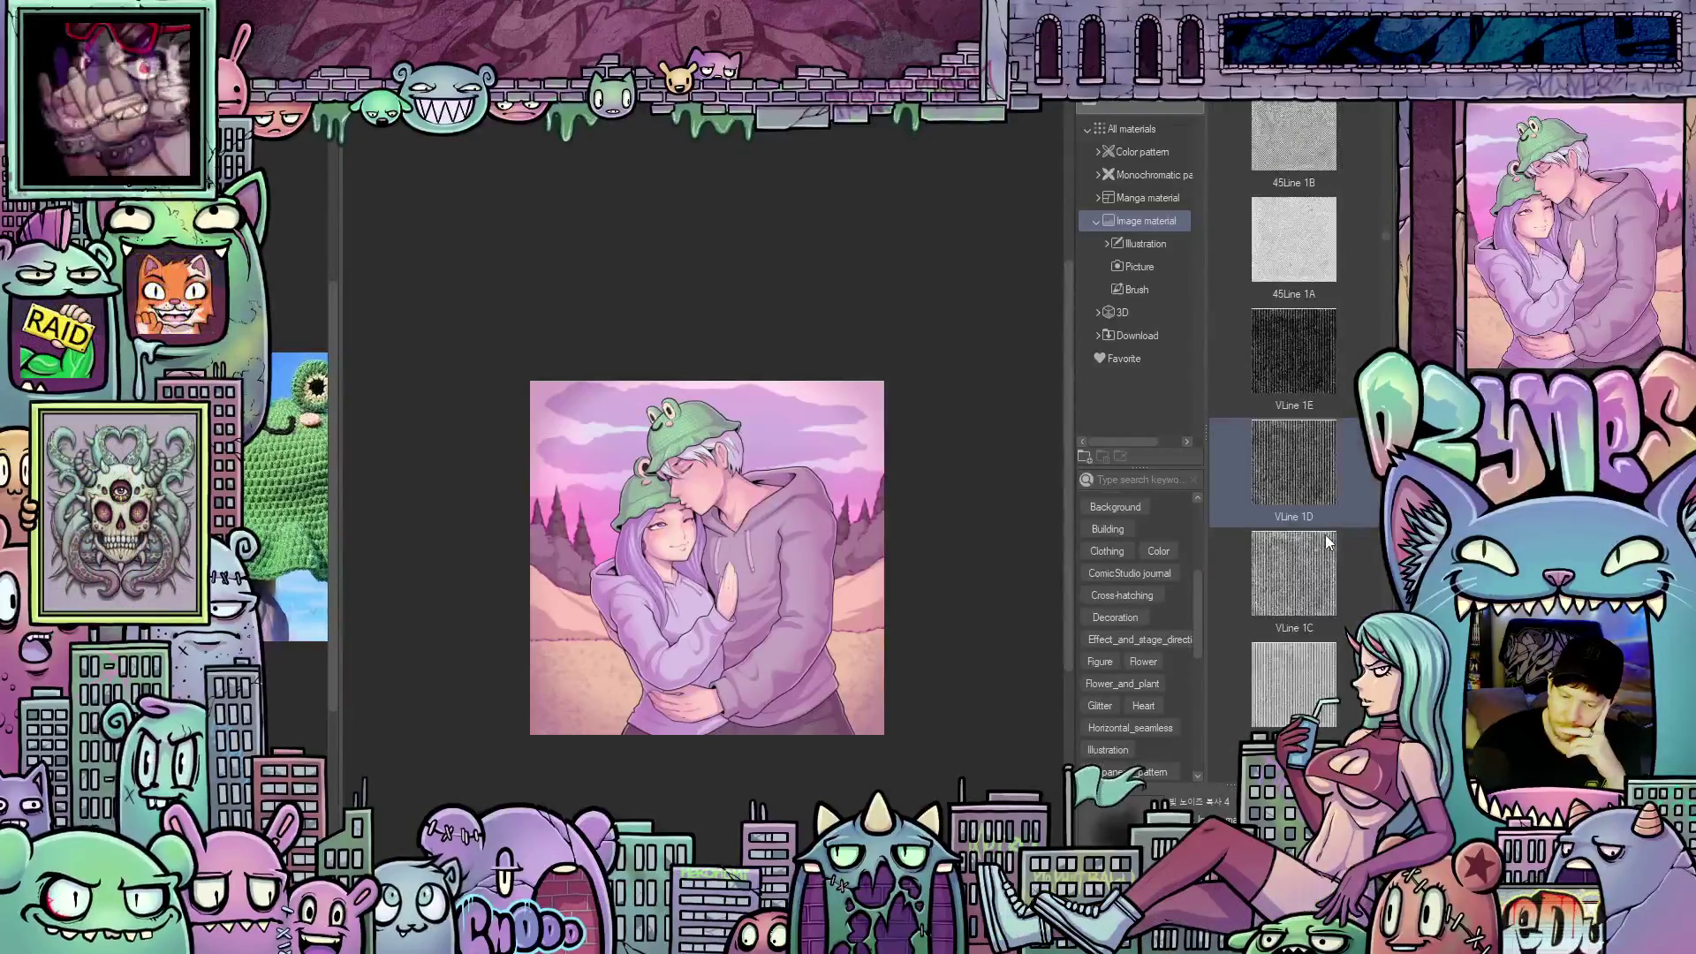
scroll(1323, 537, down, 3)
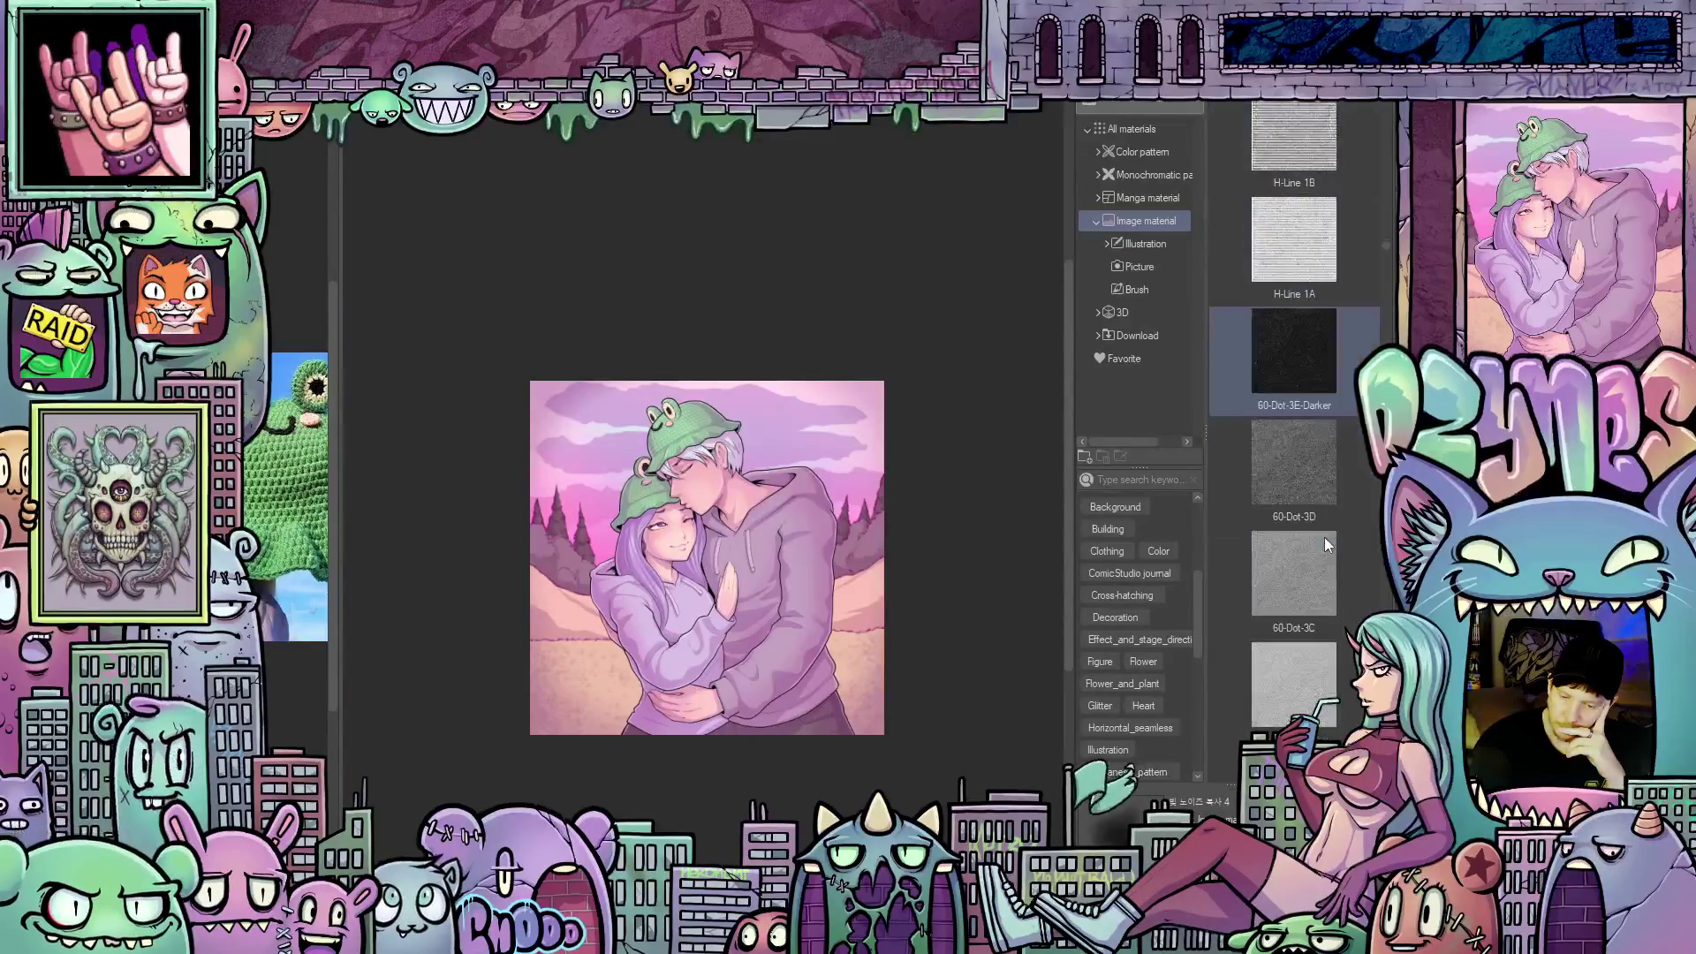
scroll(1323, 537, down, 1)
scroll(1317, 544, down, 4)
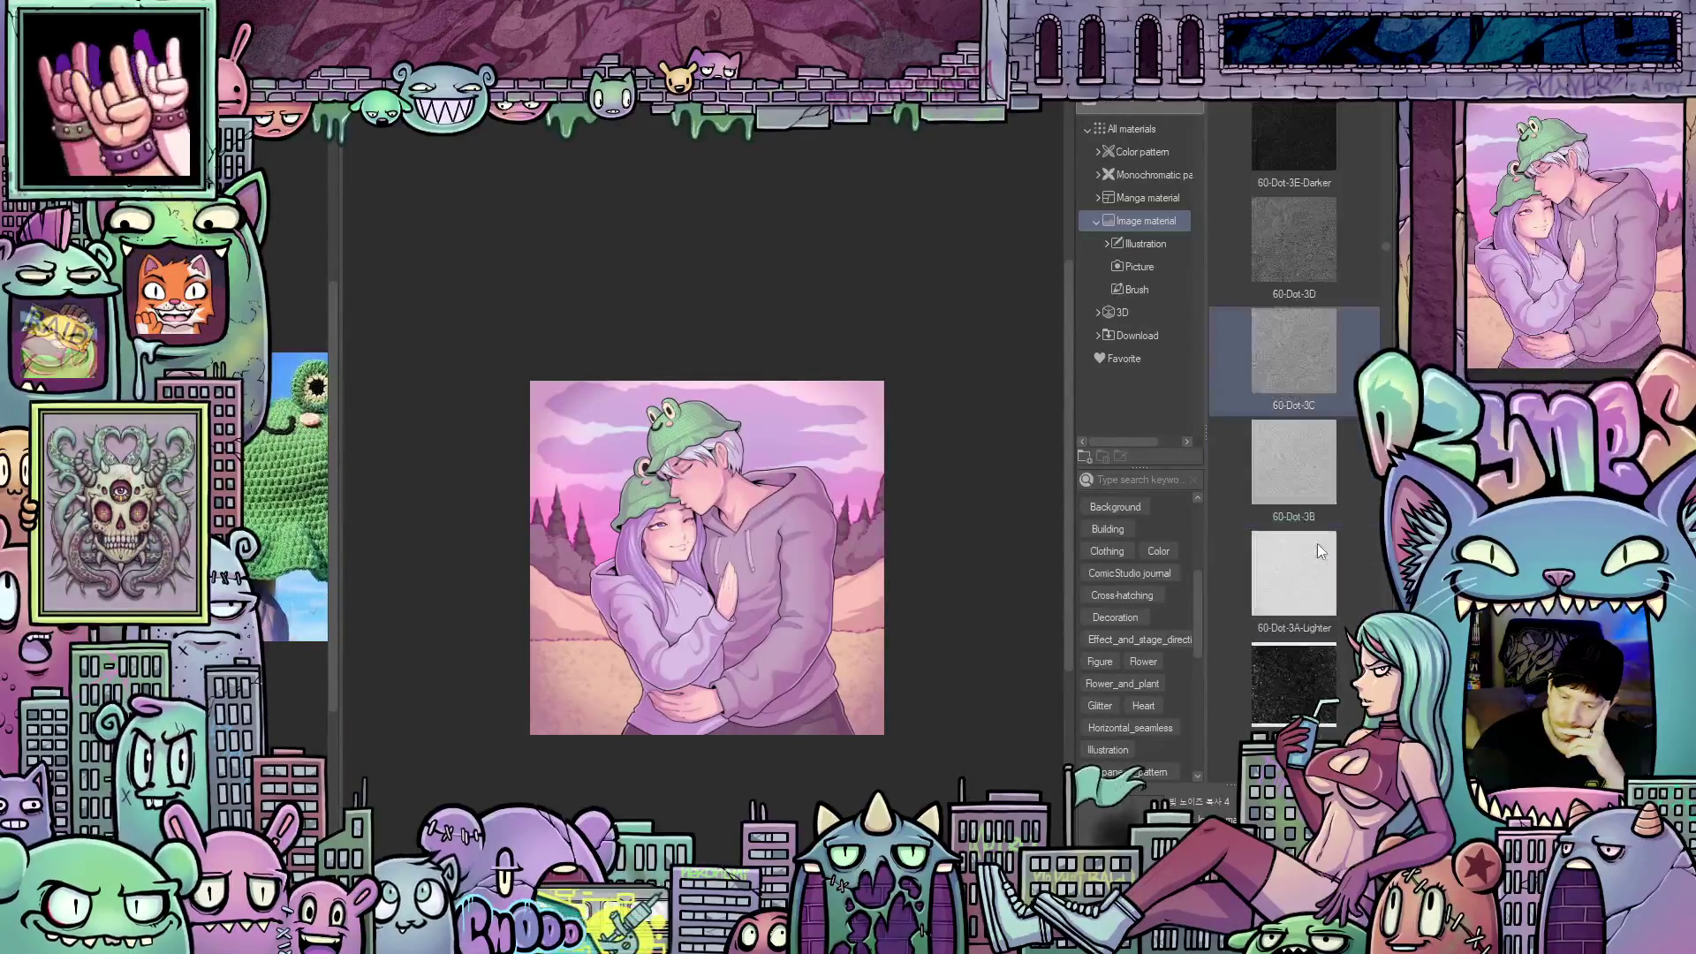
scroll(1323, 554, down, 7)
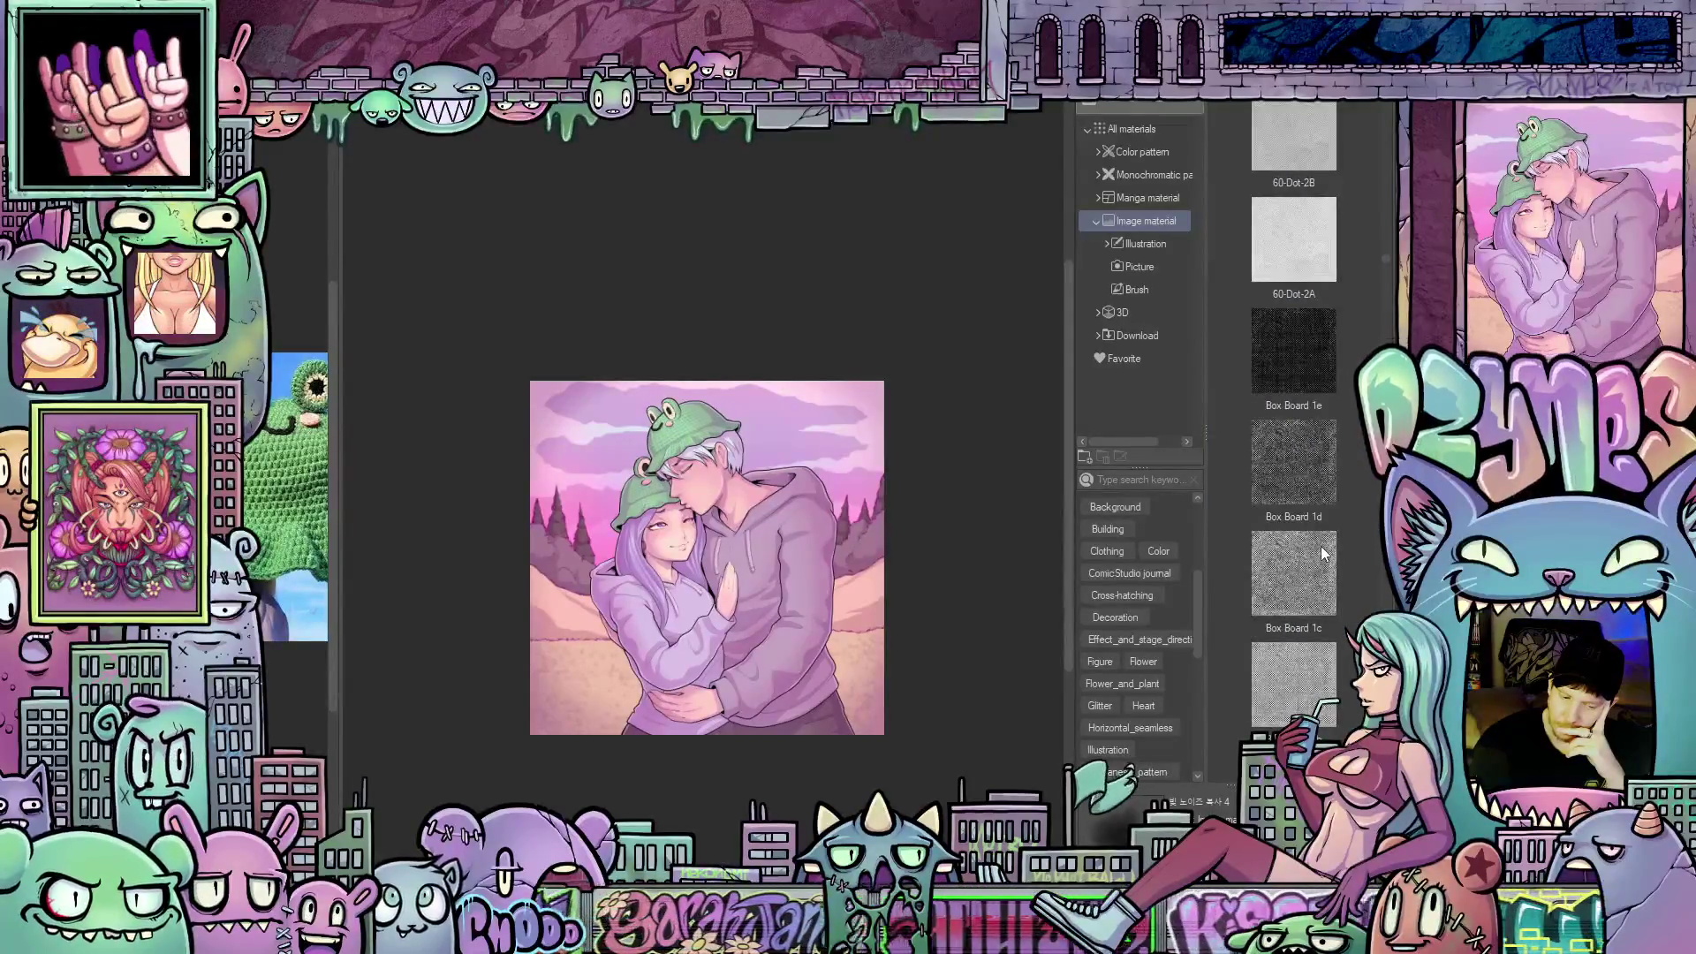
scroll(1322, 554, down, 5)
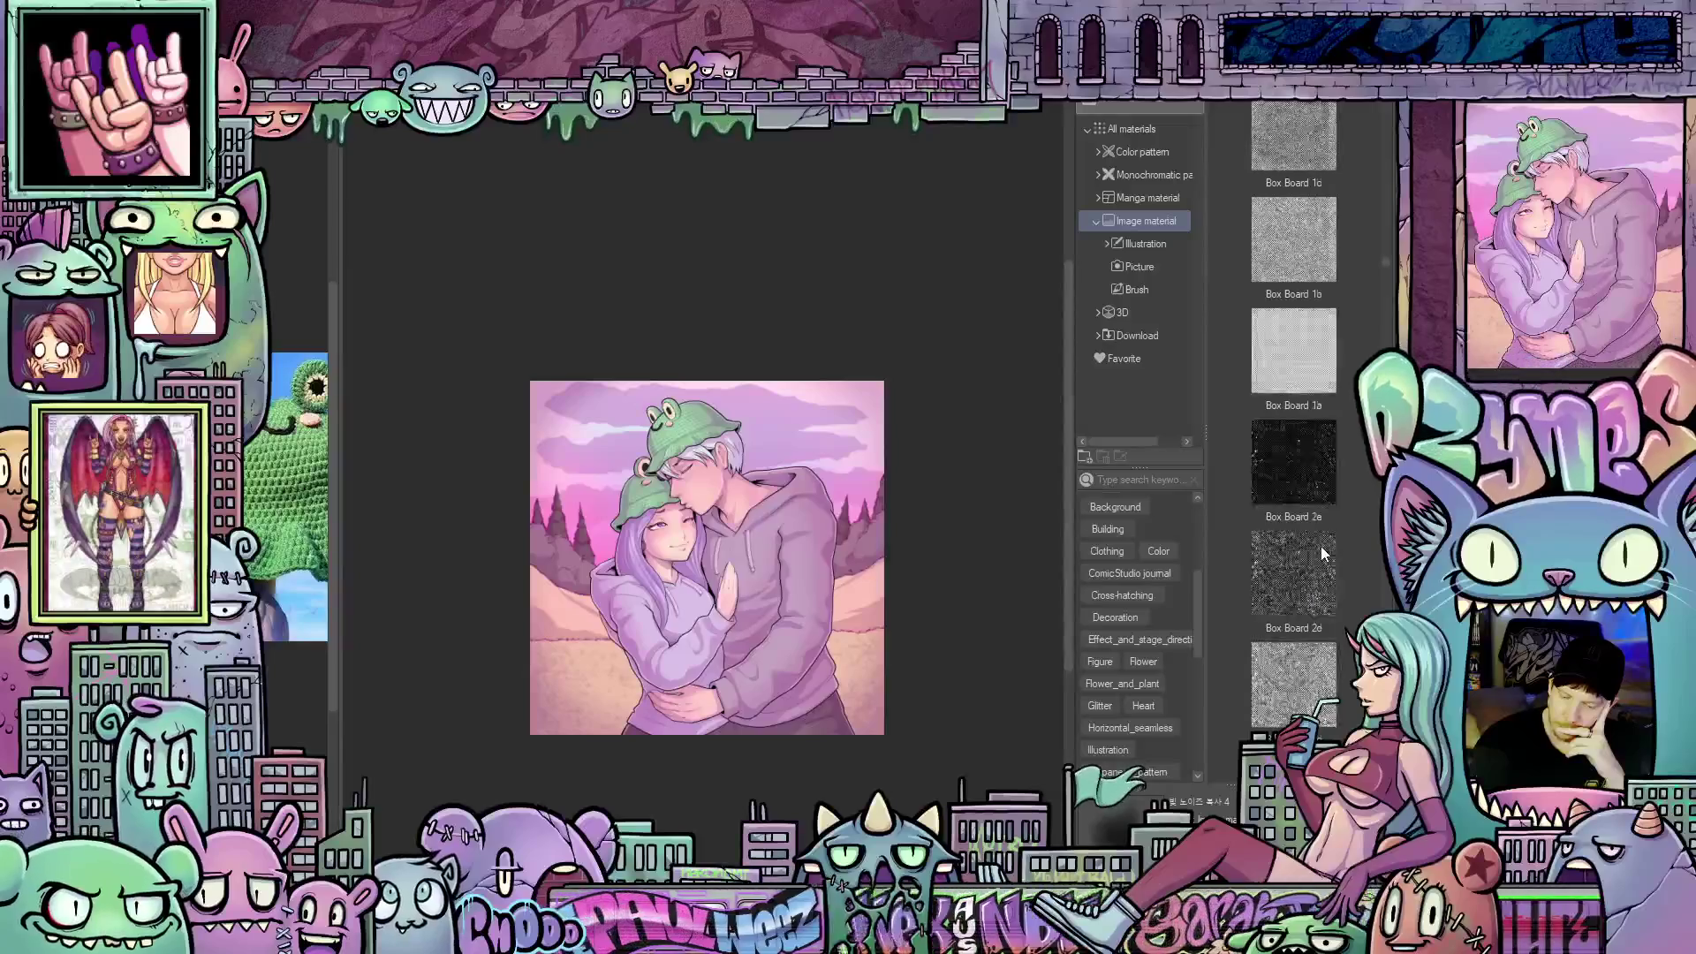
scroll(1322, 554, down, 5)
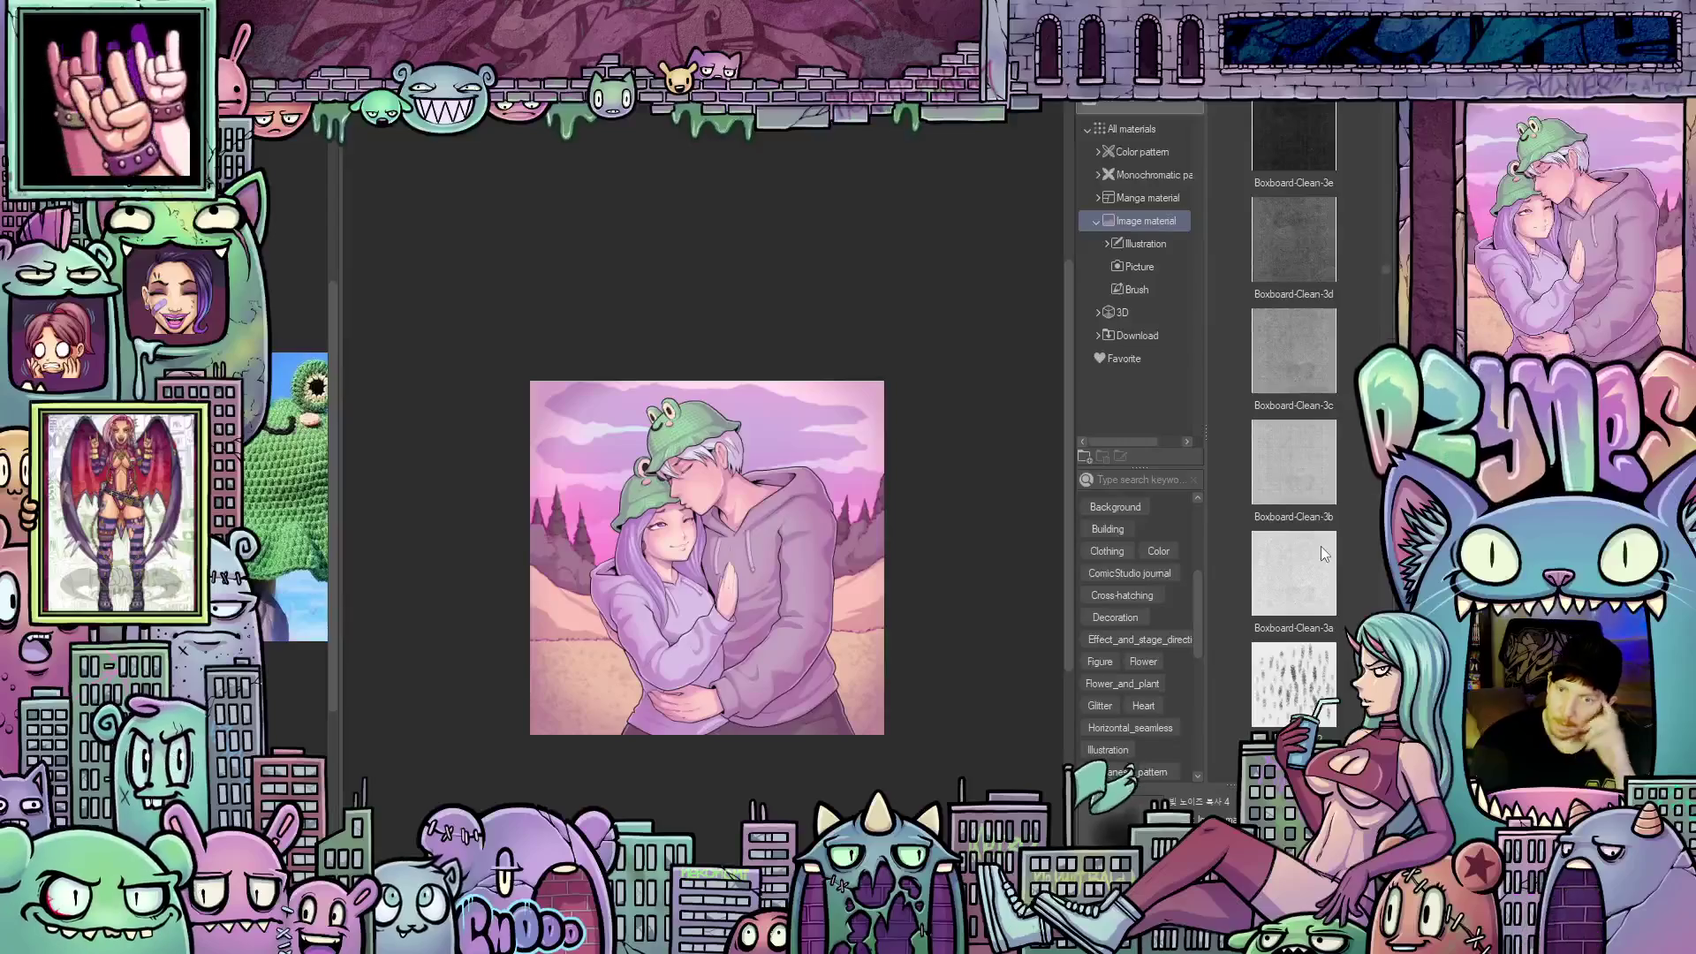
click(1323, 546)
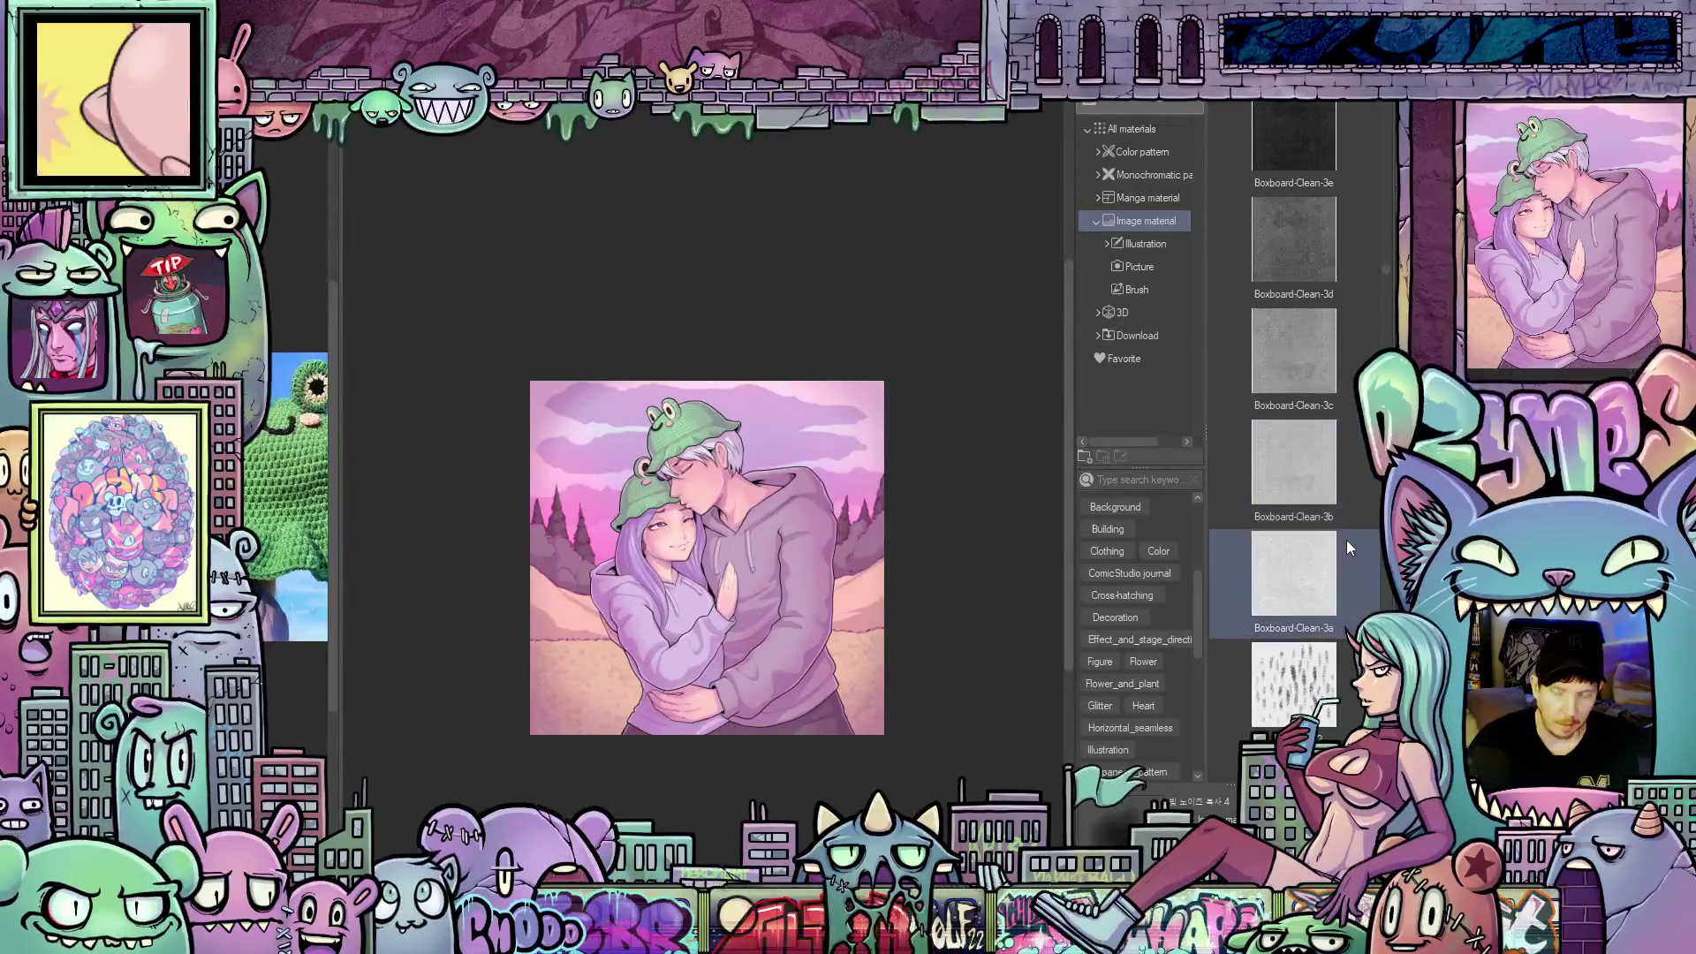
Scroll further through the image material thumbnails, then hide all palettes with Tab
scroll(1351, 528, down, 5)
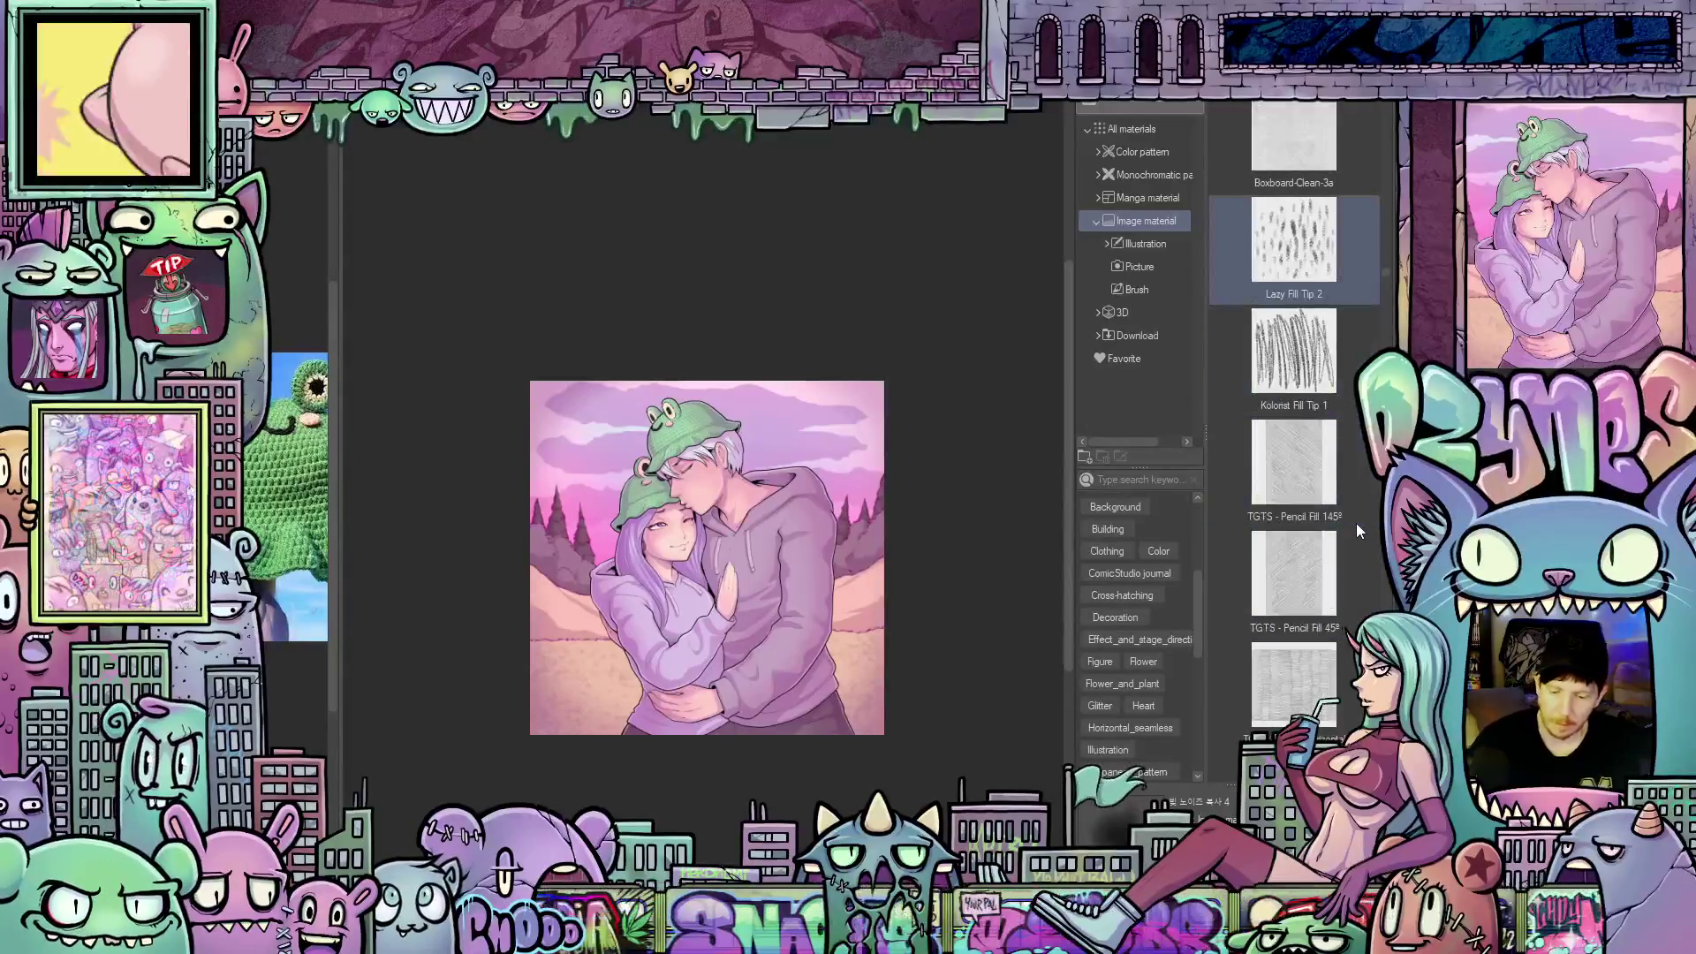
scroll(1363, 527, down, 1)
scroll(1363, 532, down, 1)
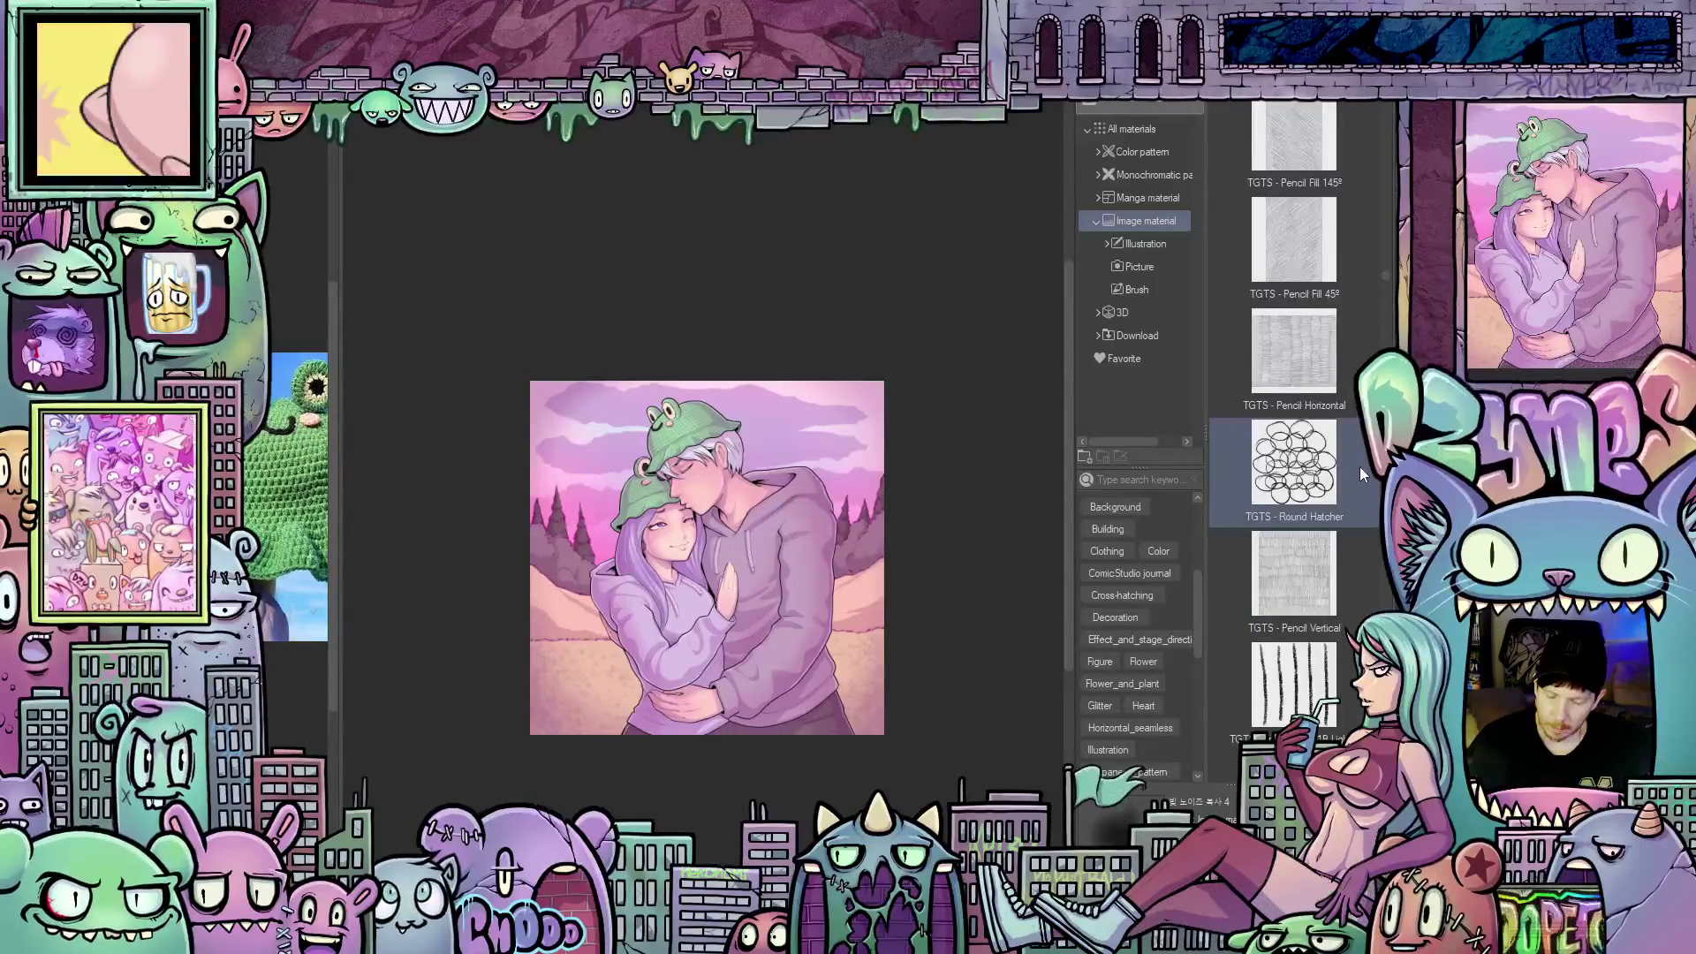
scroll(1359, 466, down, 1)
scroll(1359, 468, down, 5)
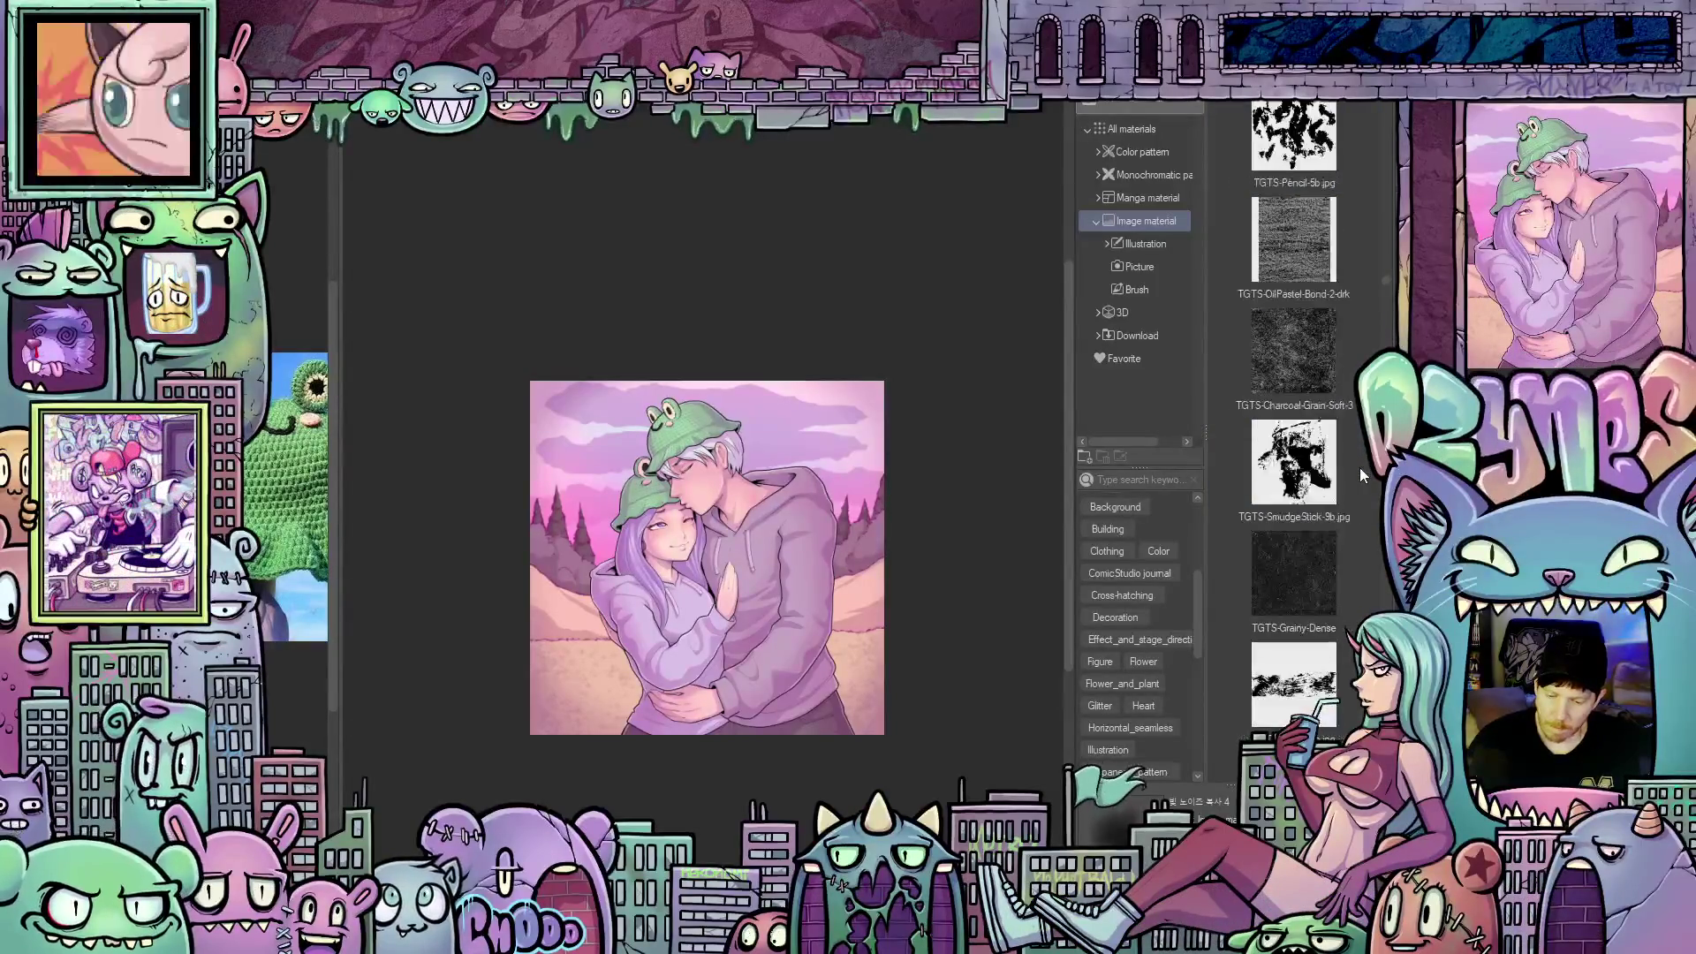
scroll(1369, 498, down, 4)
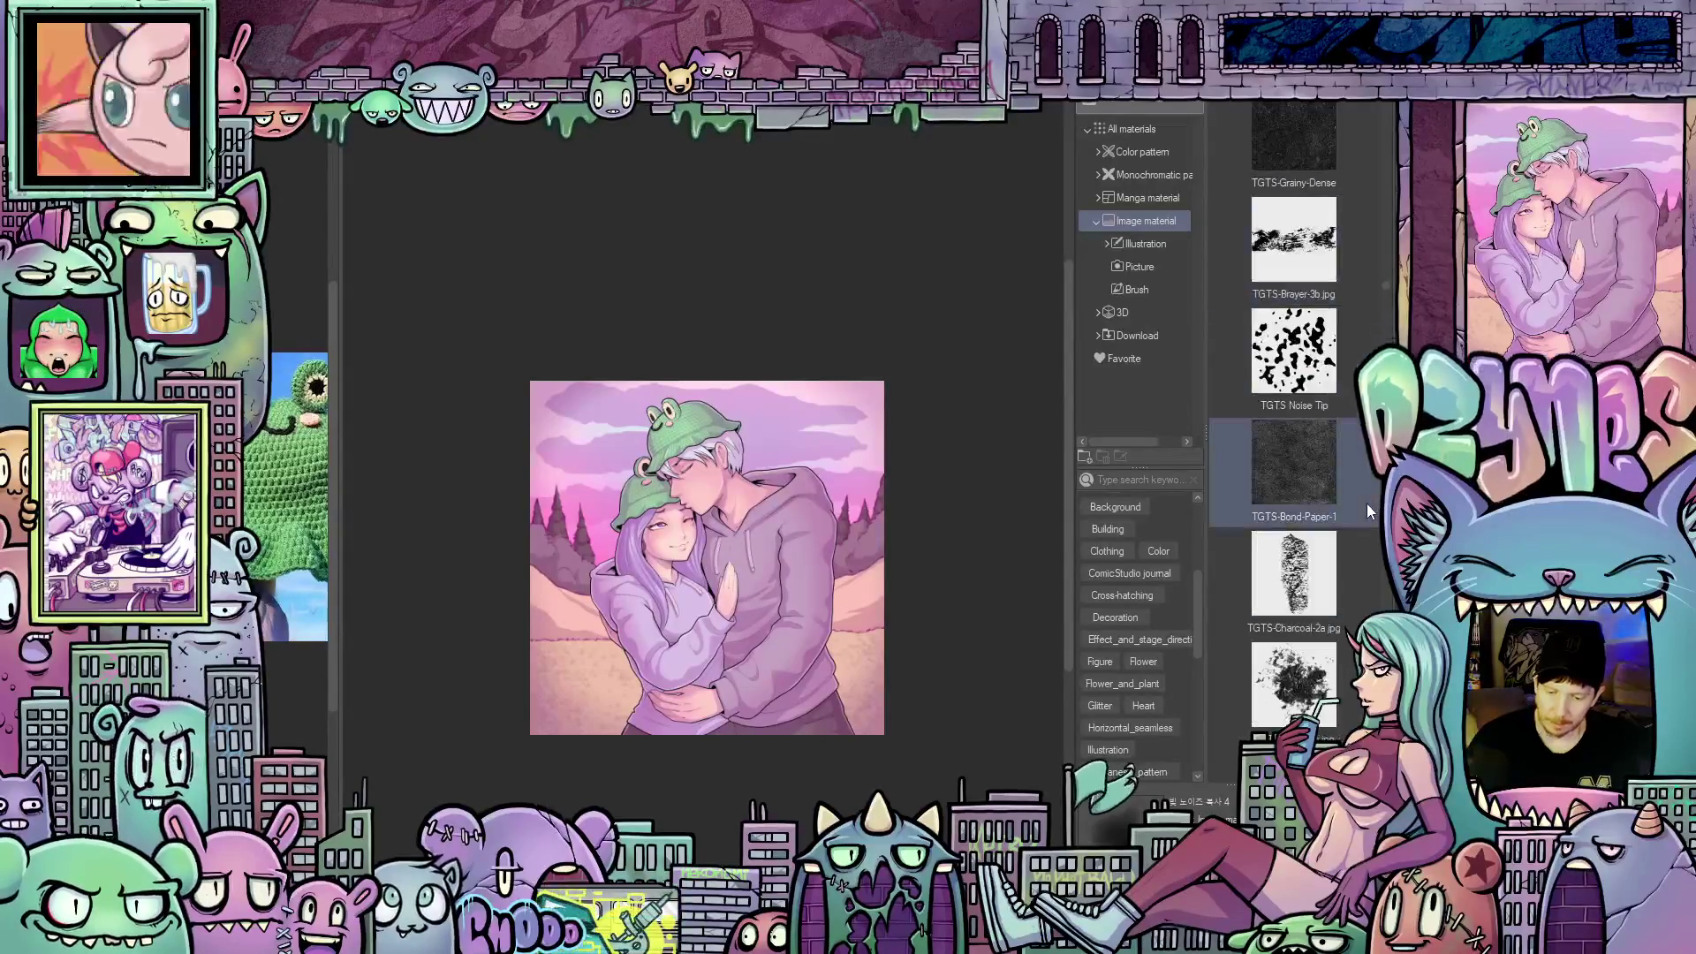
scroll(1364, 505, down, 5)
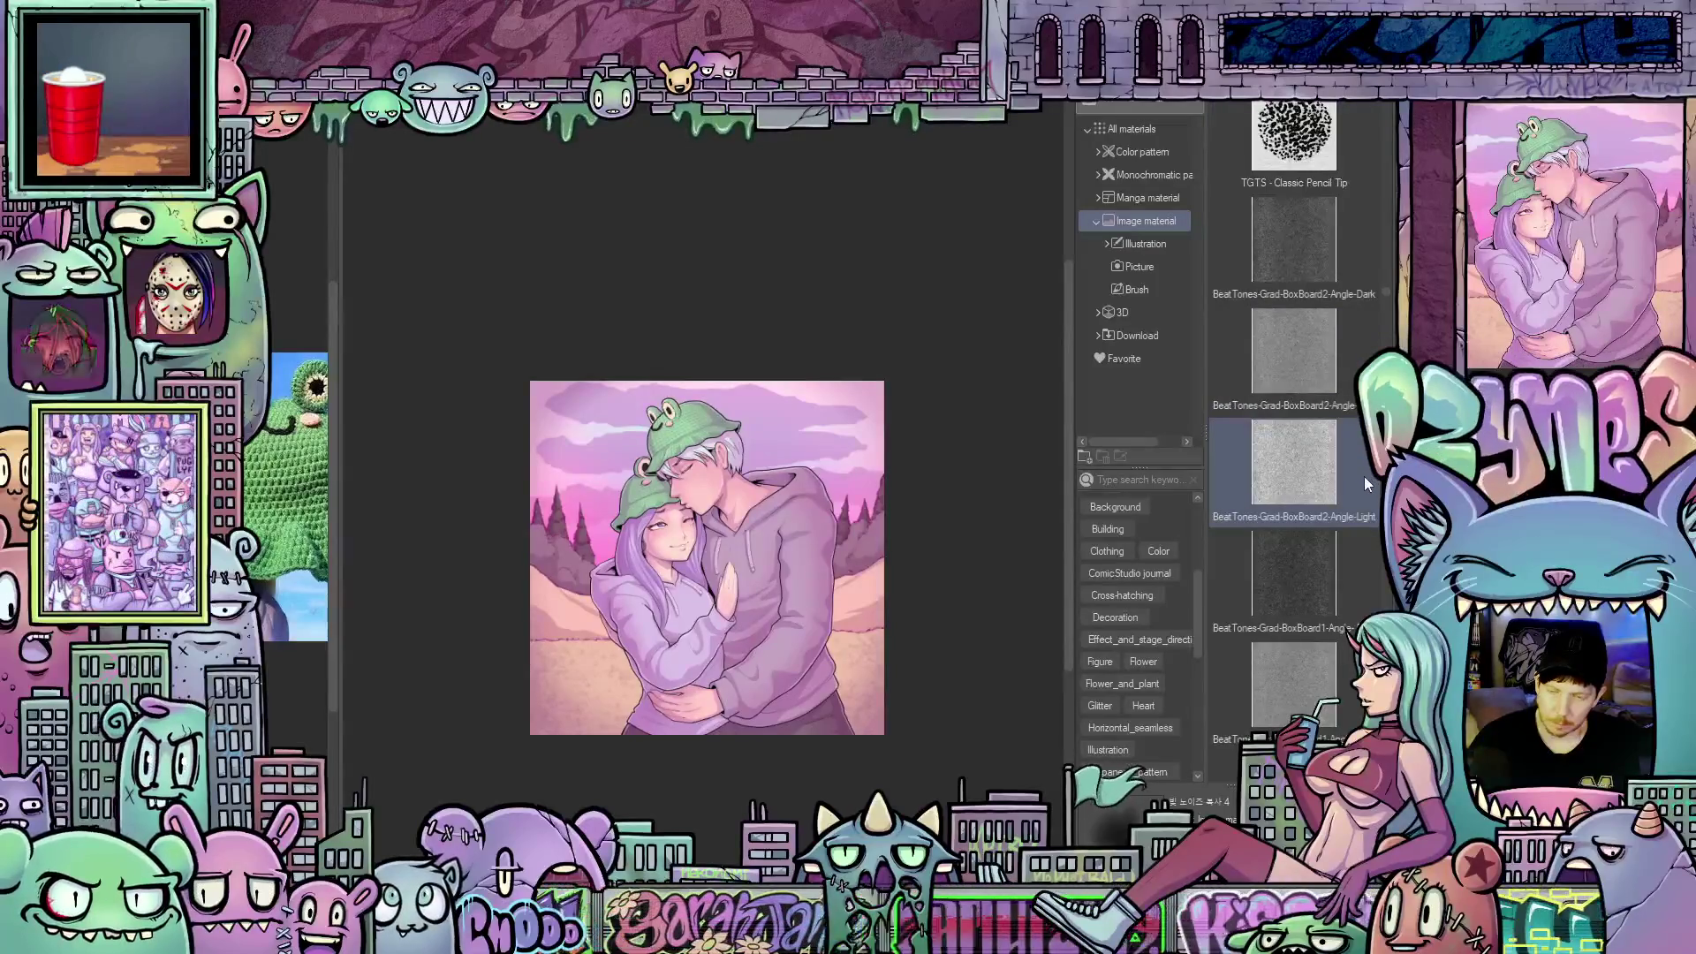
scroll(1364, 477, down, 1)
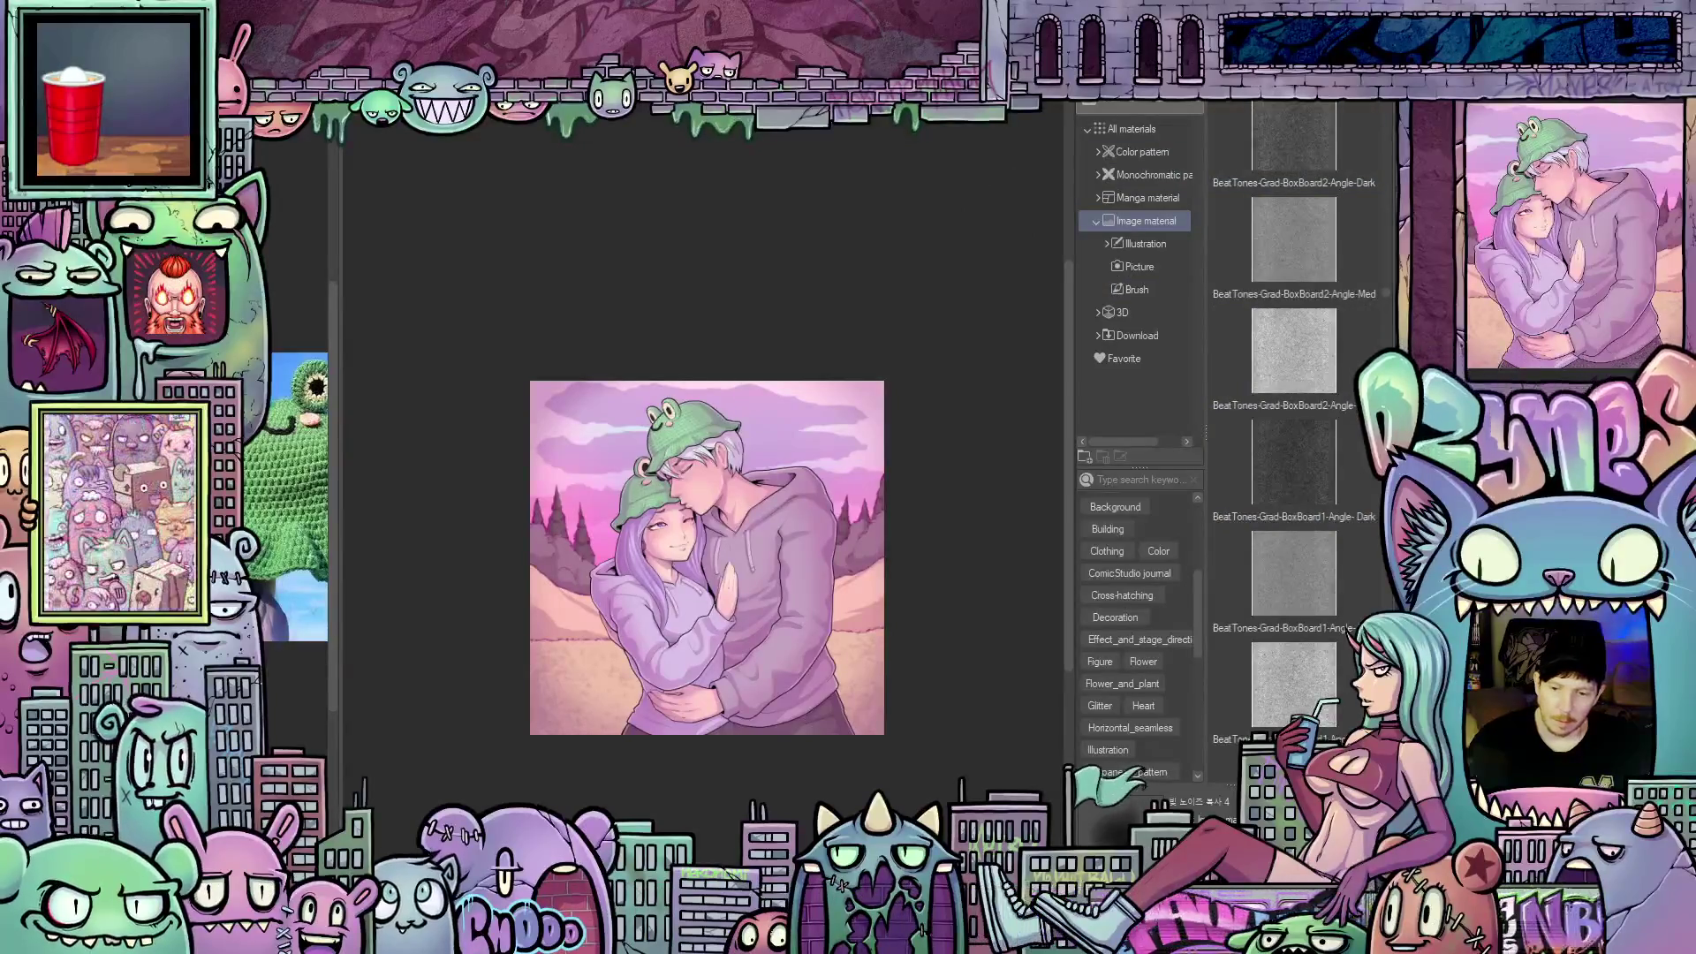
key(Tab)
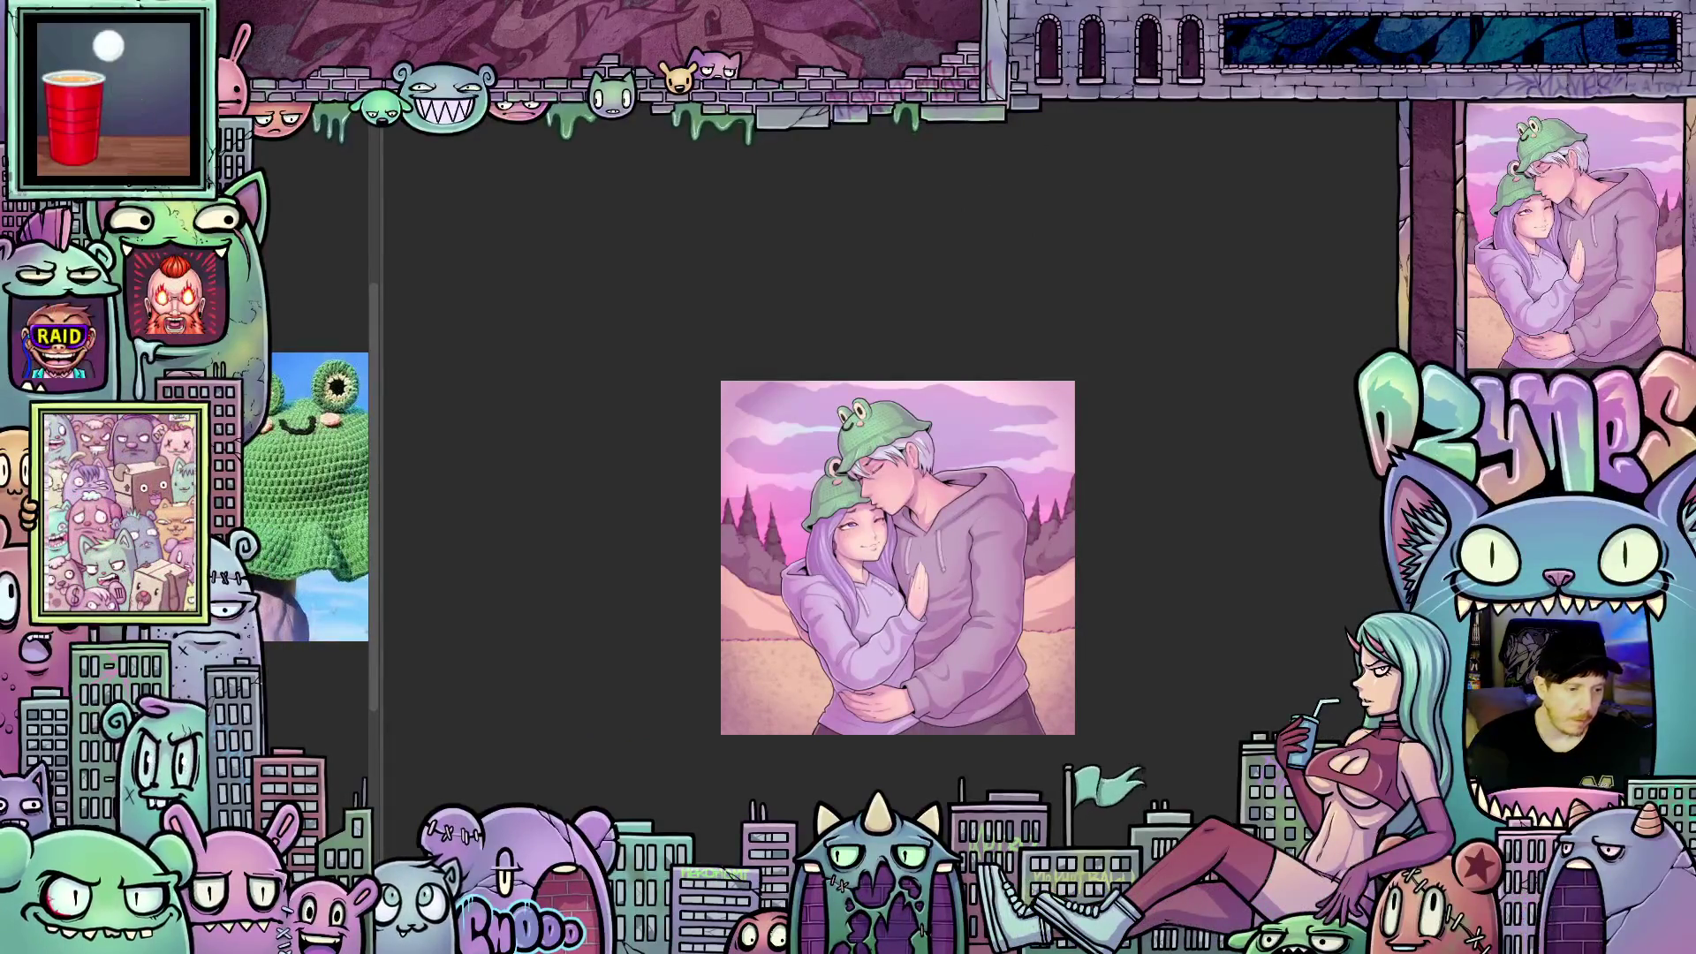
Bring the palettes back and dismiss the recent-files list
key(Tab)
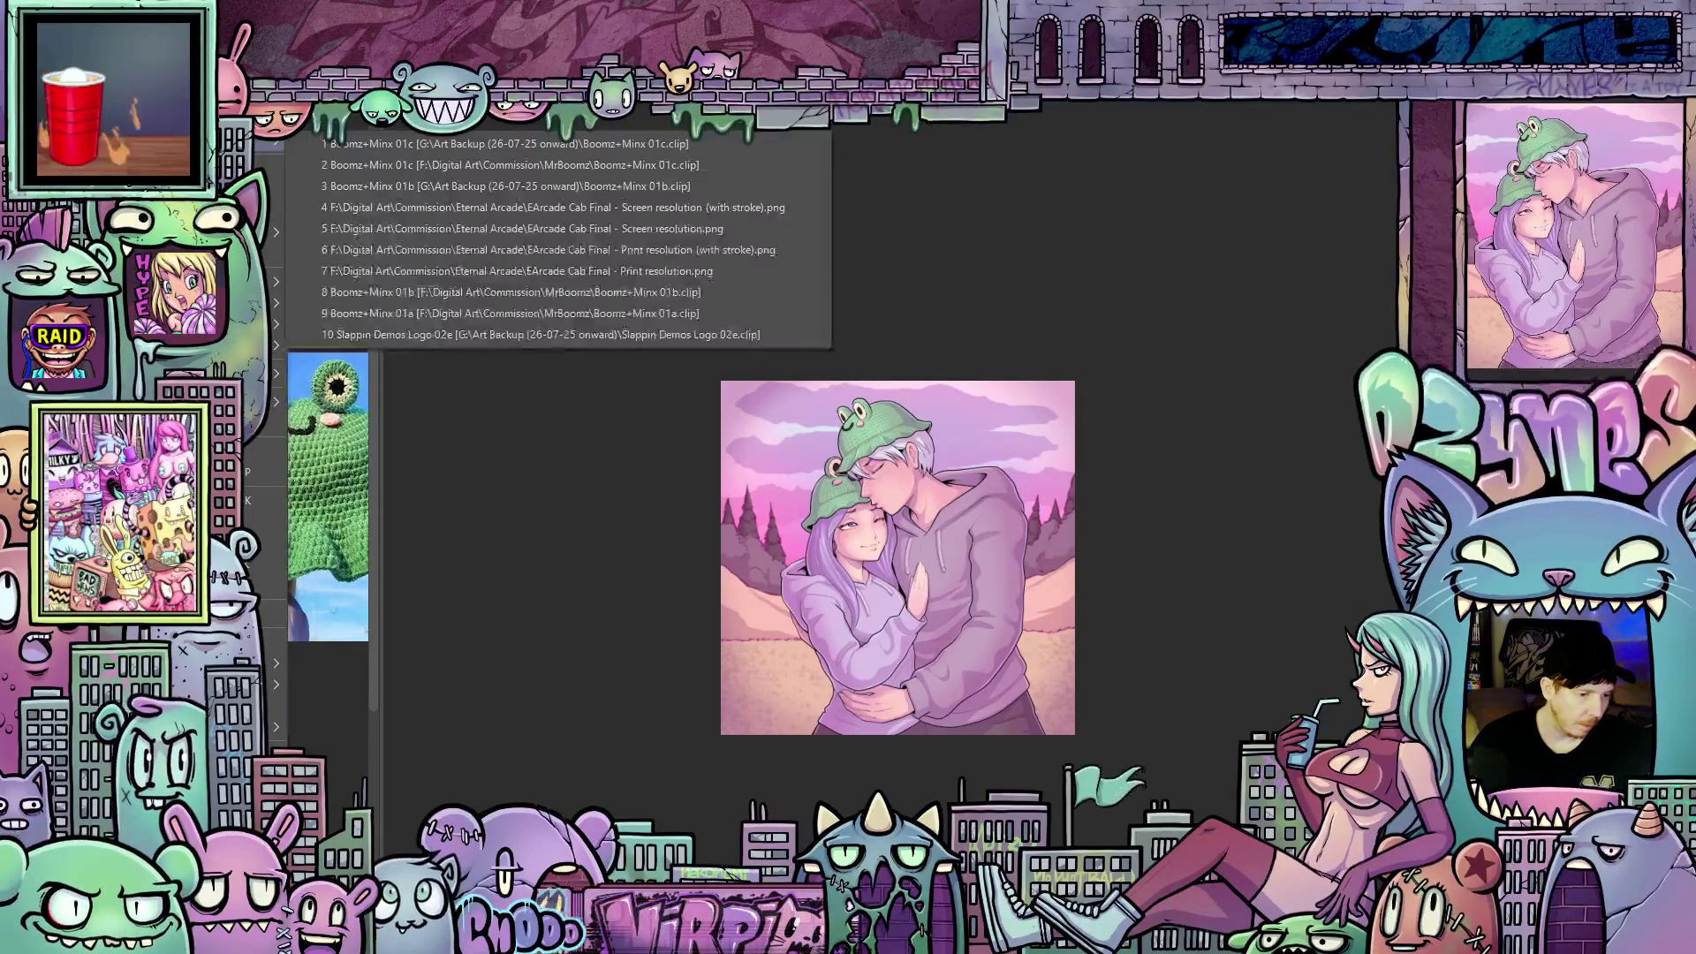
key(Escape)
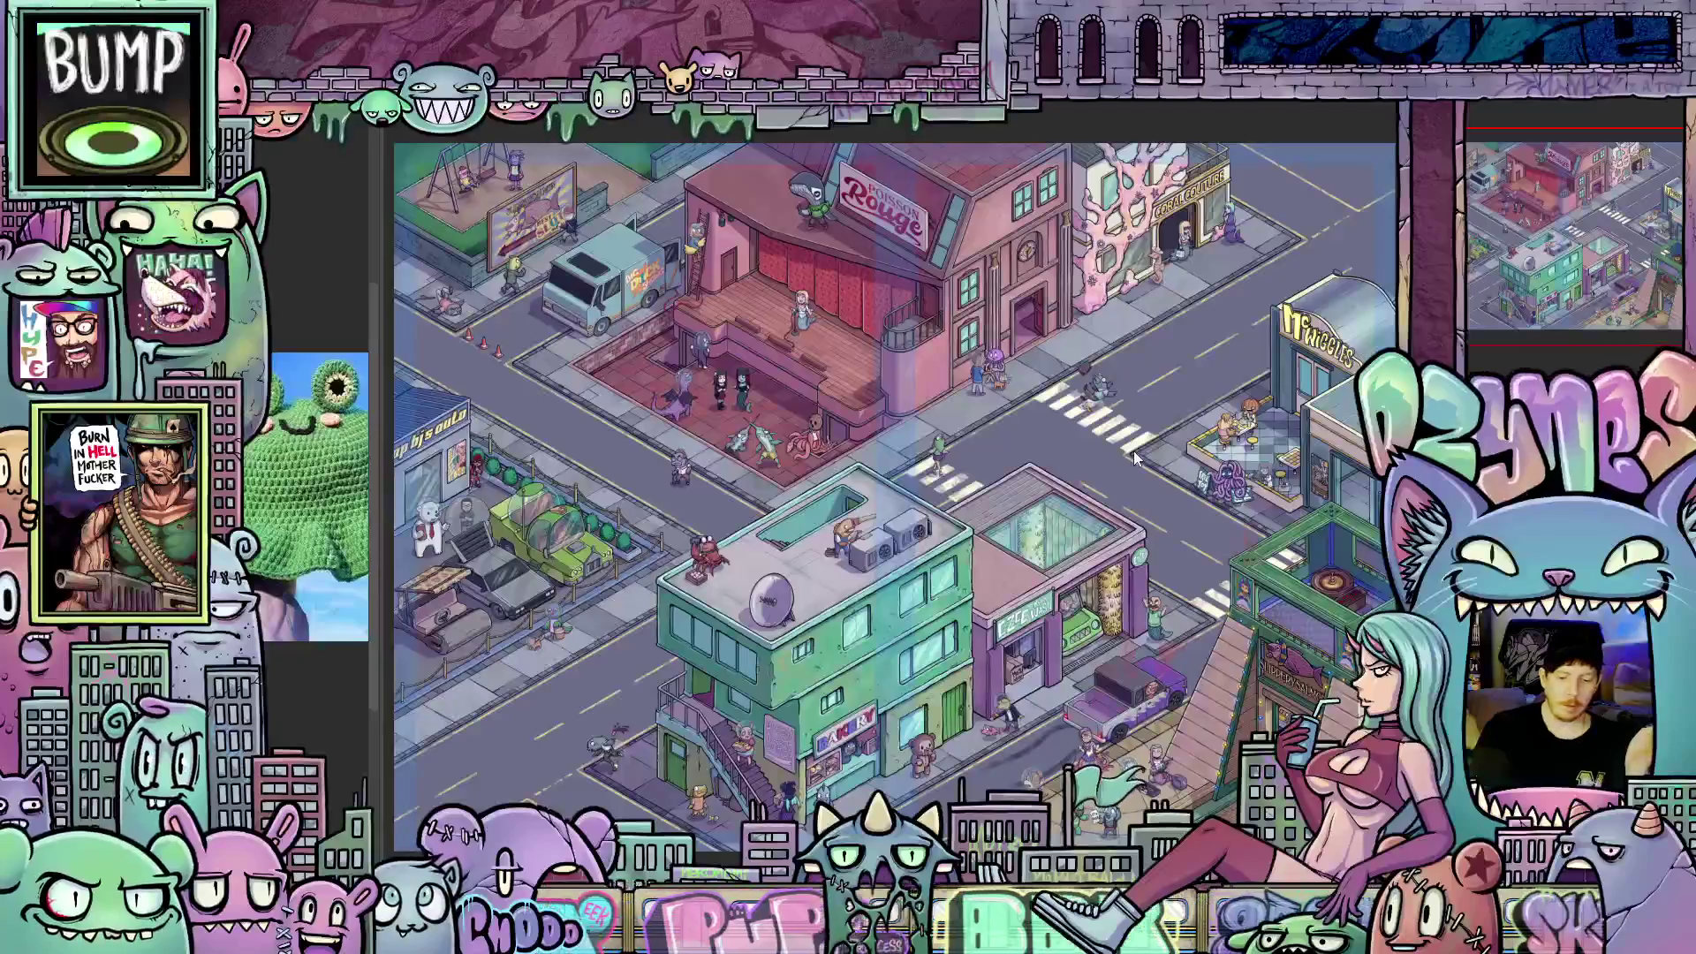
scroll(1180, 776, up, 5)
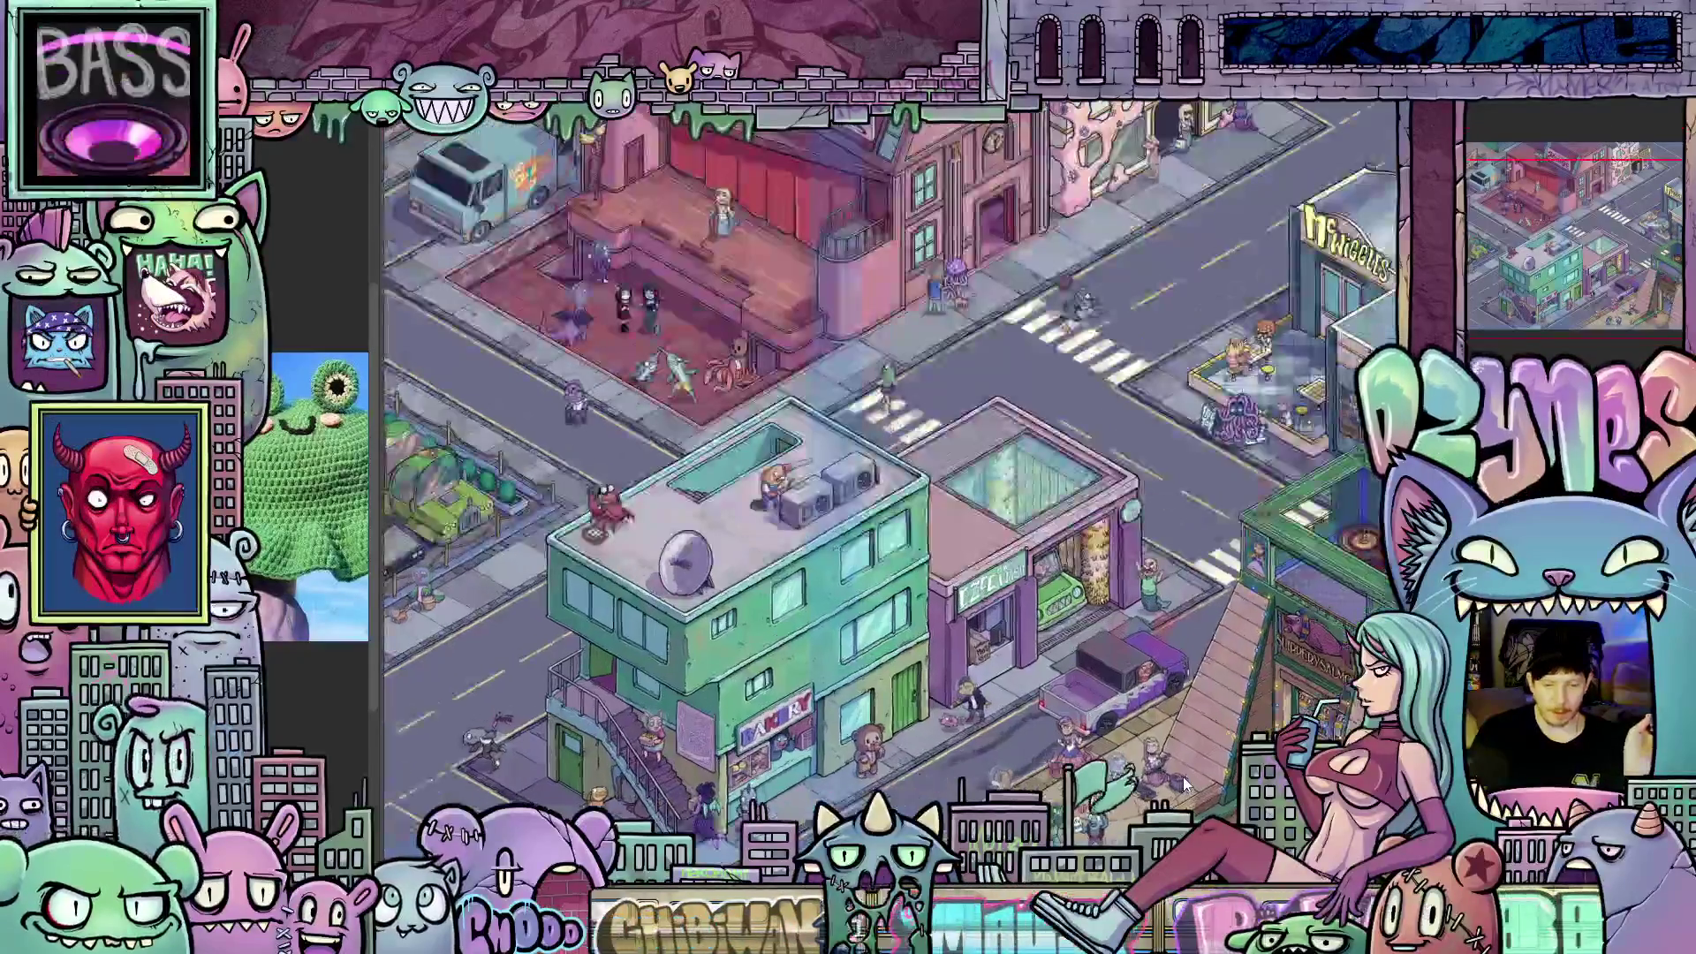
scroll(1181, 698, up, 3)
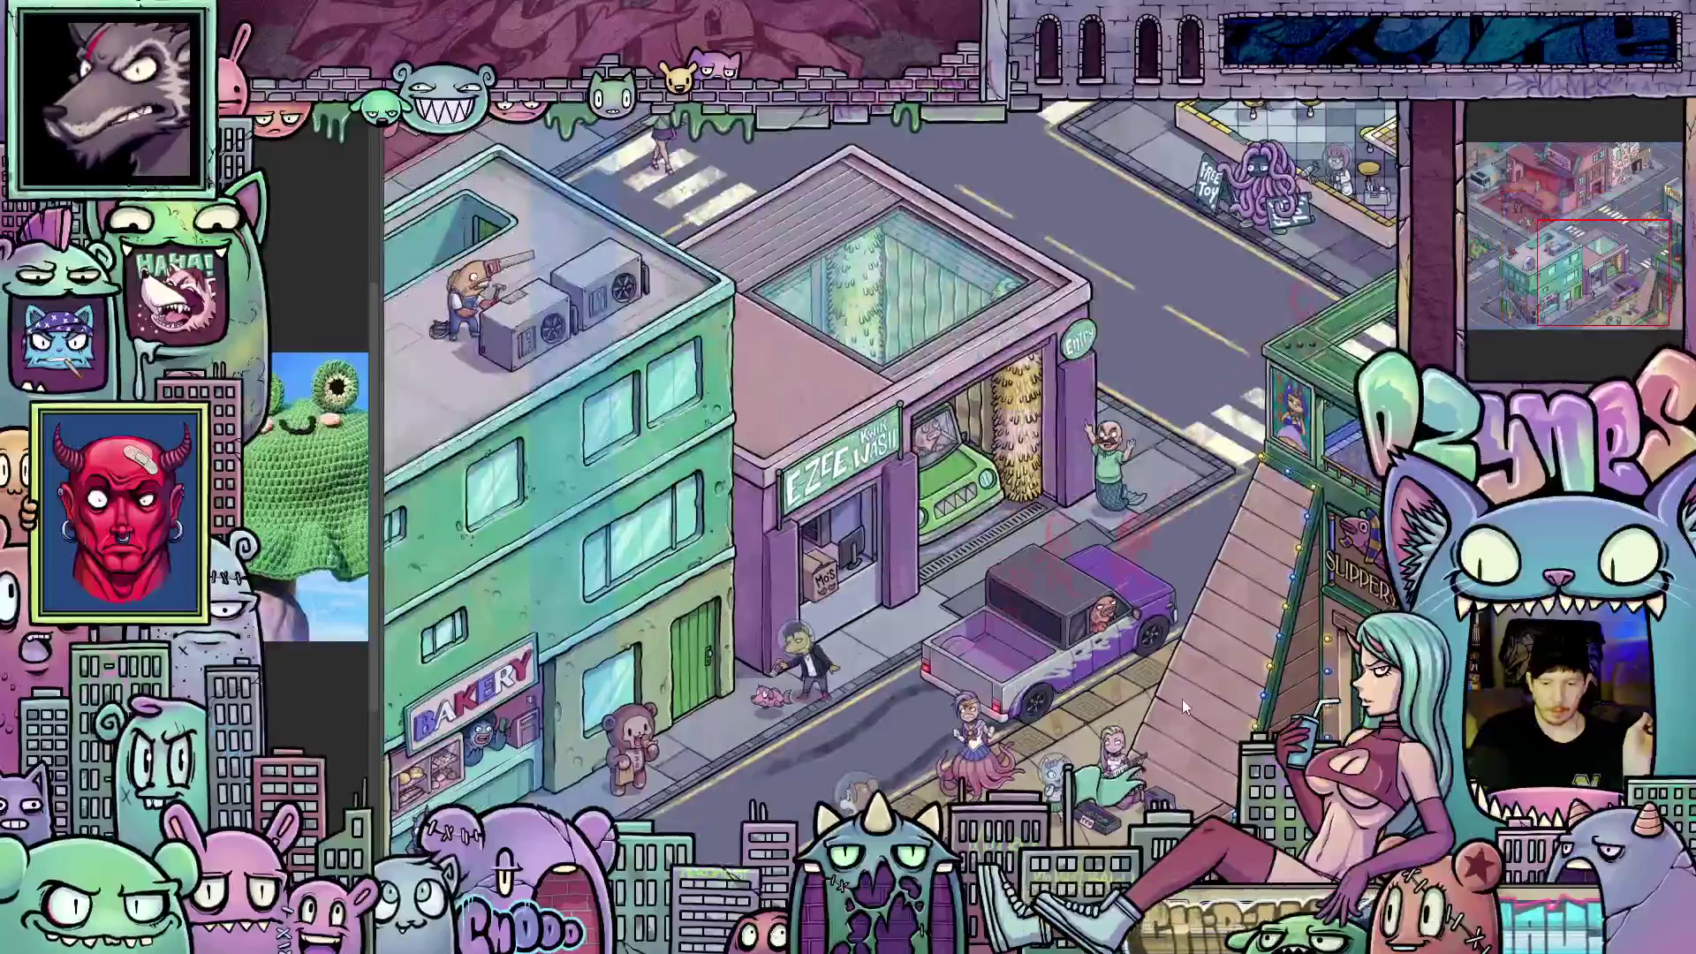
scroll(1033, 576, up, 2)
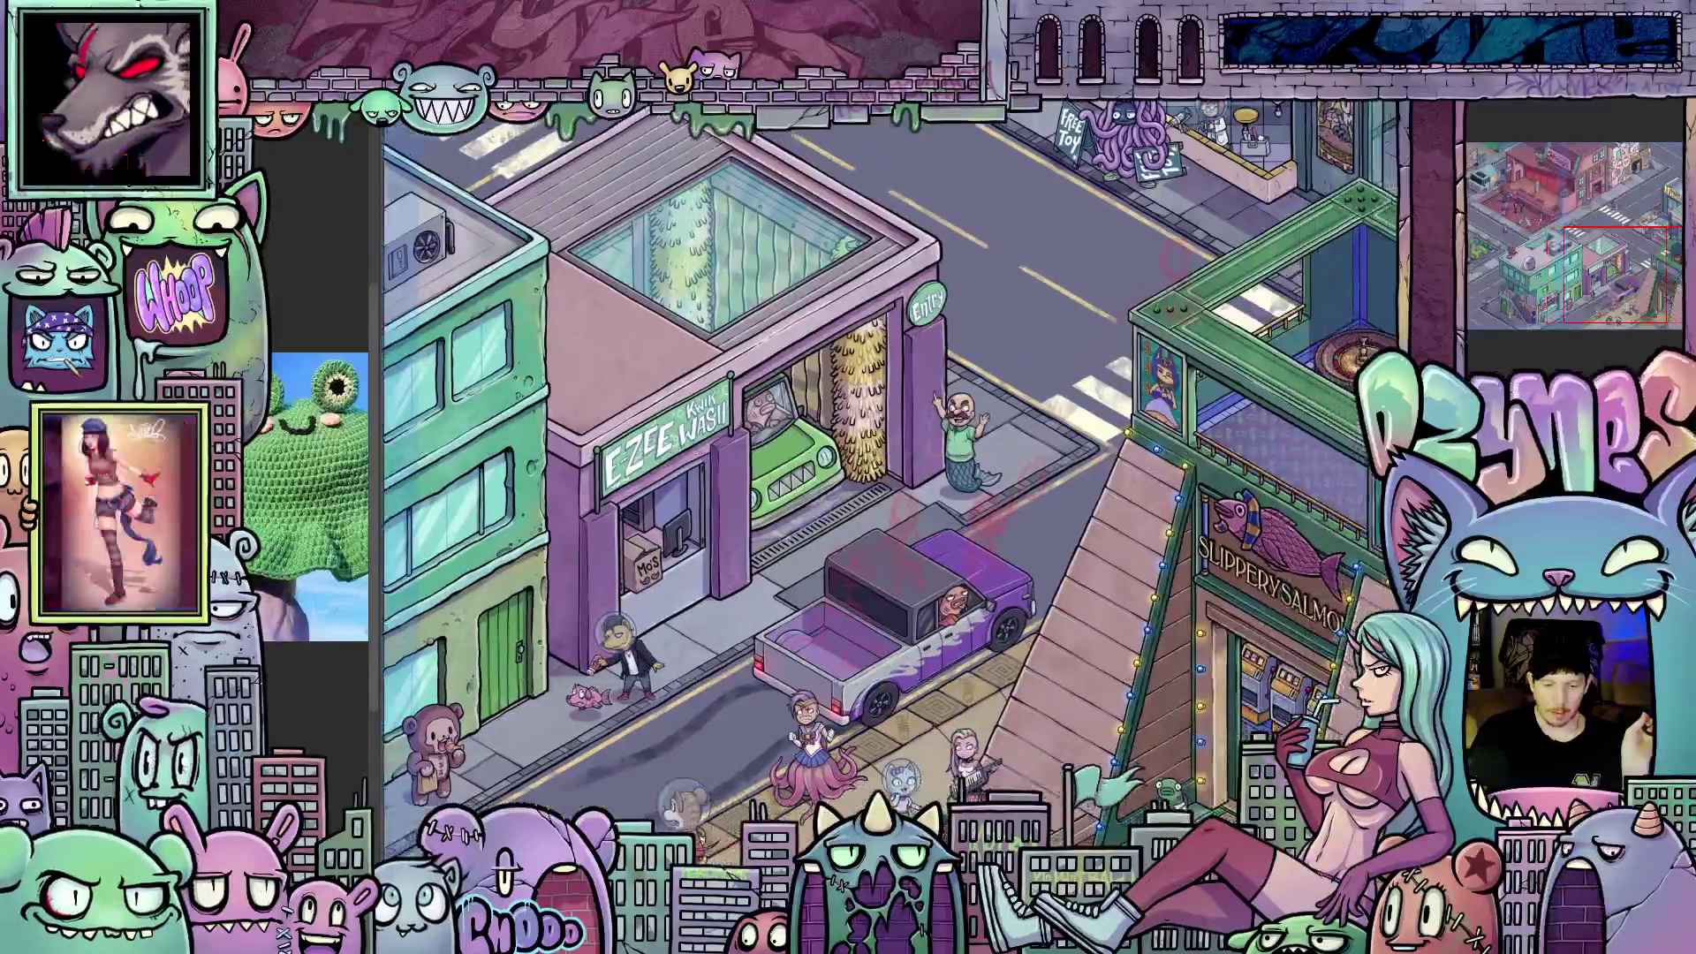
scroll(1035, 547, up, 3)
scroll(1025, 562, up, 2)
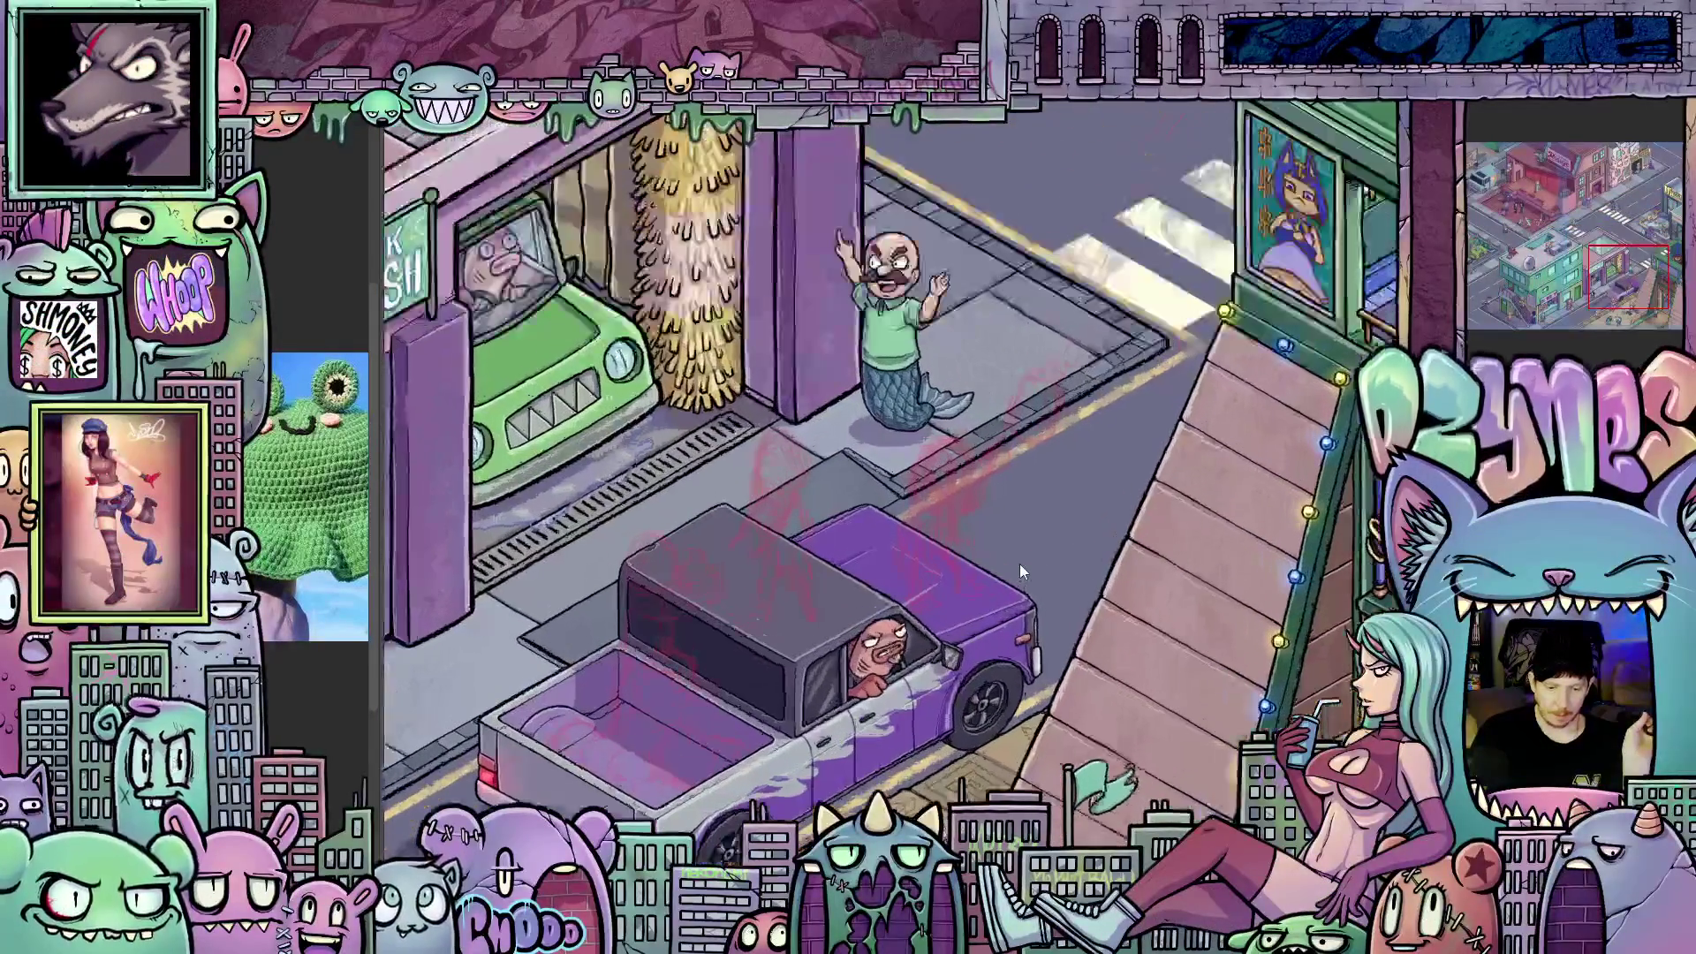
scroll(717, 583, up, 2)
scroll(826, 583, down, 4)
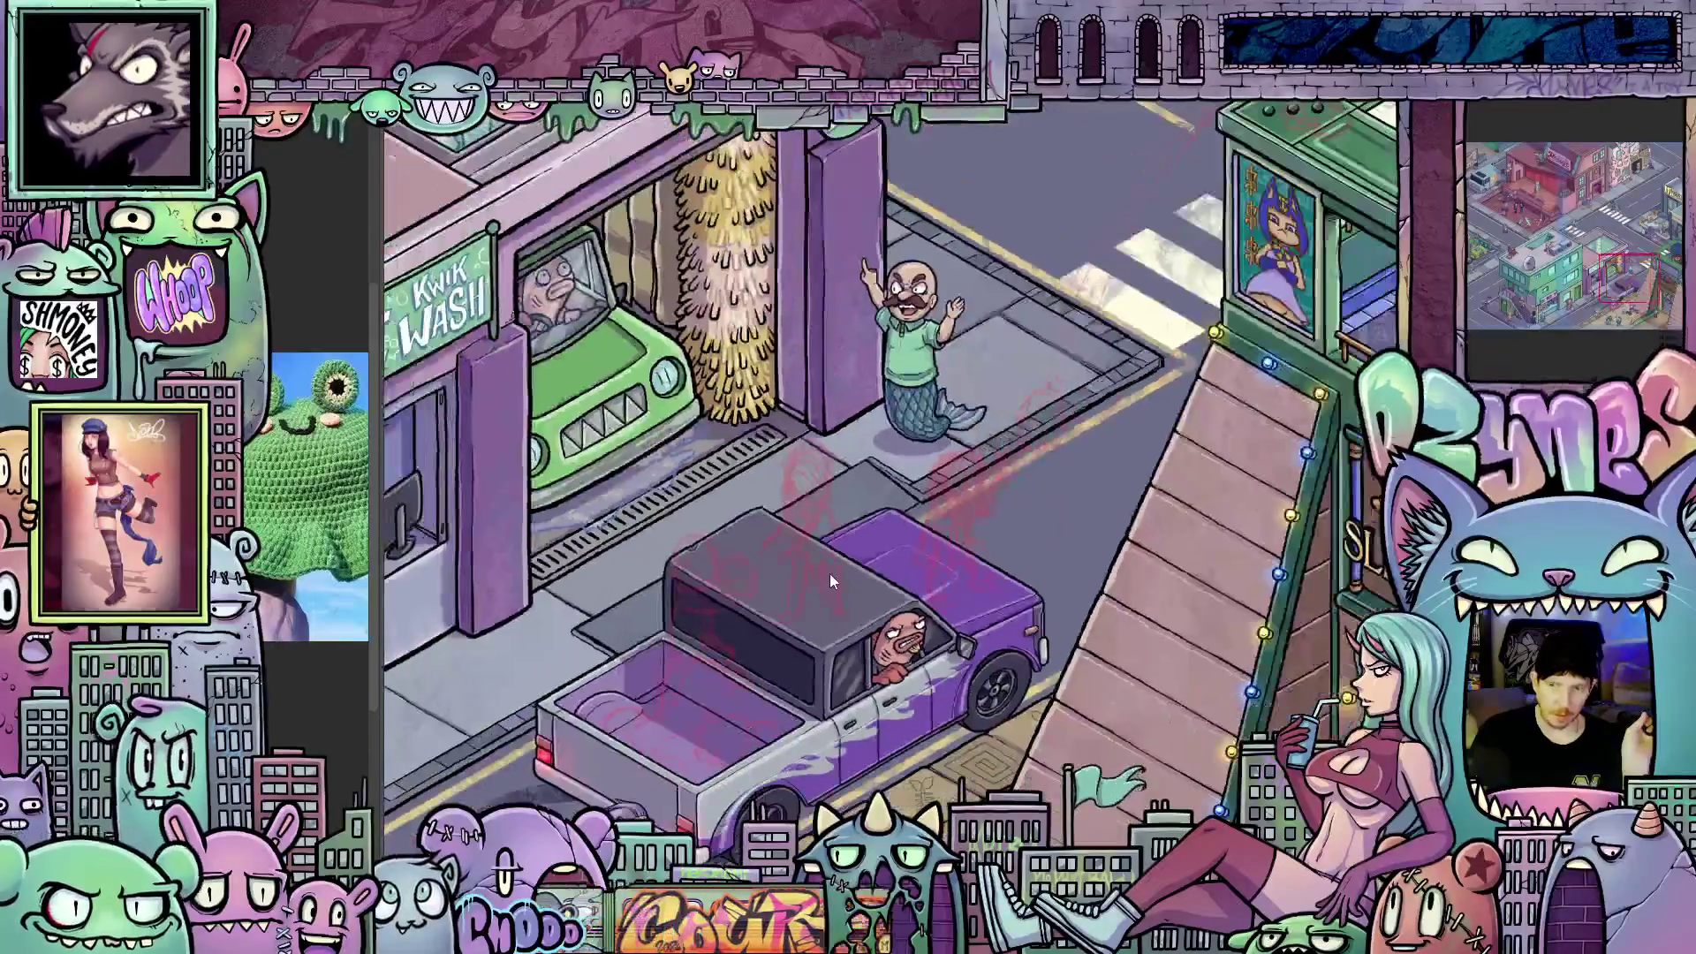
scroll(829, 574, down, 2)
scroll(830, 574, down, 1)
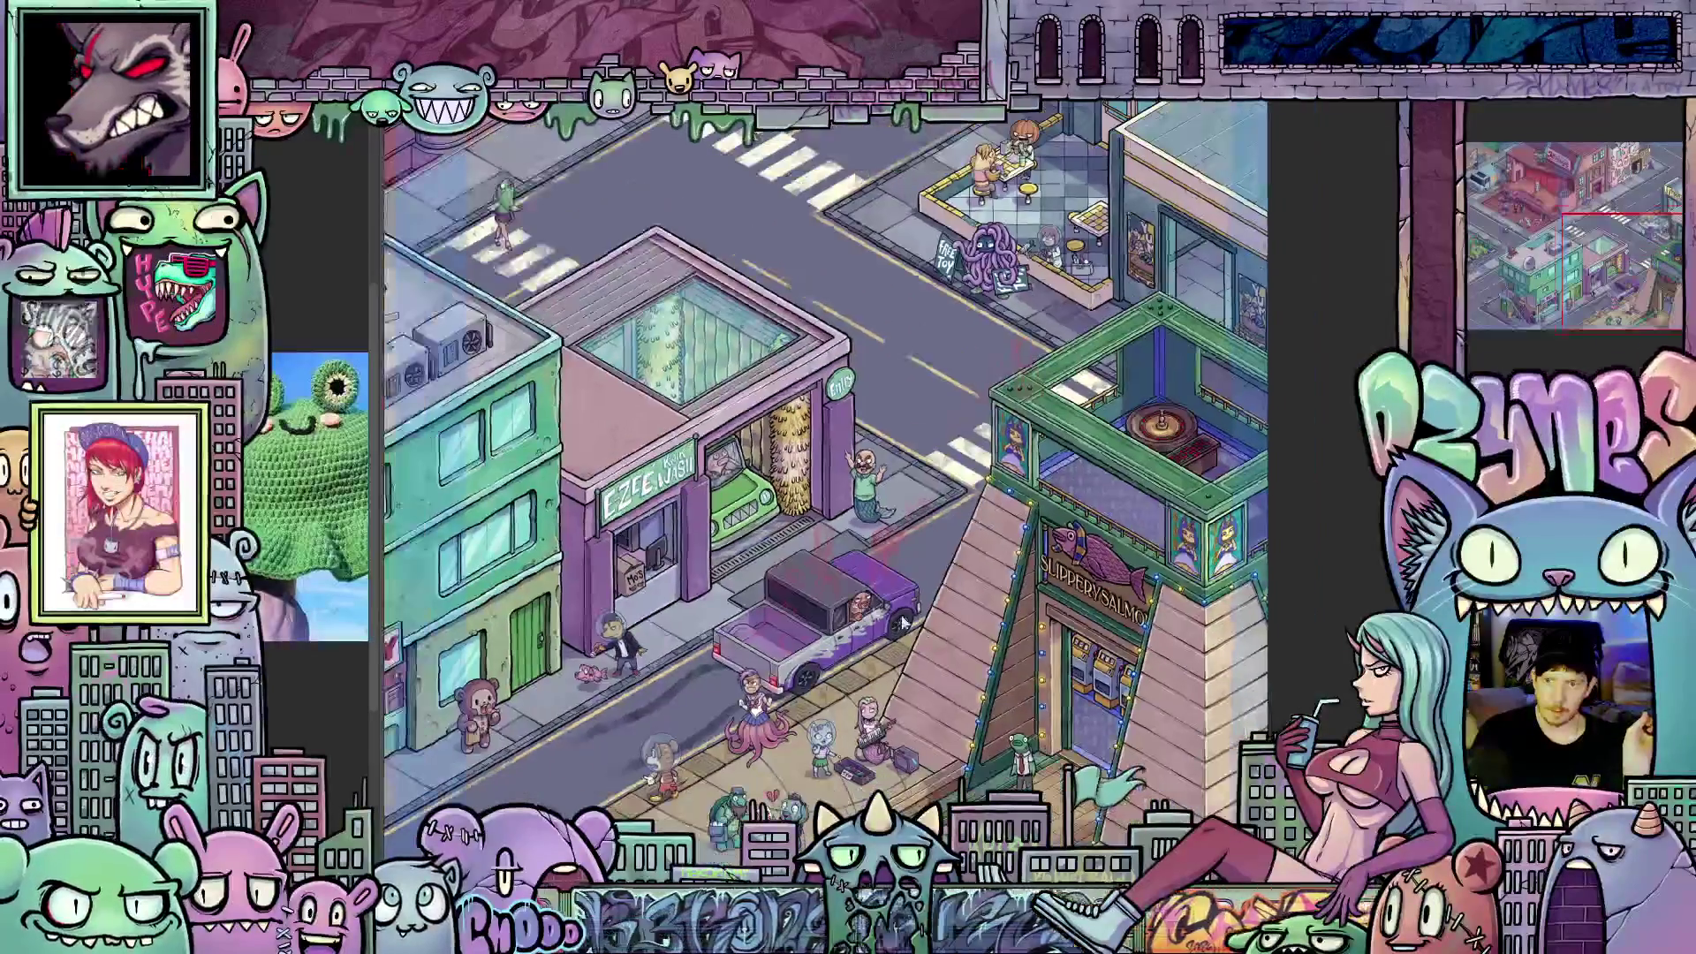
scroll(830, 574, down, 2)
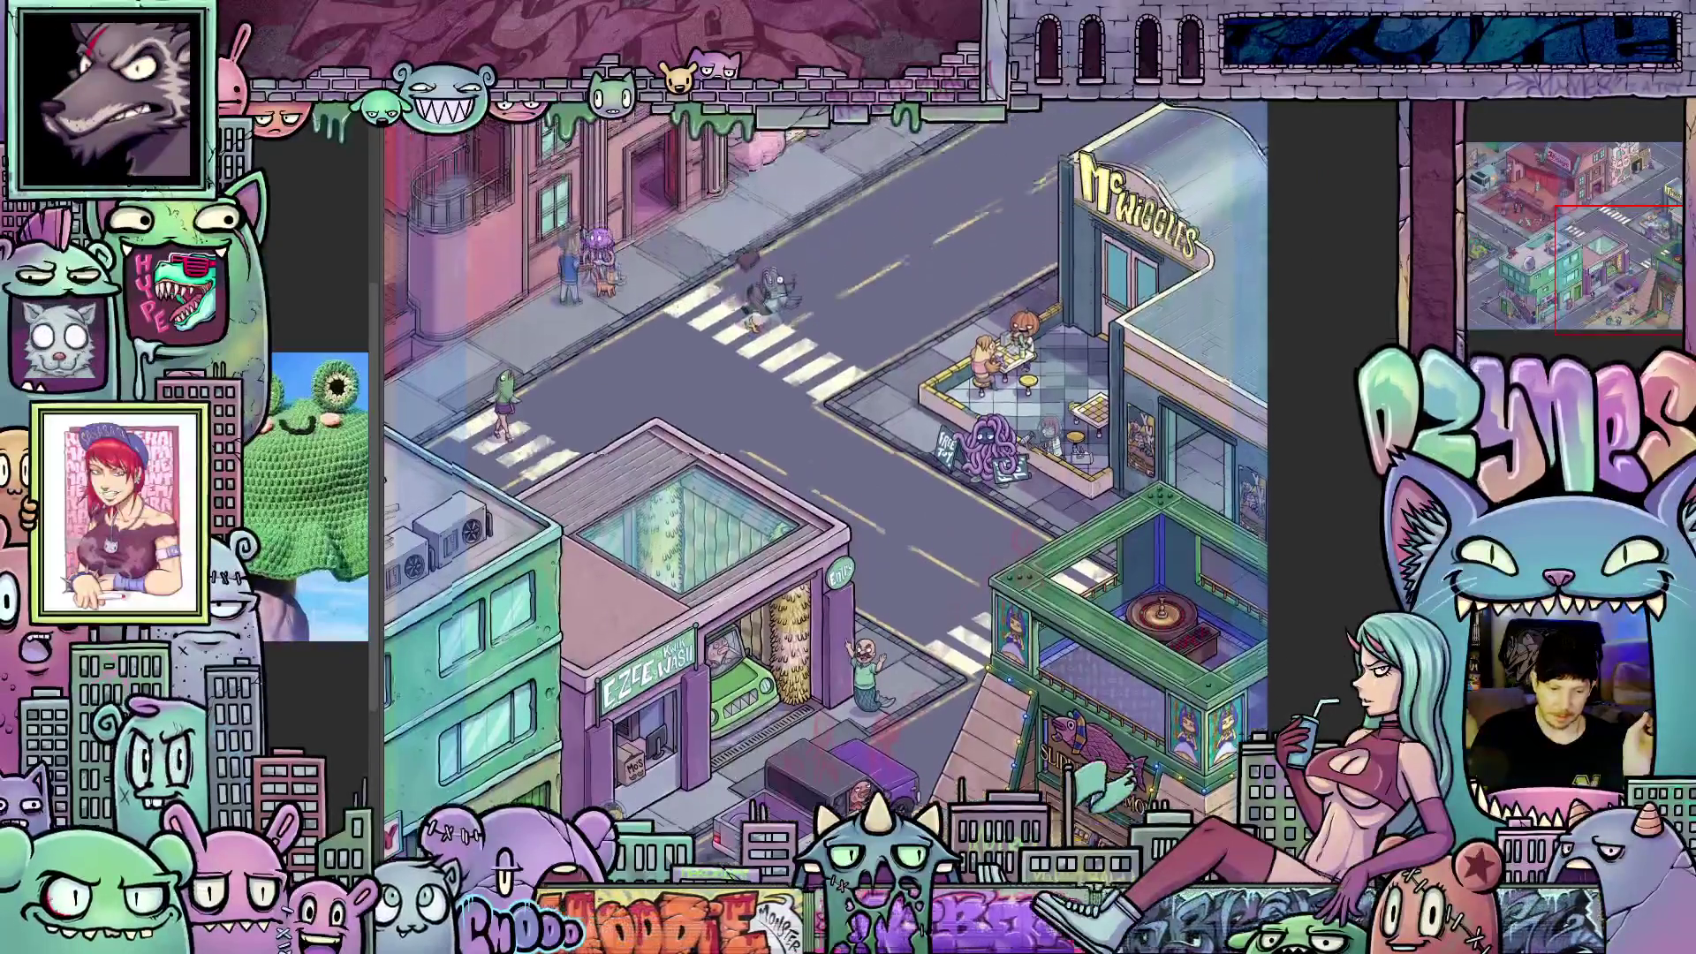
scroll(829, 574, up, 1)
scroll(829, 574, up, 2)
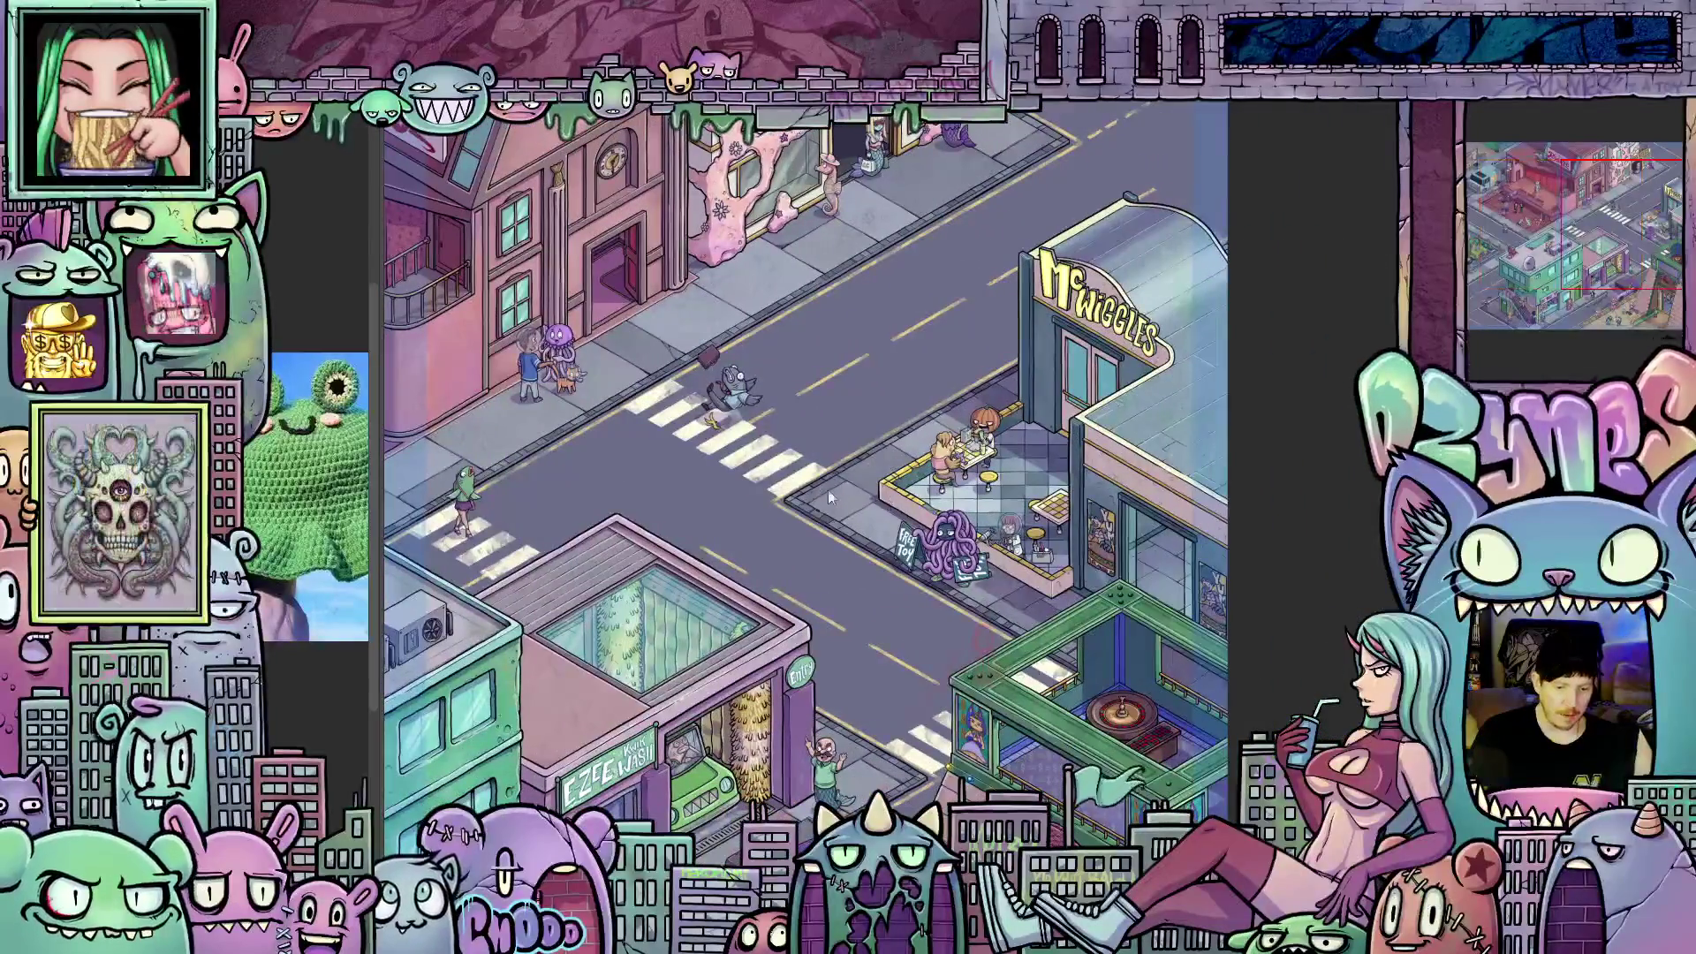
scroll(820, 500, down, 3)
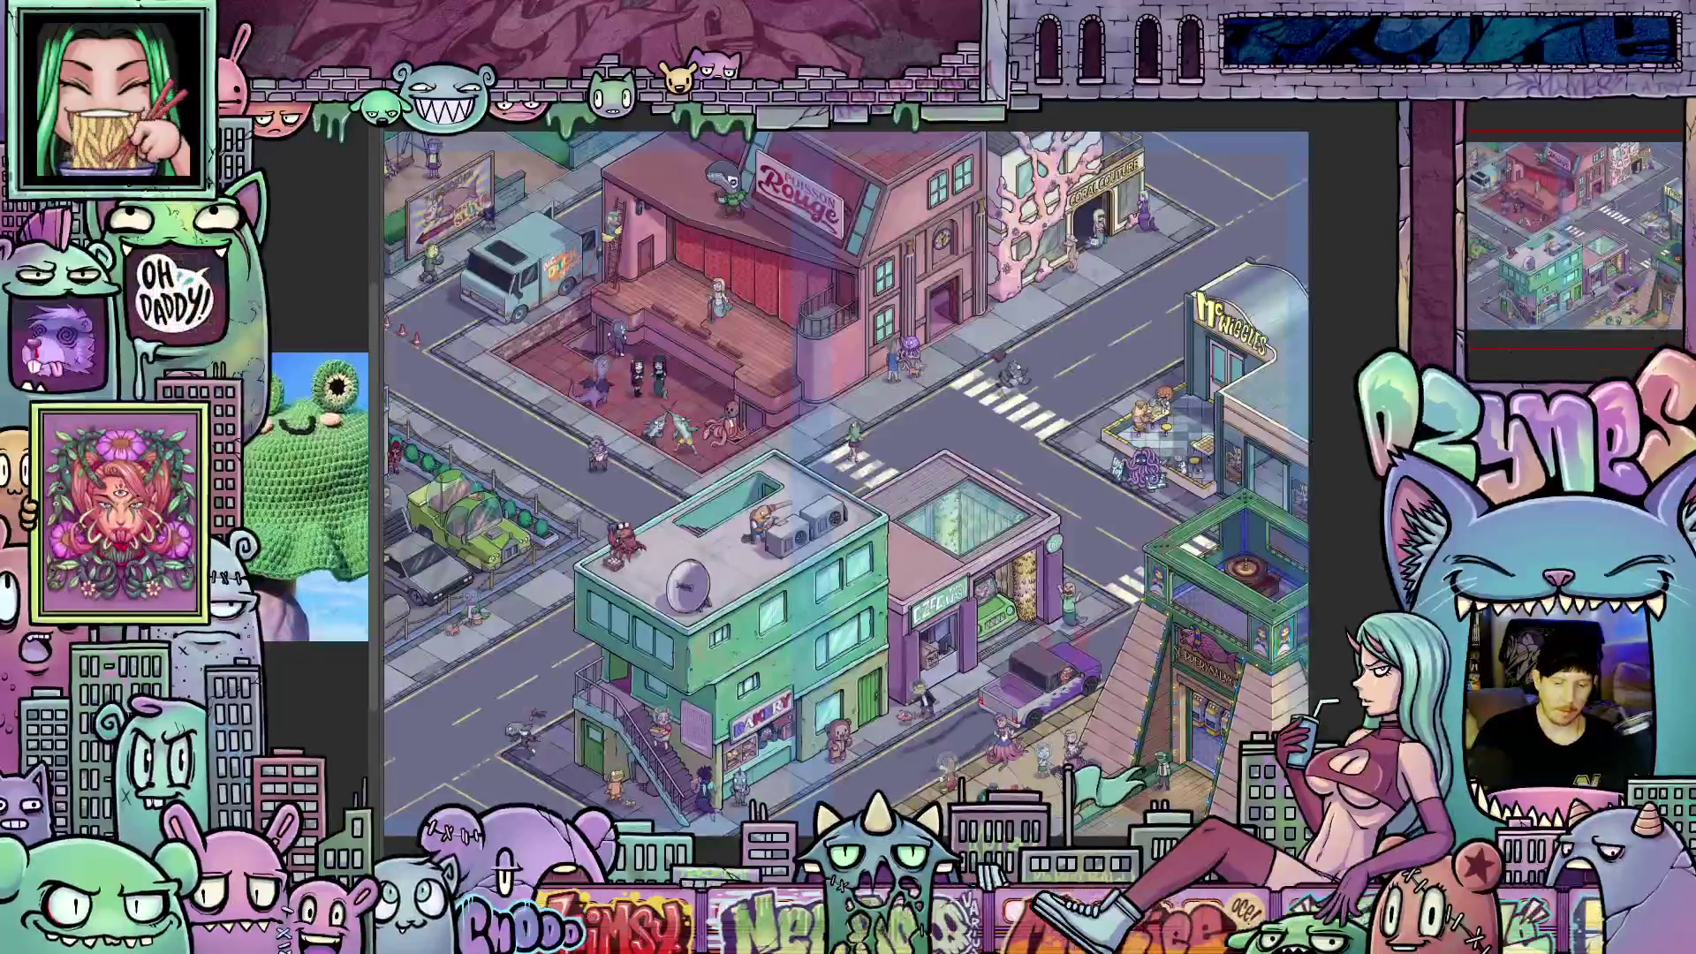
scroll(904, 468, up, 1)
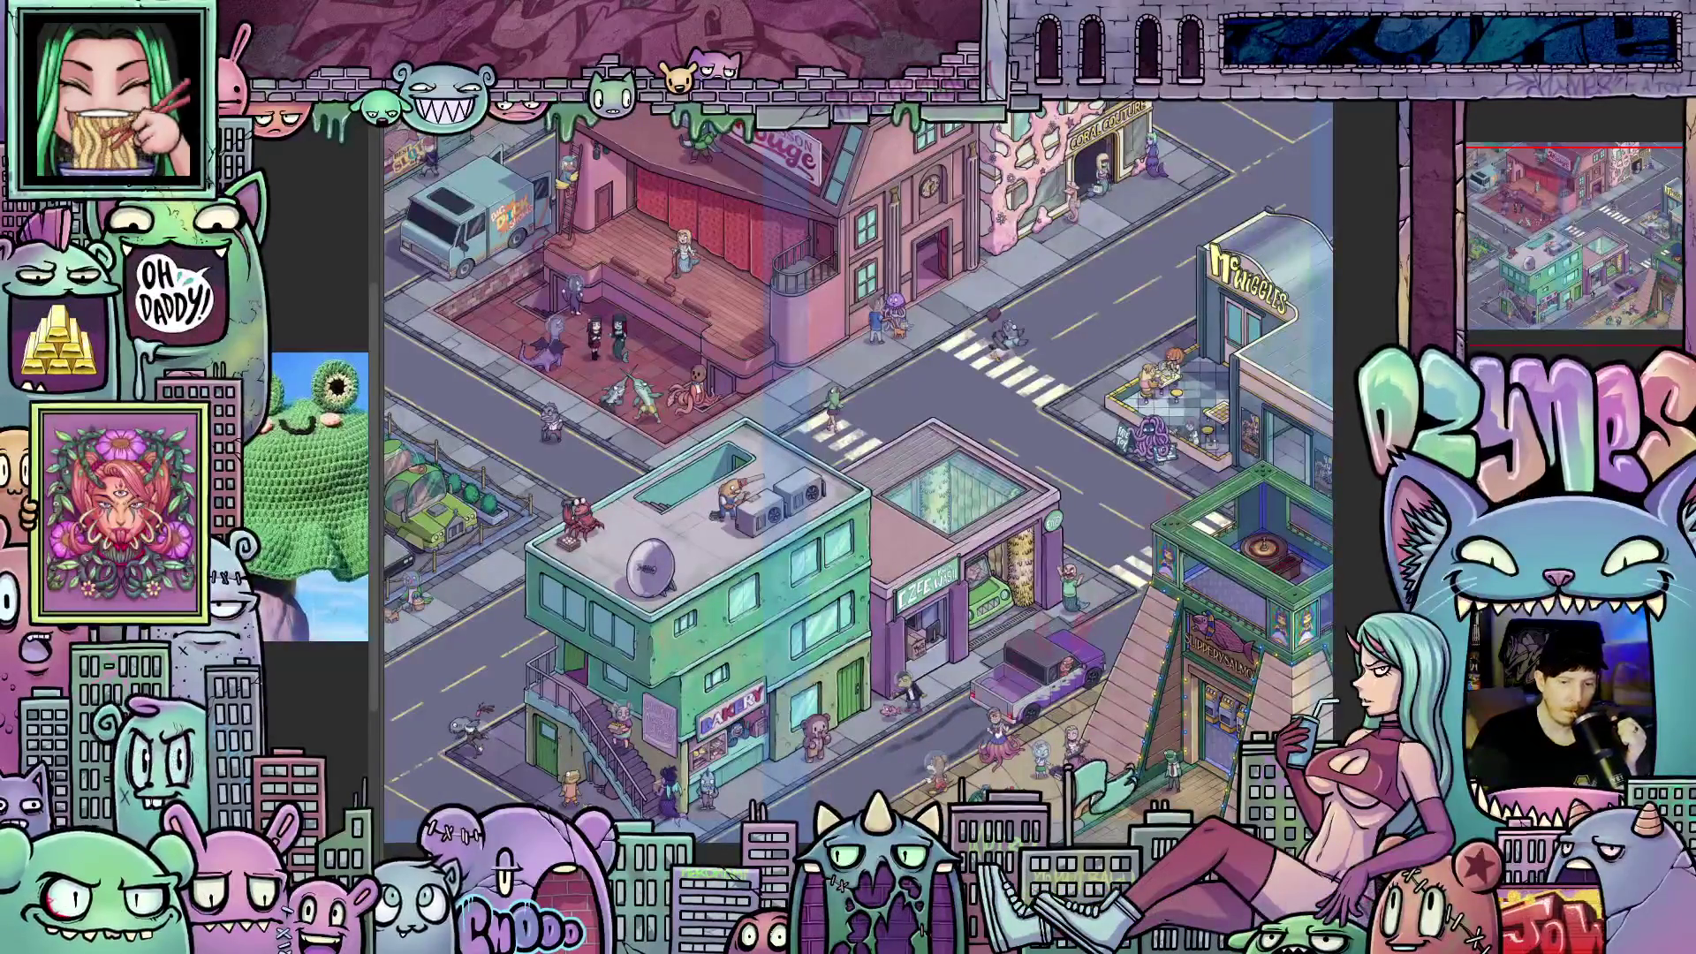
scroll(656, 552, down, 1)
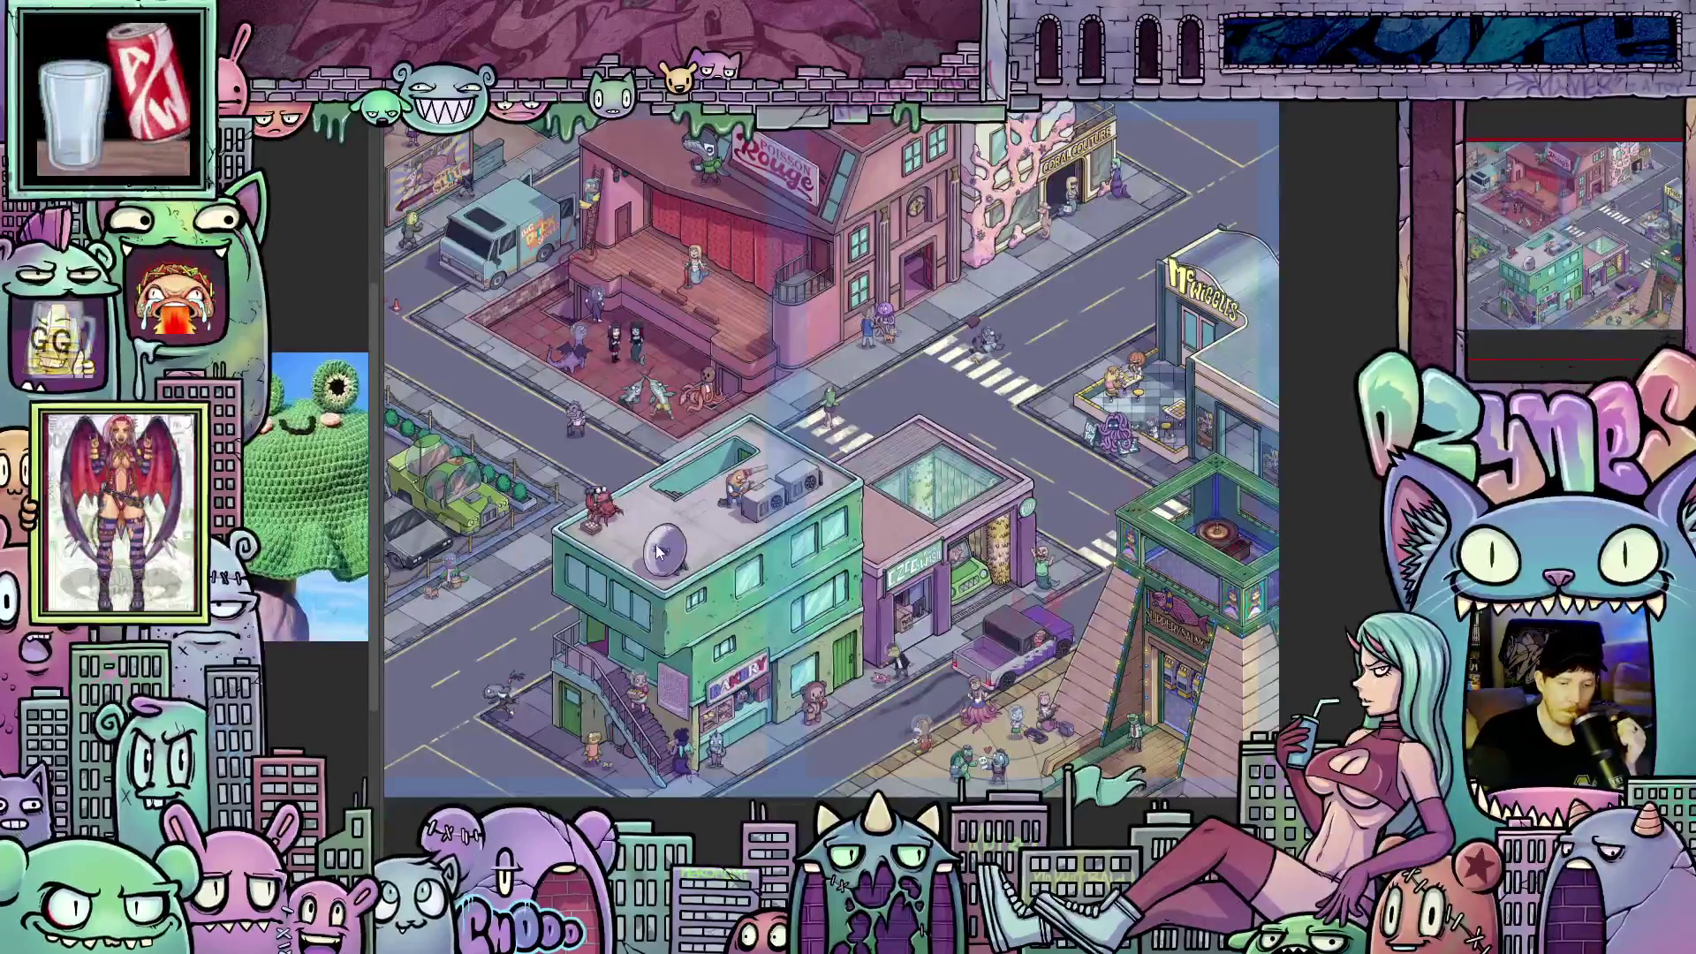
scroll(559, 511, up, 5)
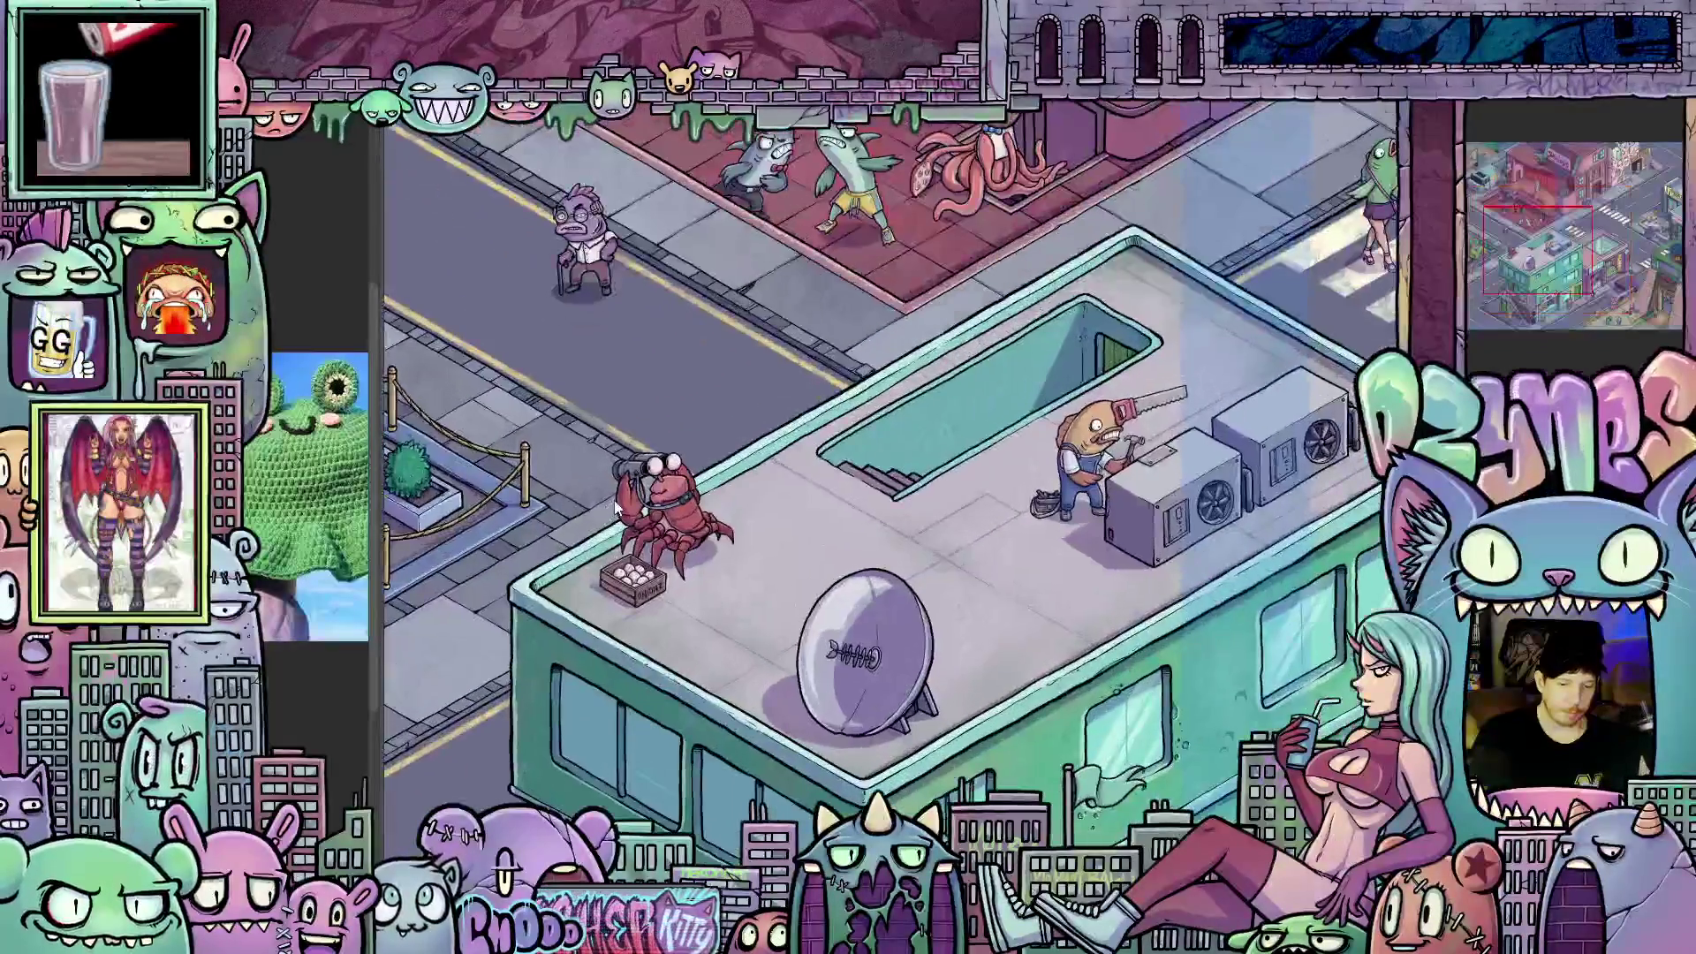
scroll(615, 508, up, 2)
scroll(615, 508, up, 1)
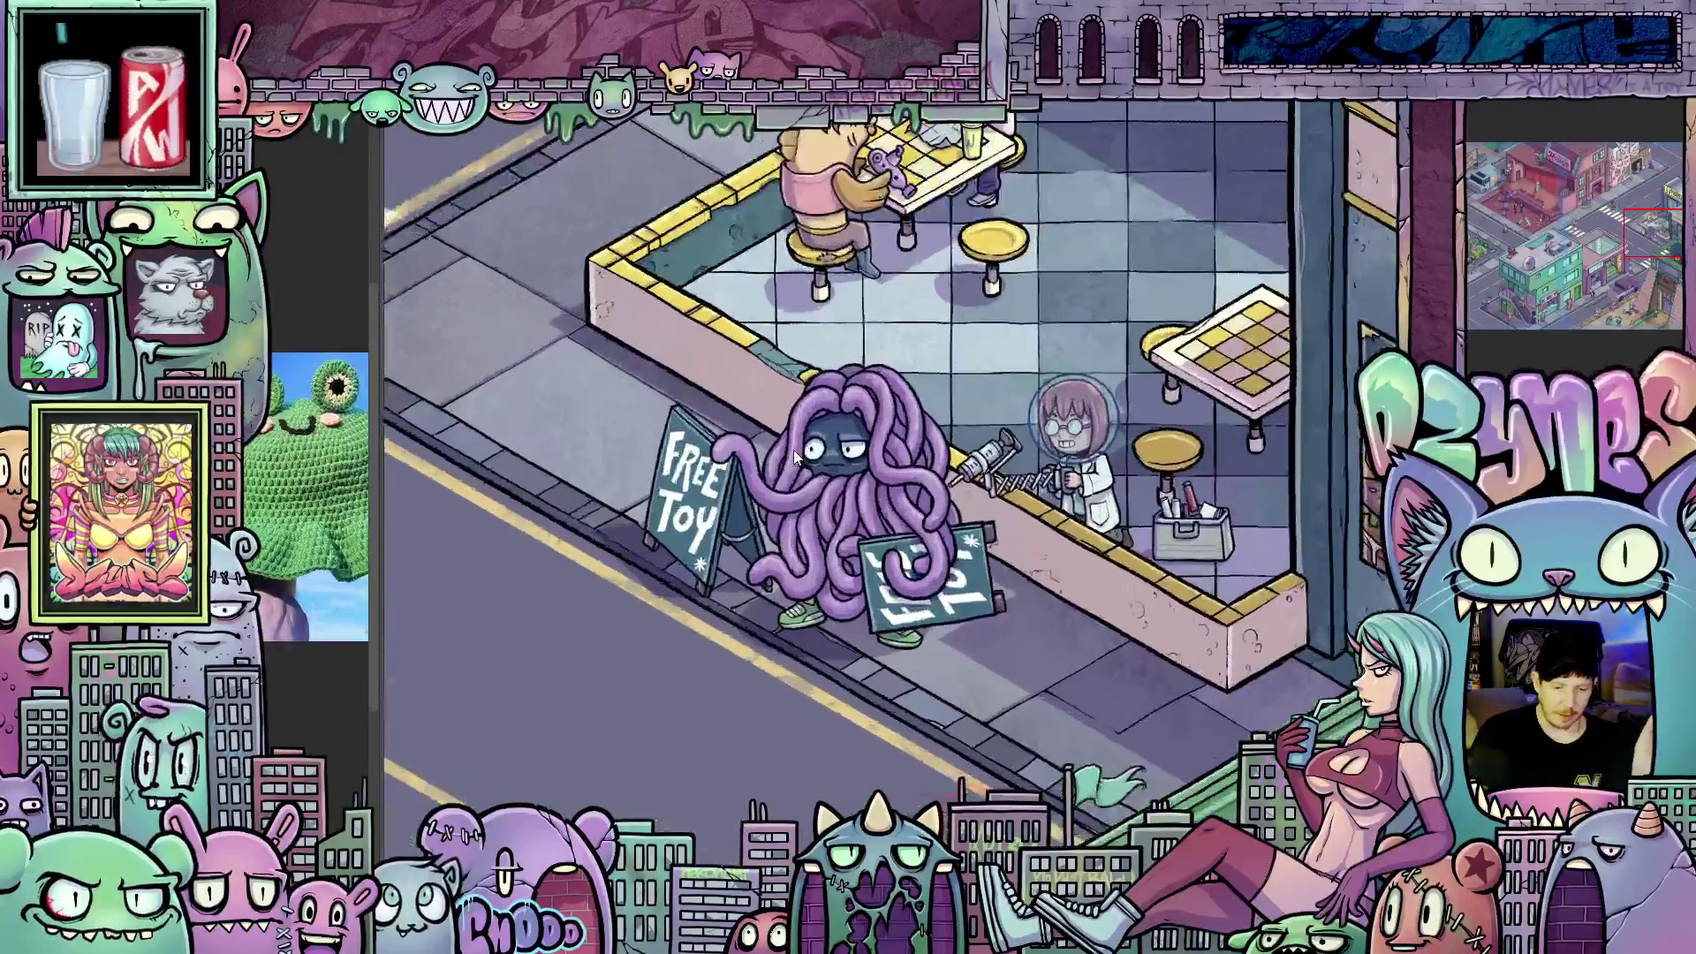
scroll(794, 452, up, 1)
scroll(794, 457, up, 1)
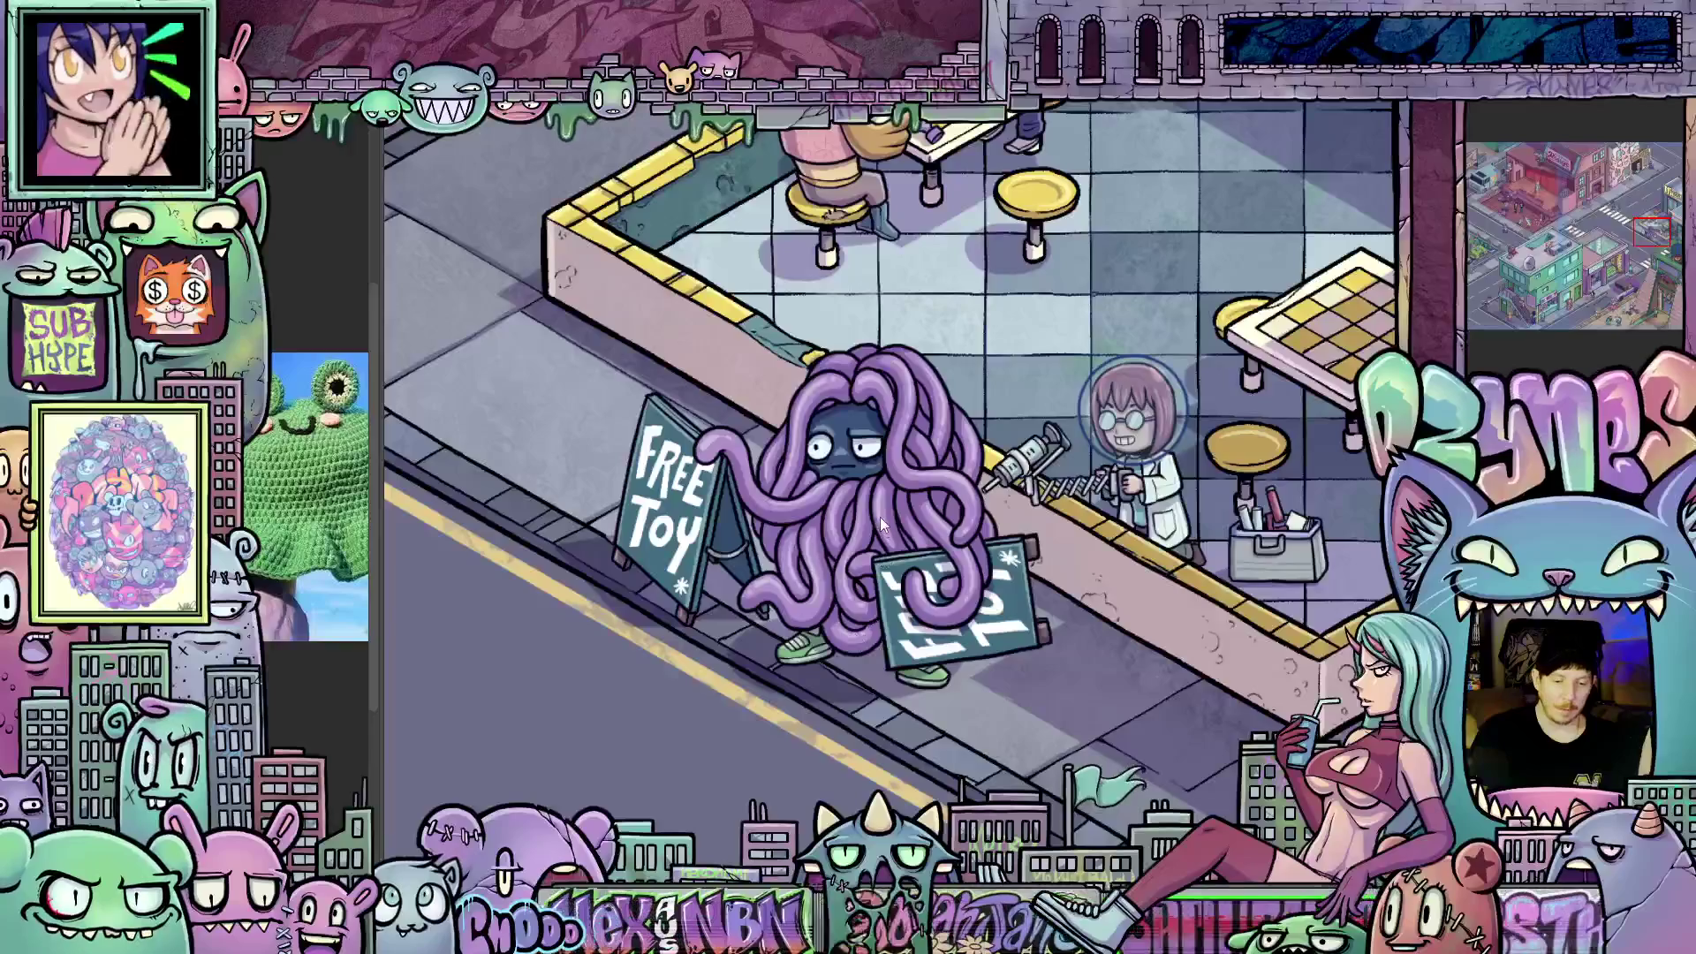
scroll(805, 513, down, 2)
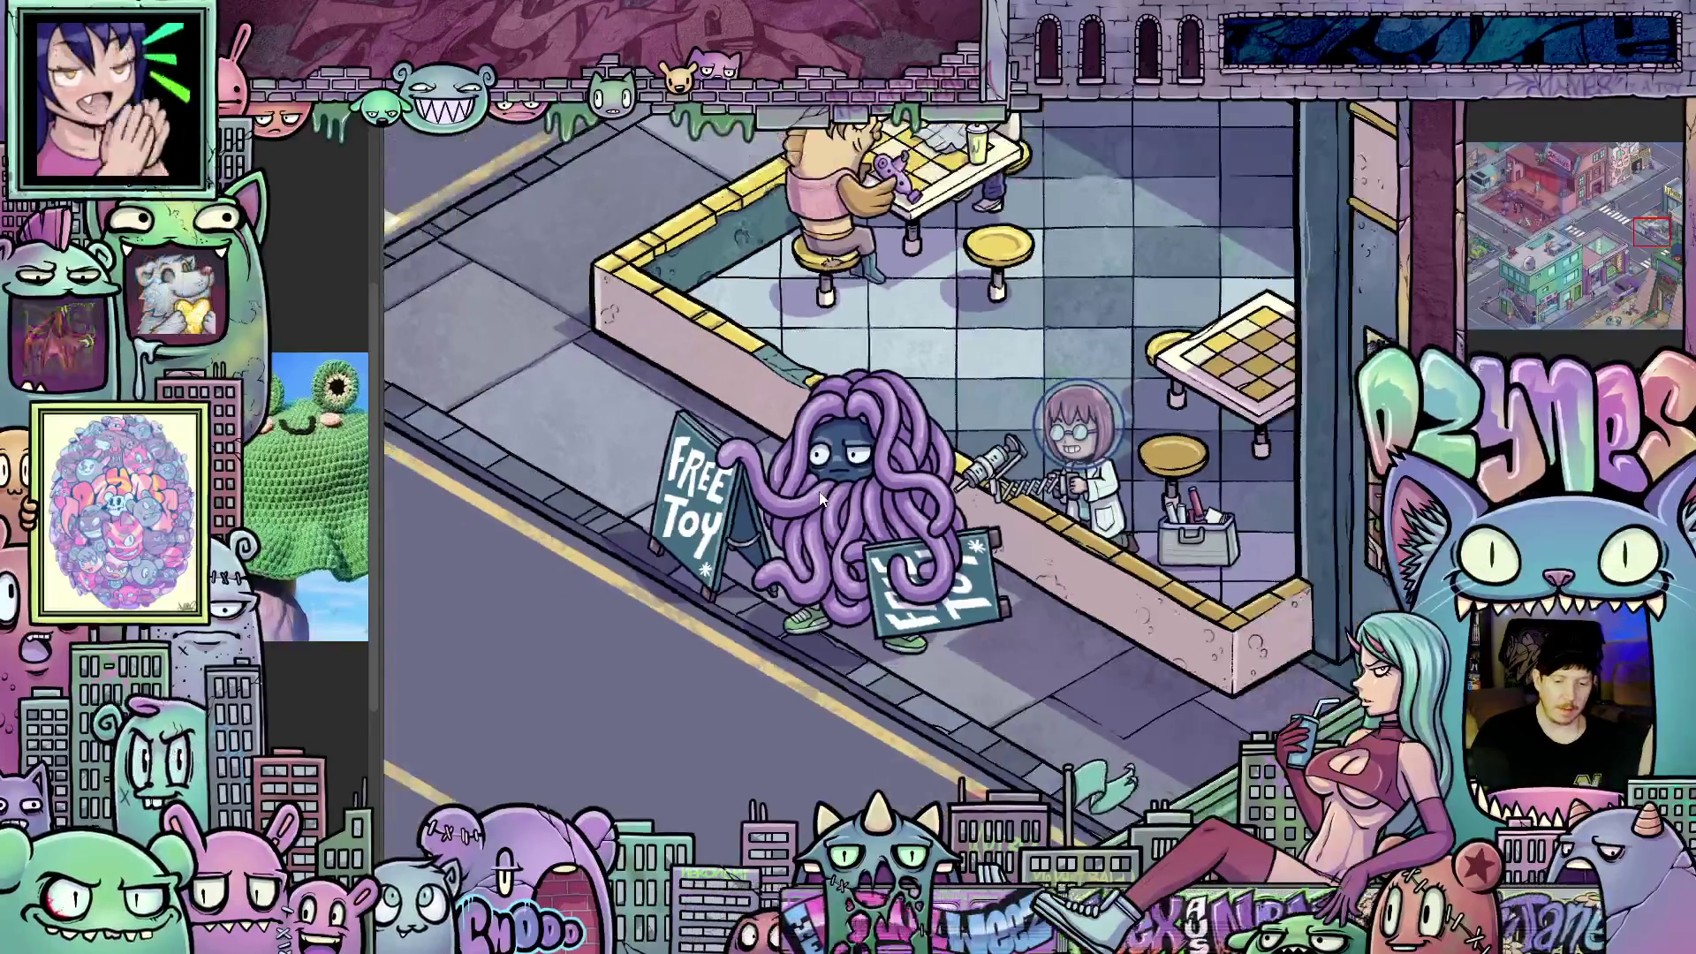
scroll(1077, 492, up, 2)
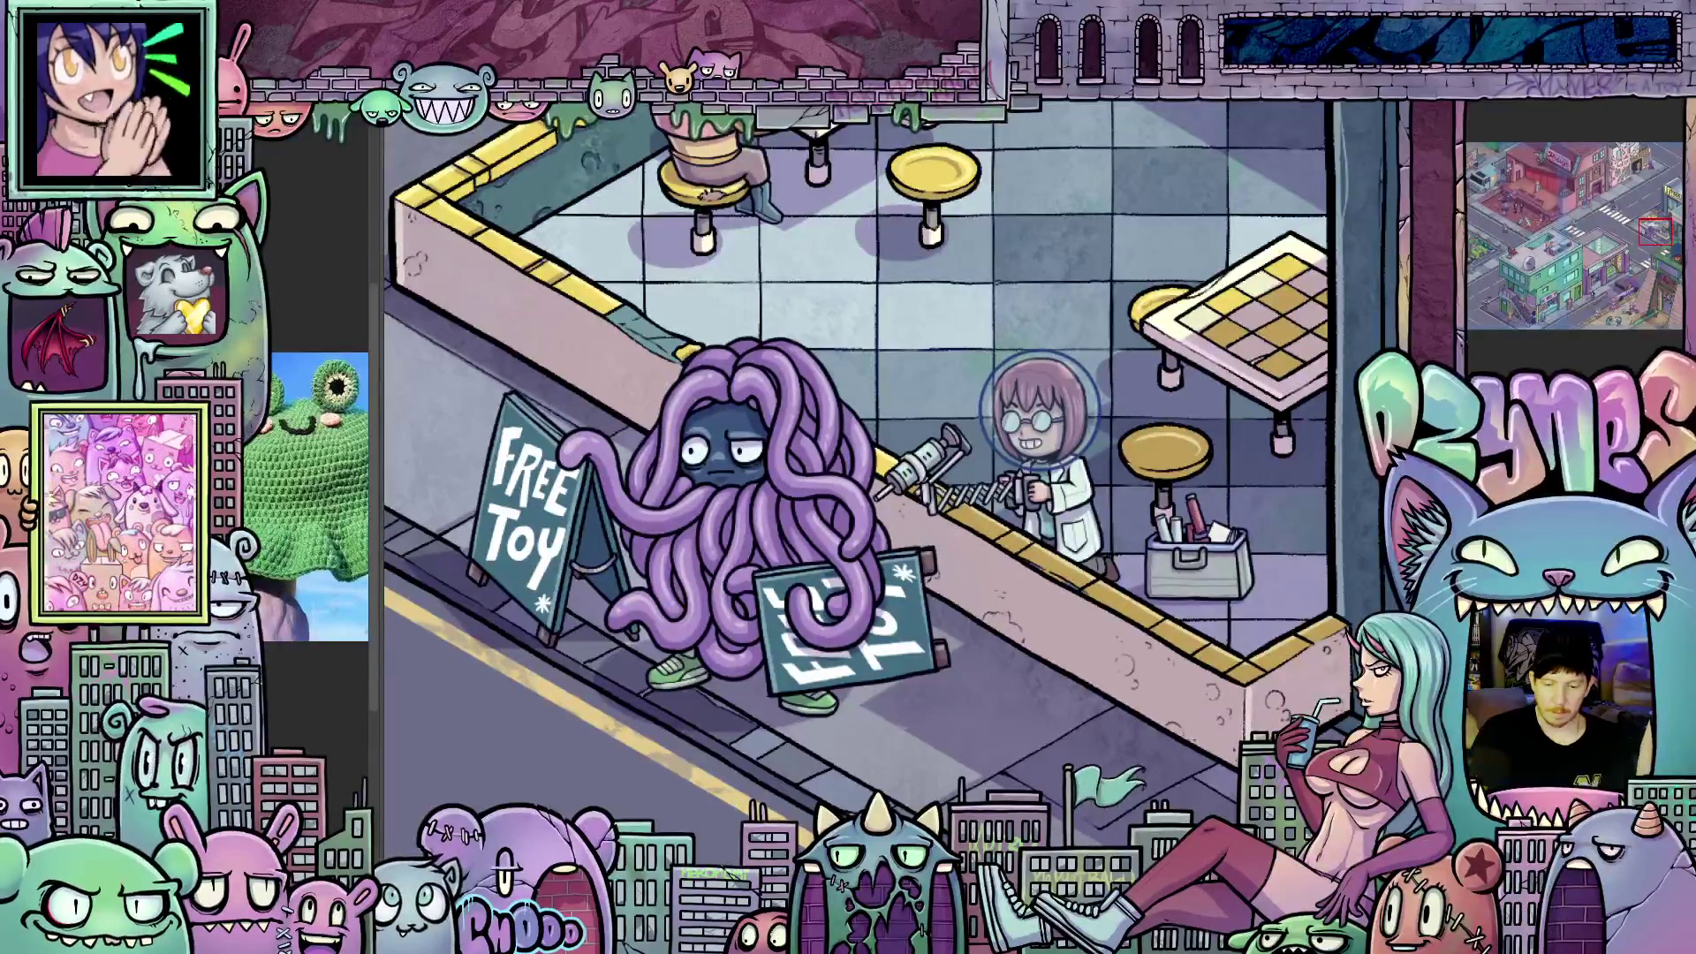
scroll(1333, 564, up, 1)
scroll(890, 483, up, 5)
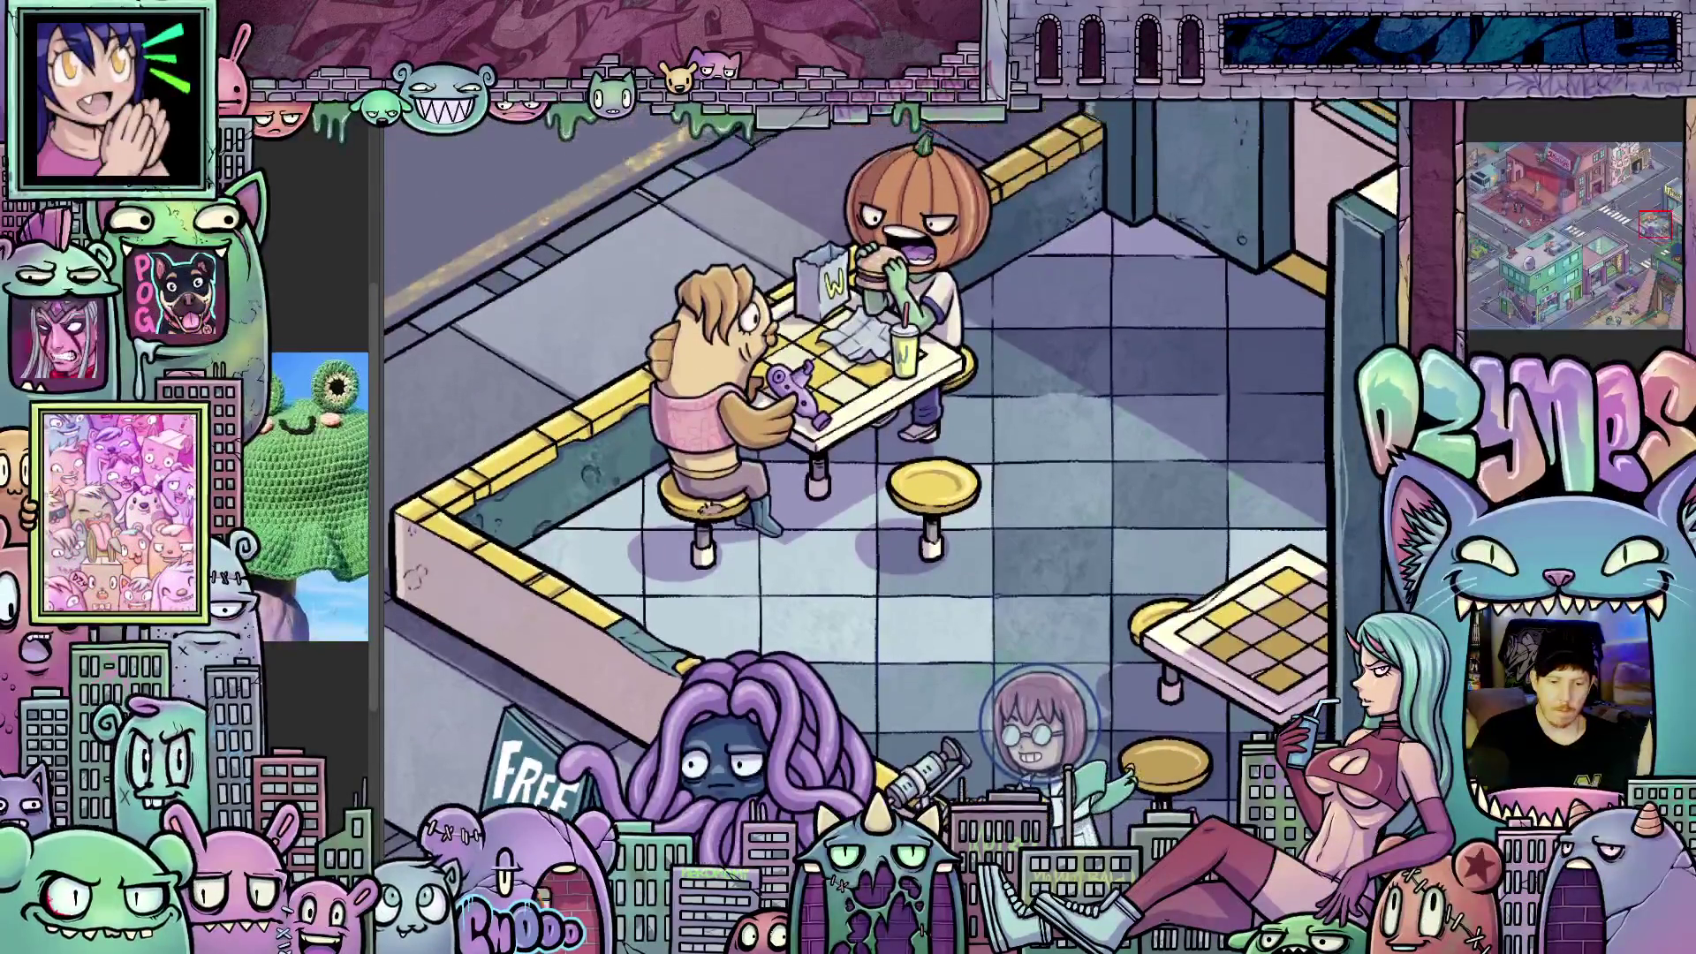
scroll(988, 580, down, 2)
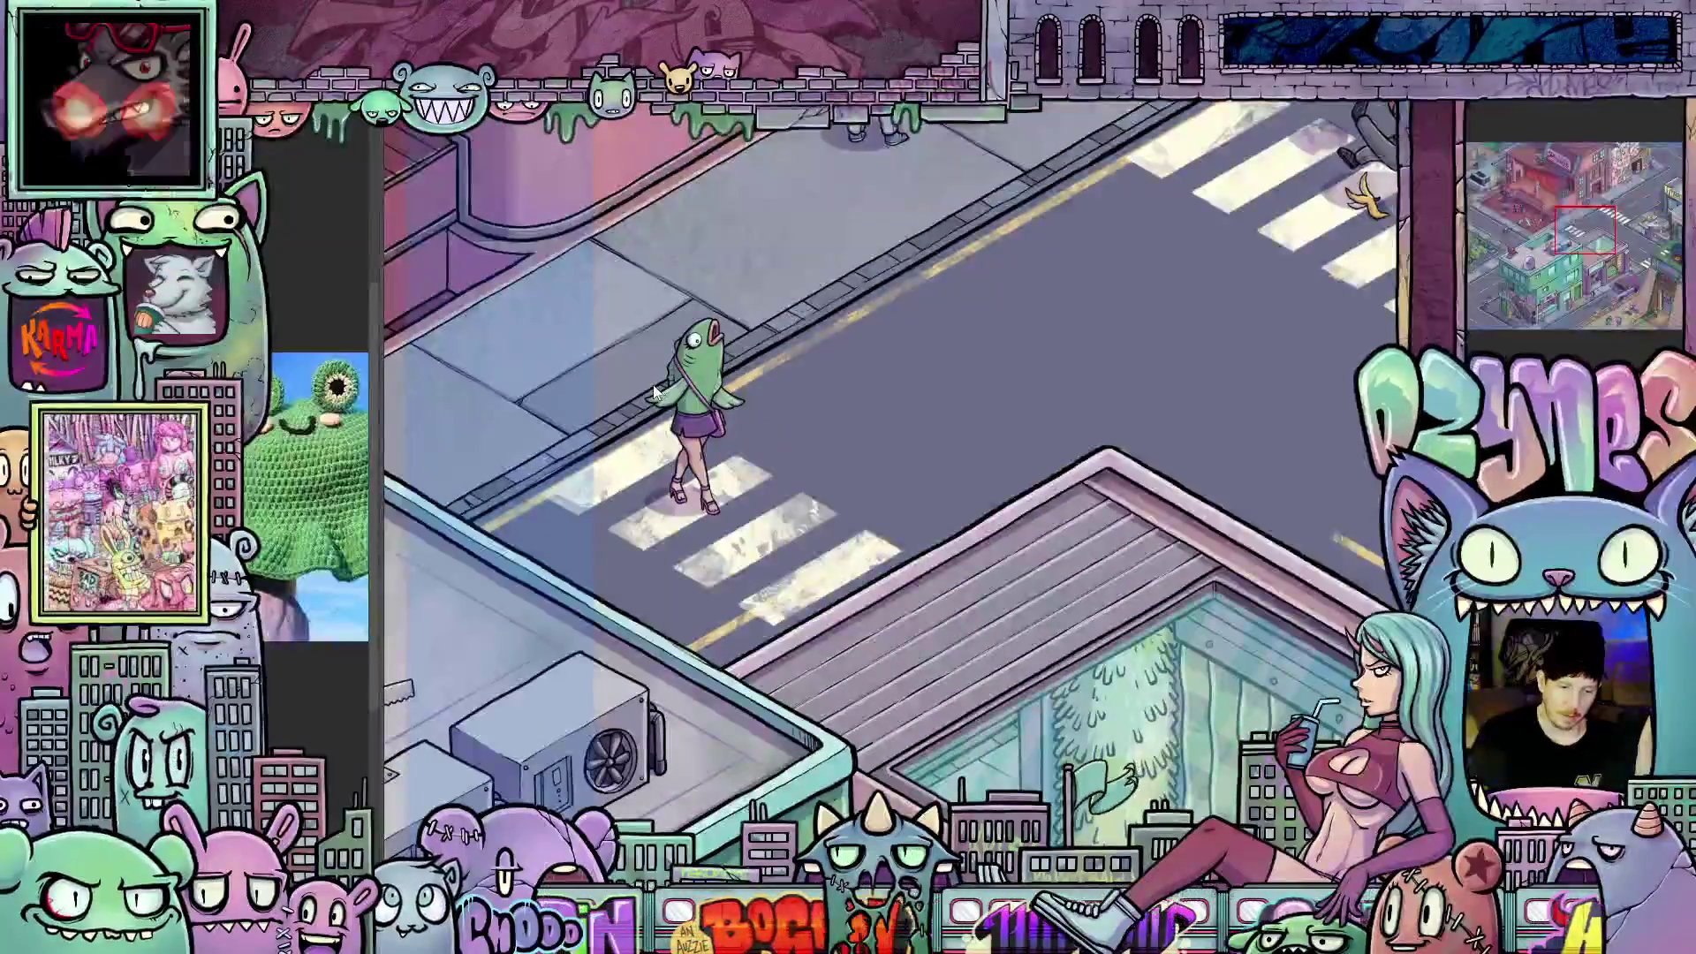
Zoom around the fish-headed character, then switch to the 'Loss' comic page
scroll(664, 392, up, 3)
scroll(664, 392, up, 2)
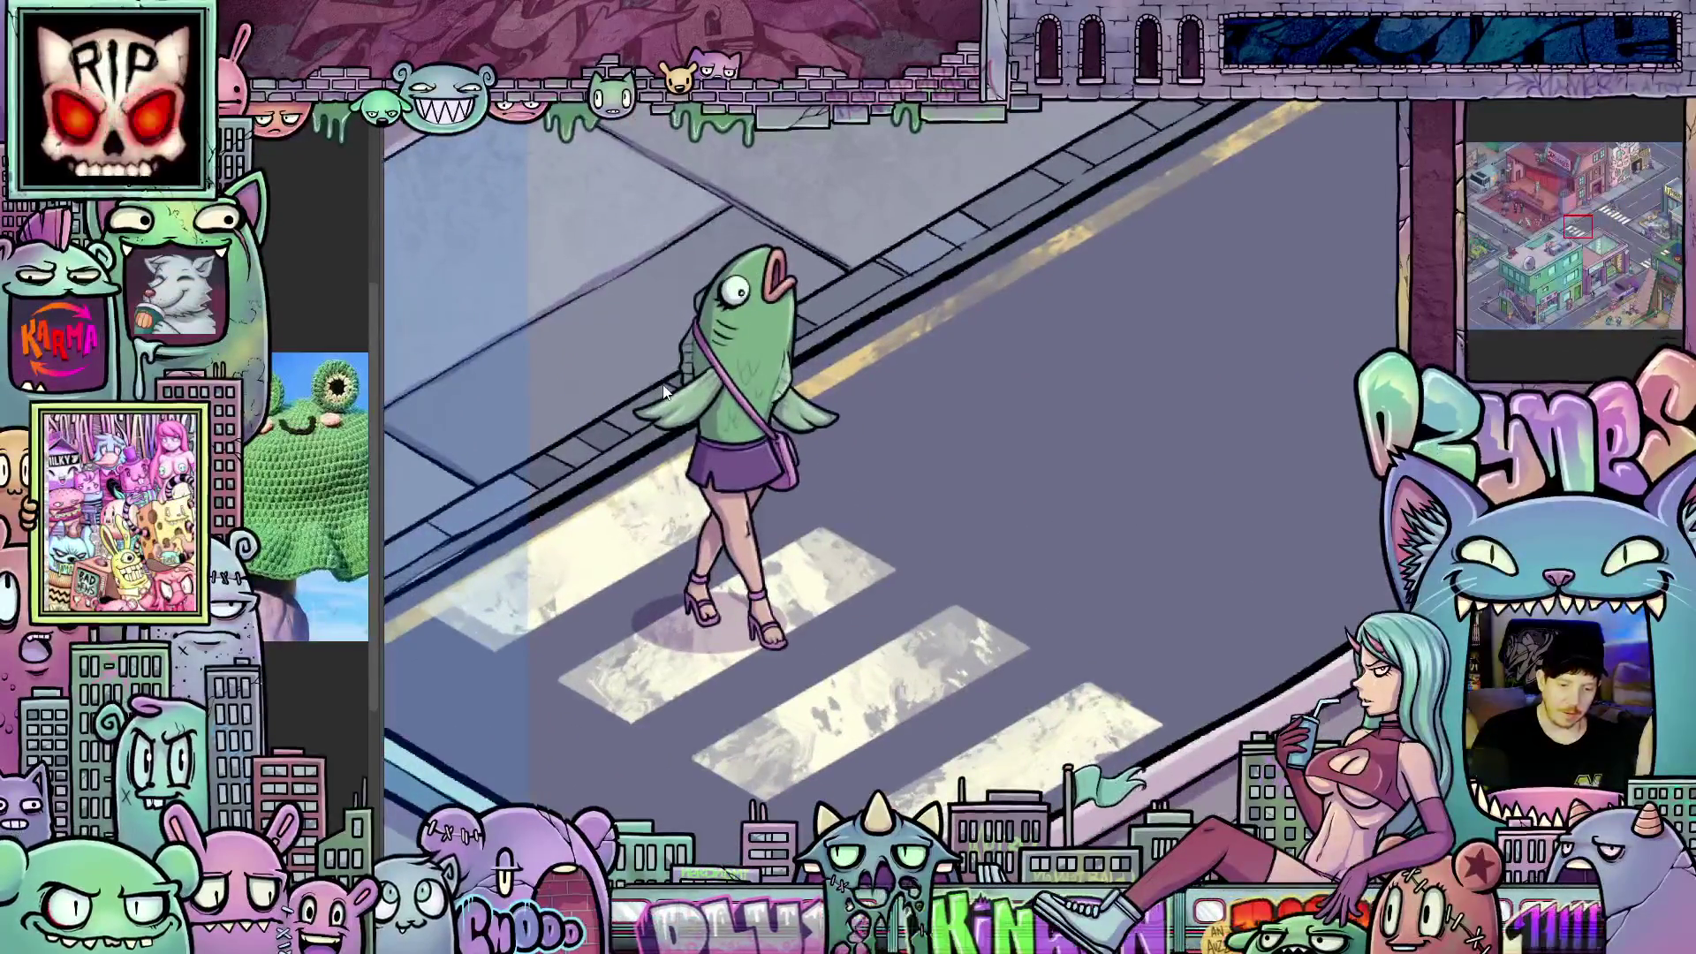
scroll(664, 393, down, 1)
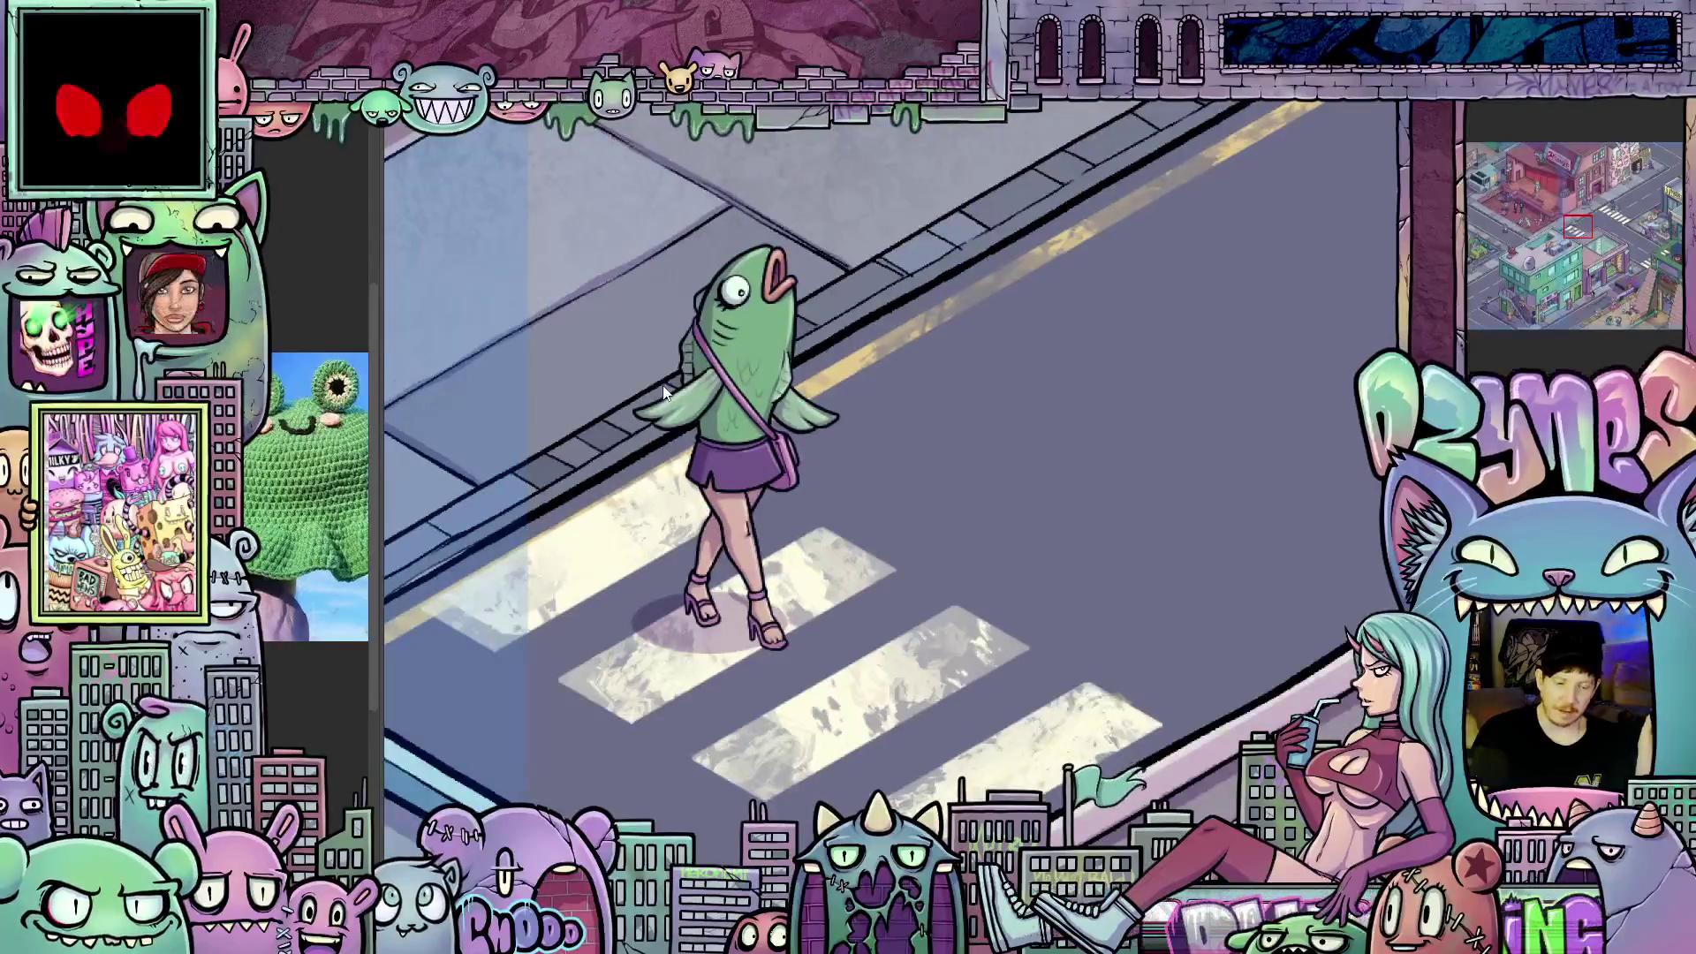
scroll(664, 392, down, 1)
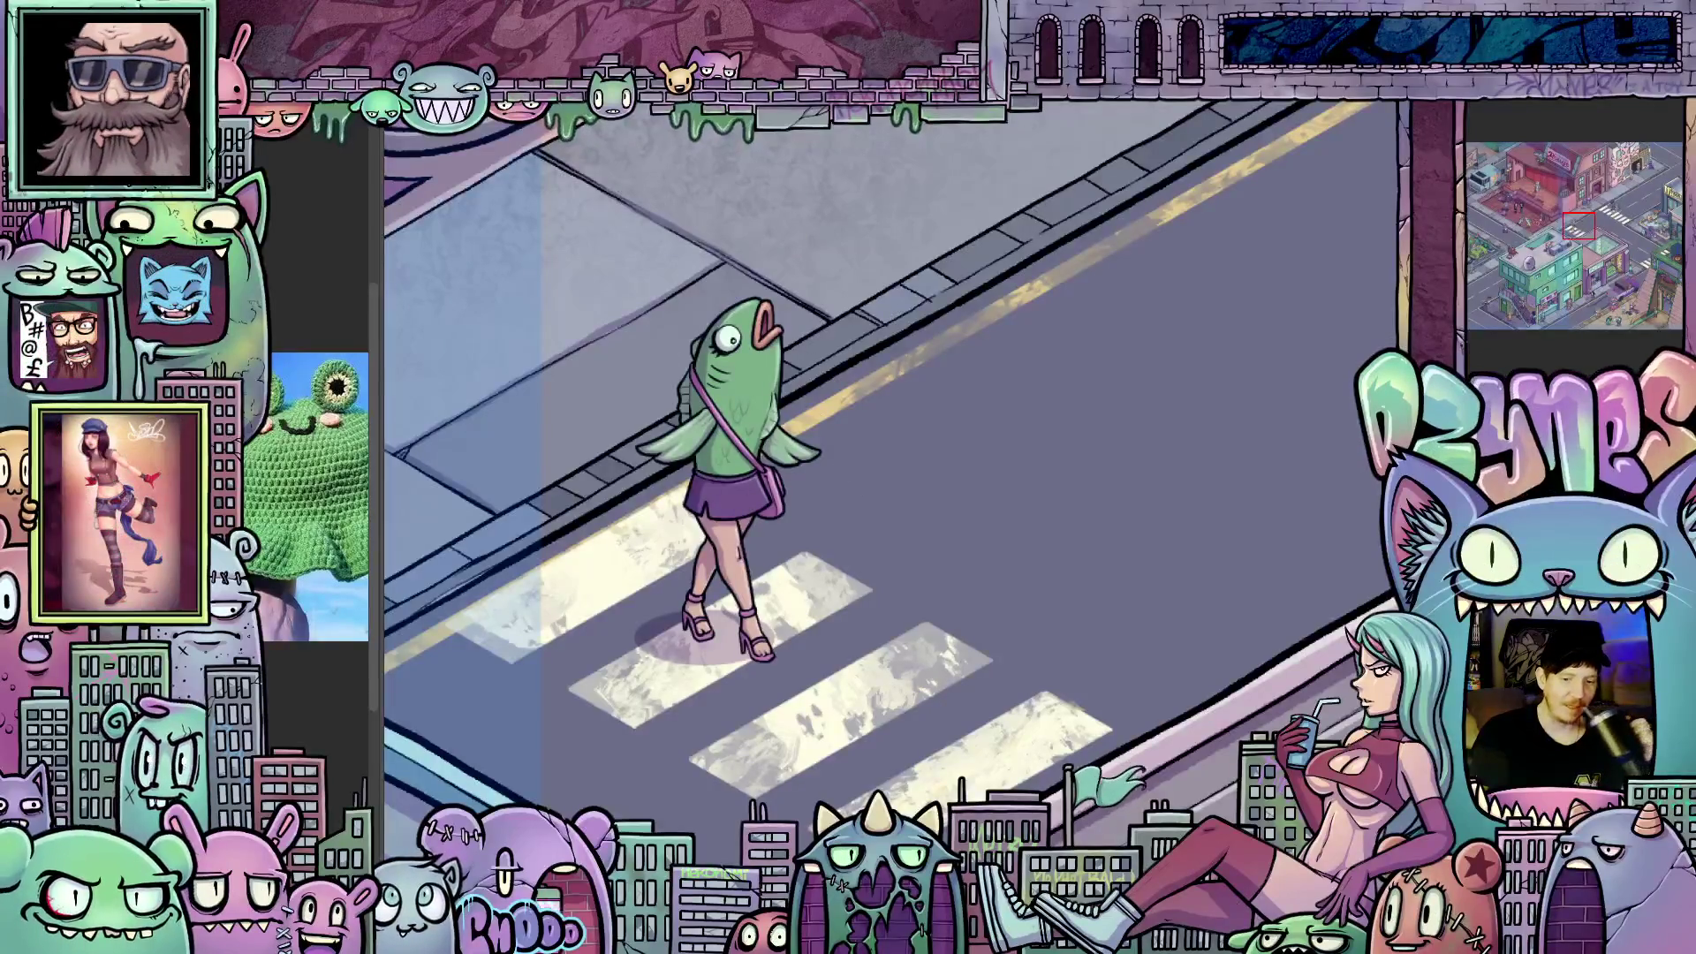
key(Right)
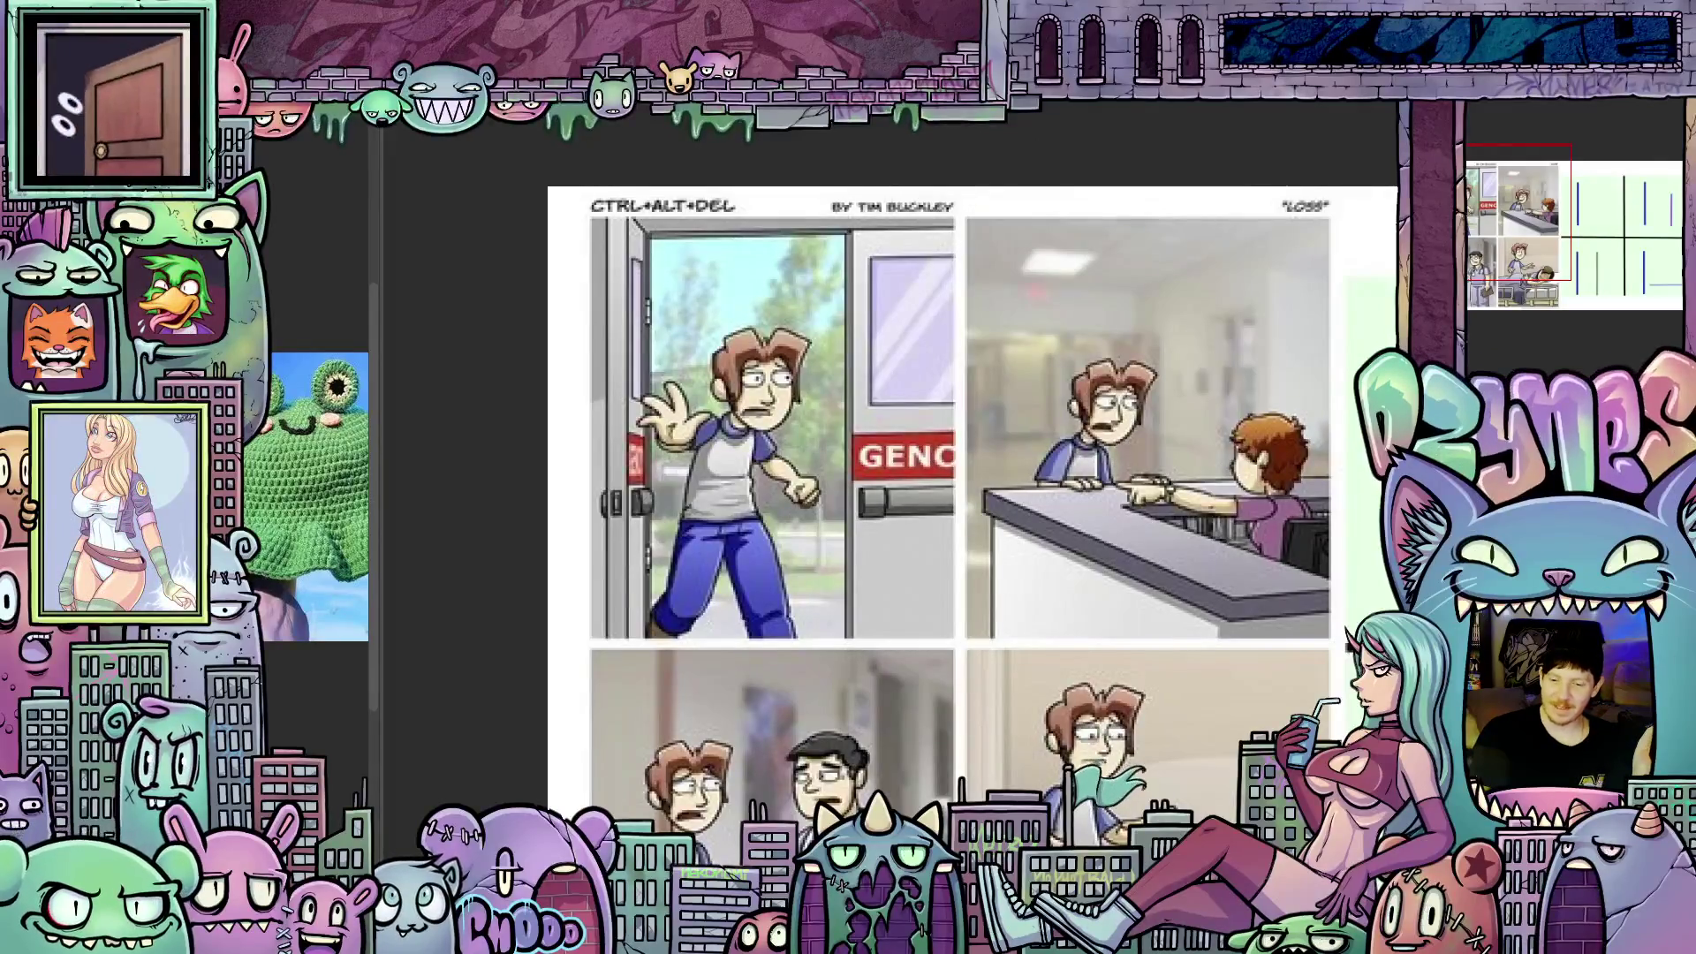
Pan across the comic page, then switch to the courtyard painting with red guide lines
scroll(1285, 480, down, 3)
scroll(1285, 480, down, 3)
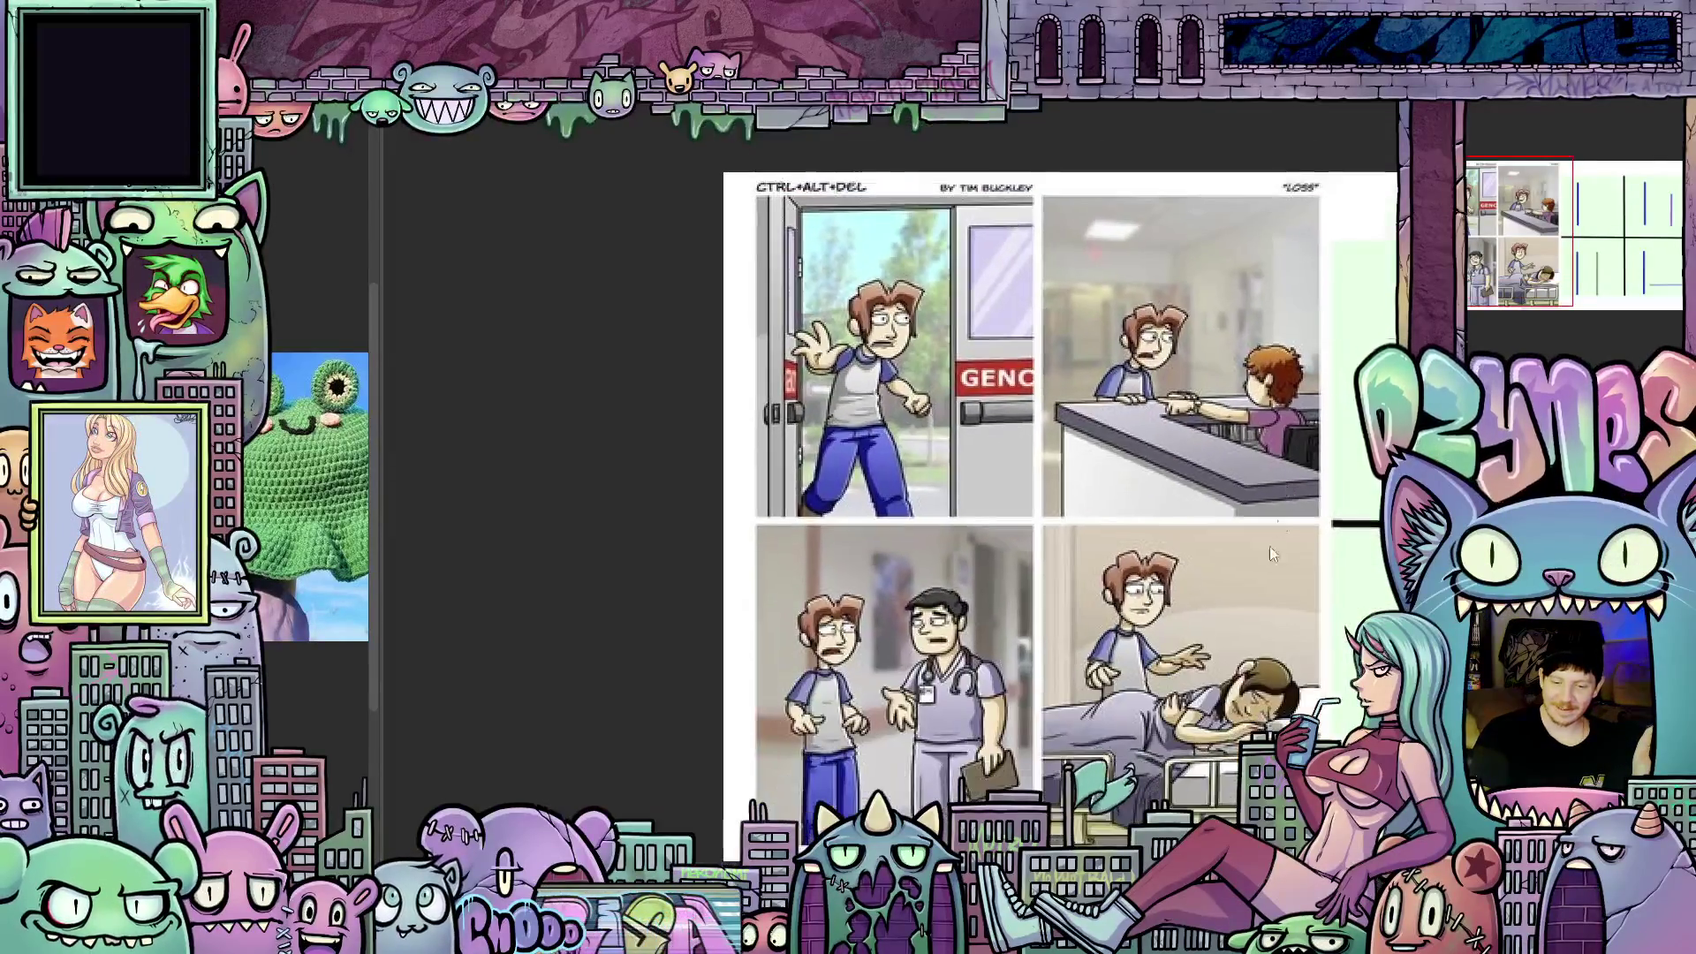
scroll(1273, 540, right, 3)
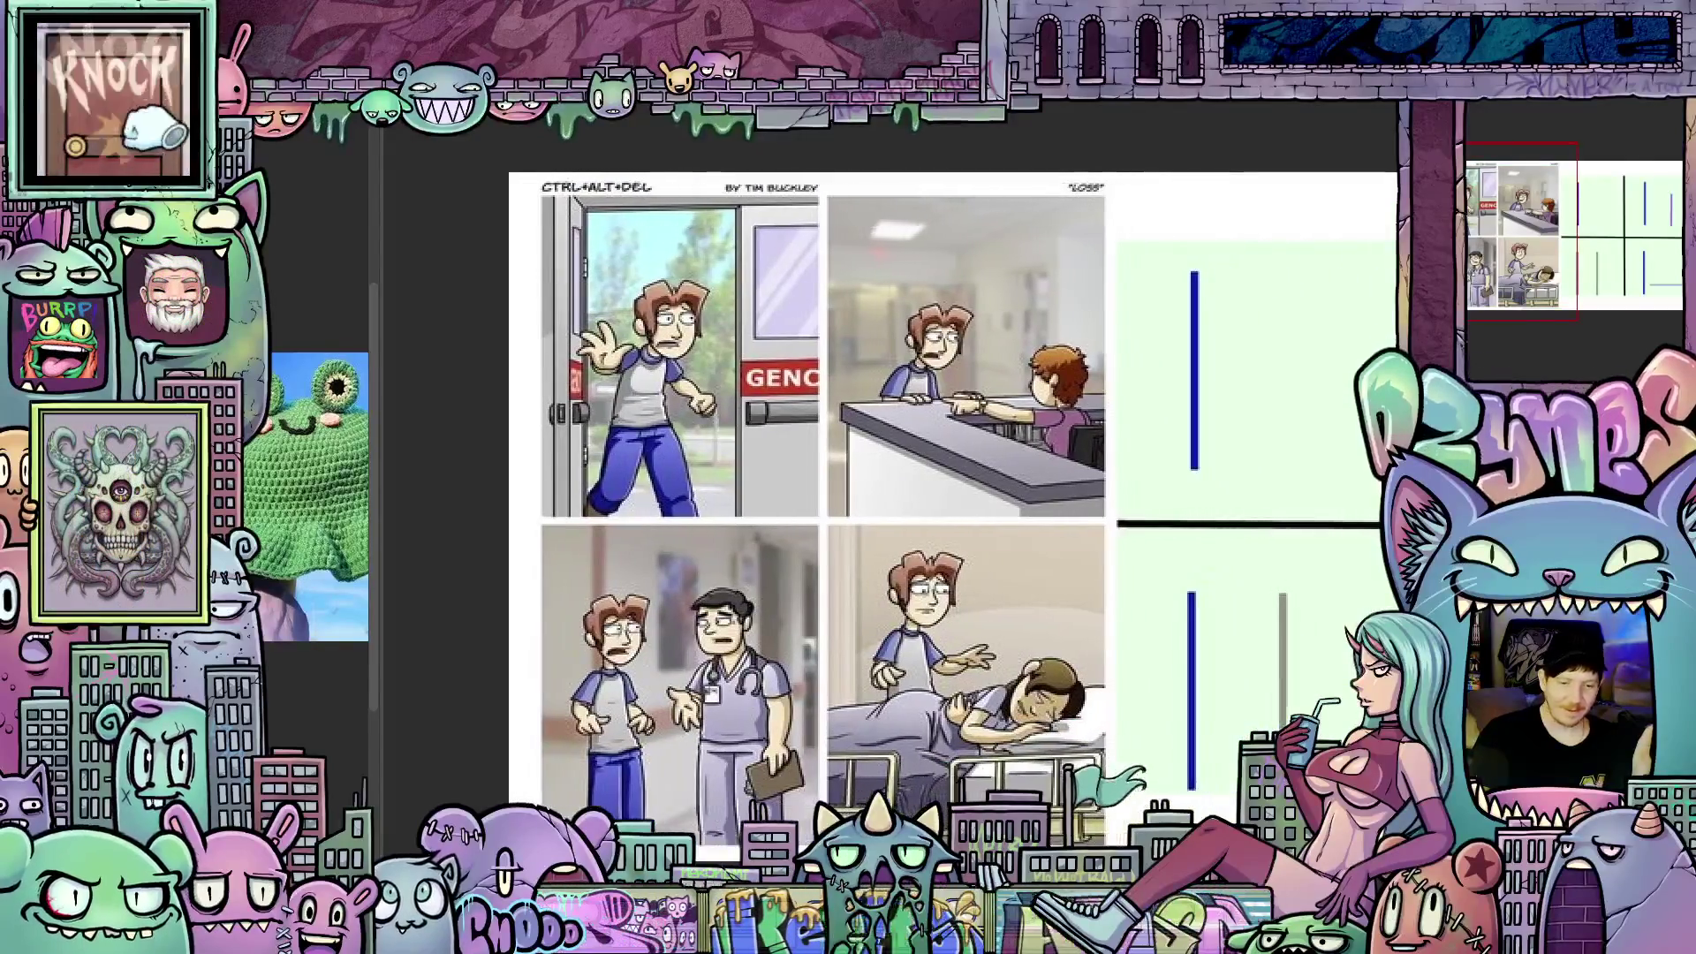
scroll(773, 264, right, 3)
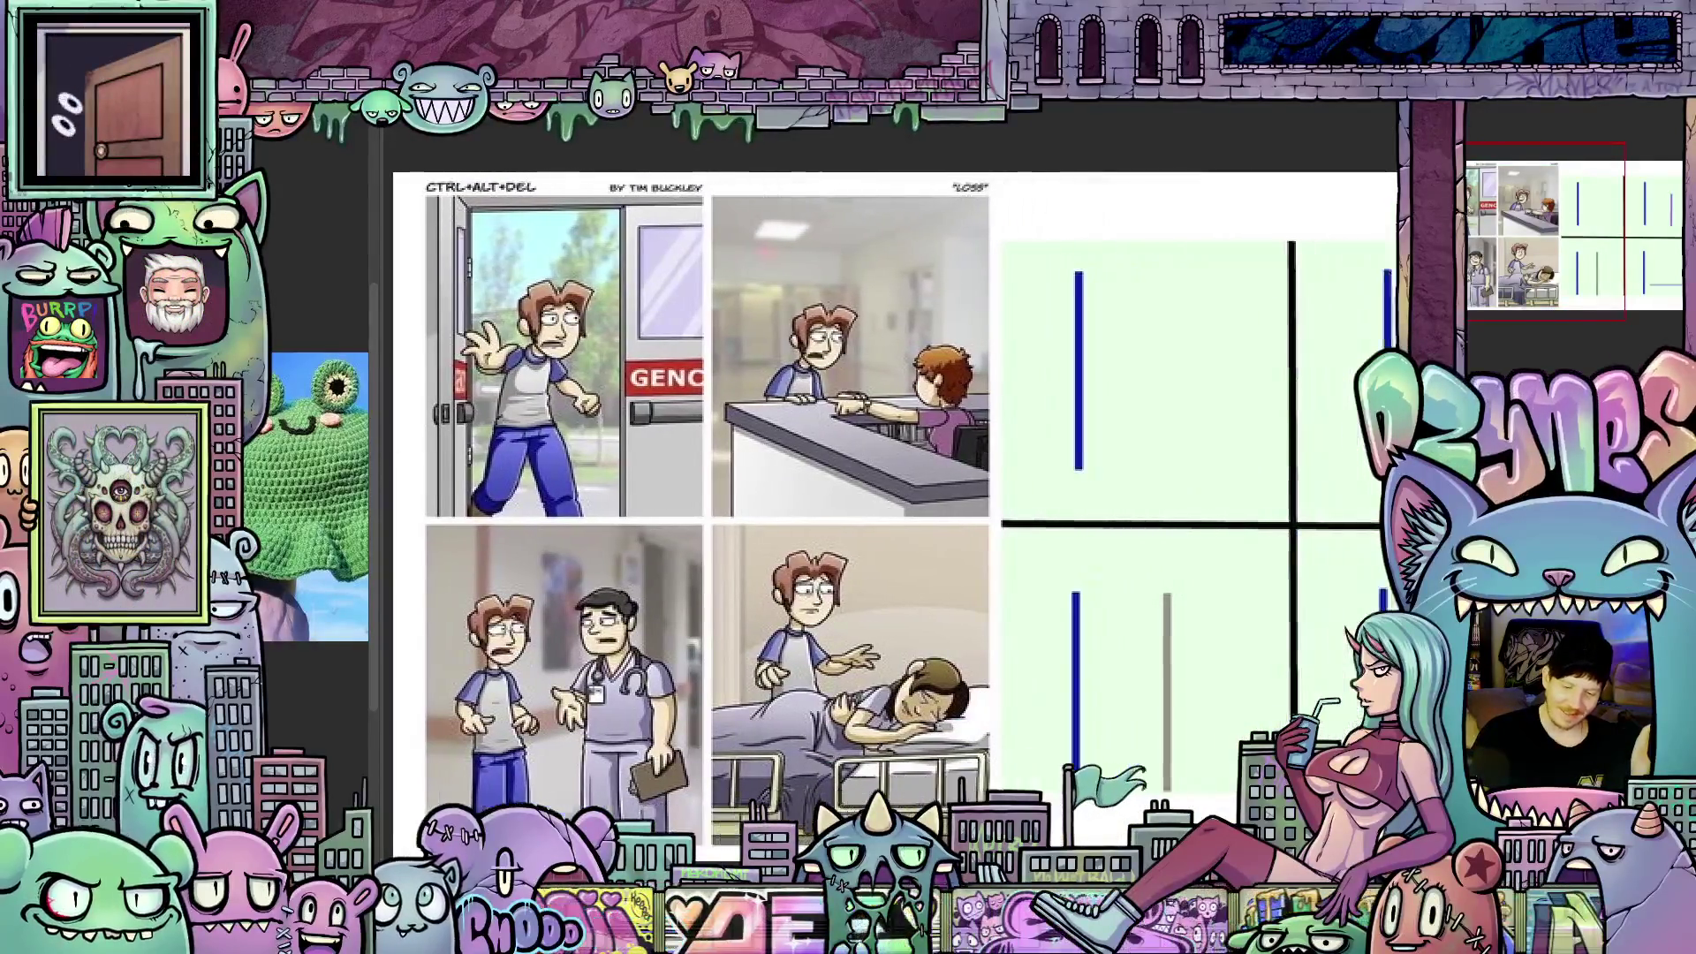
key(ctrl+Tab)
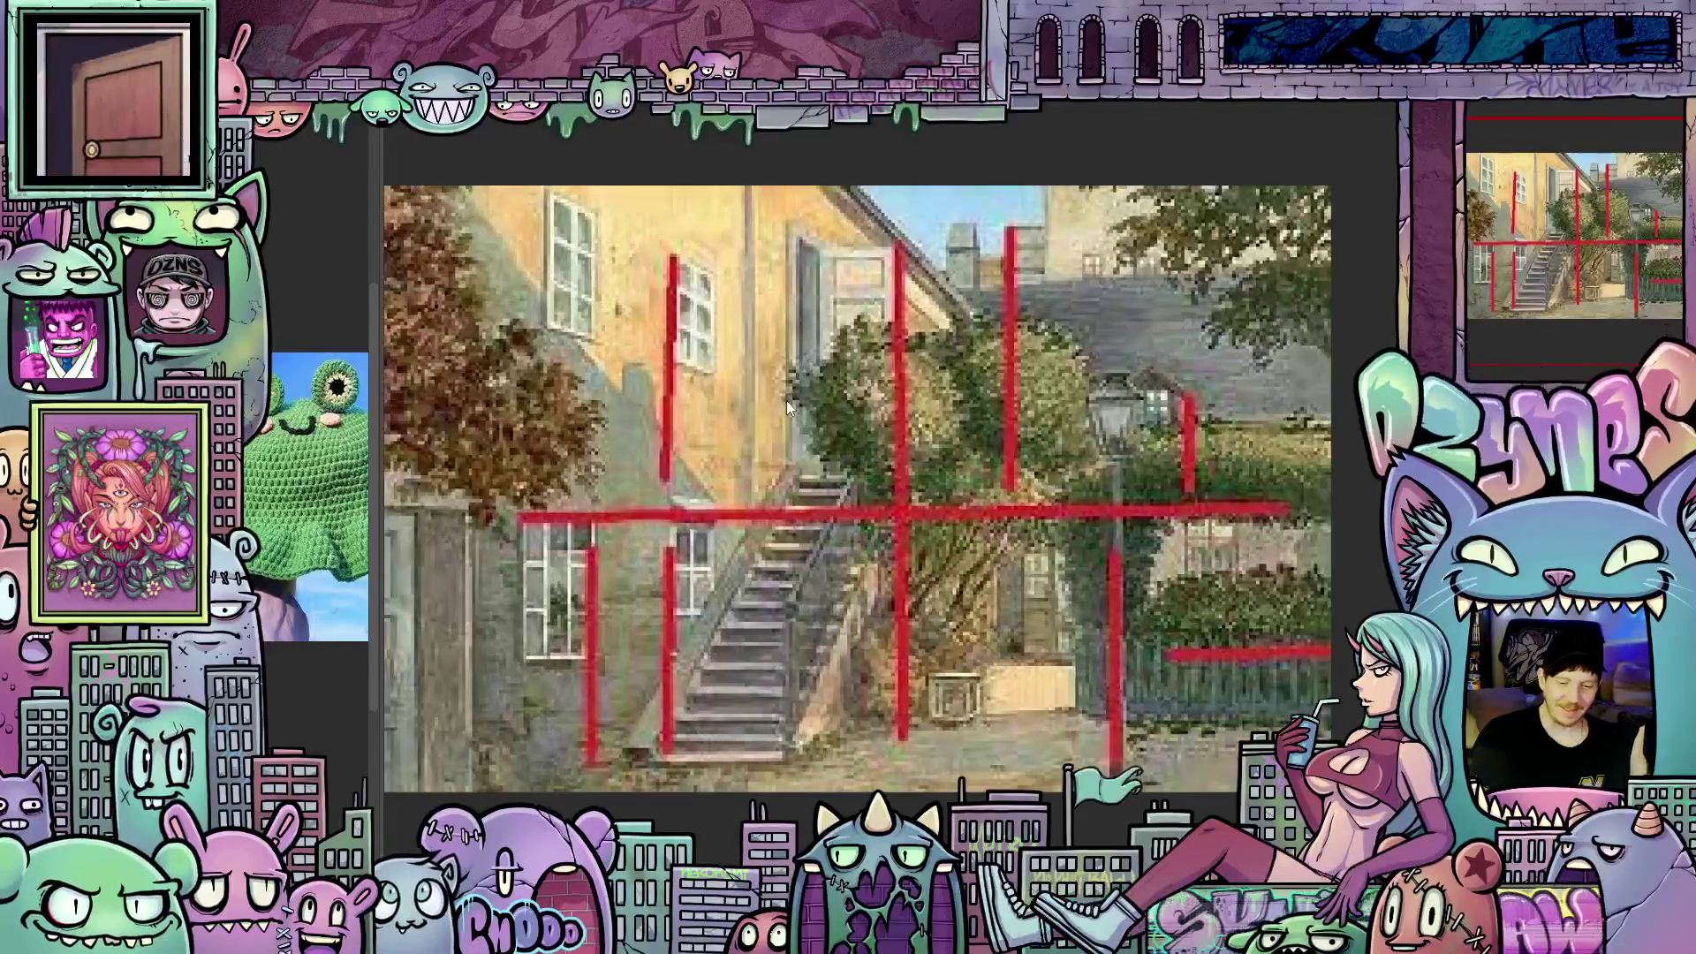
Narrow the side reference panel to widen the canvas, zooming the painting
scroll(631, 404, up, 1)
drag(379, 321, 311, 321)
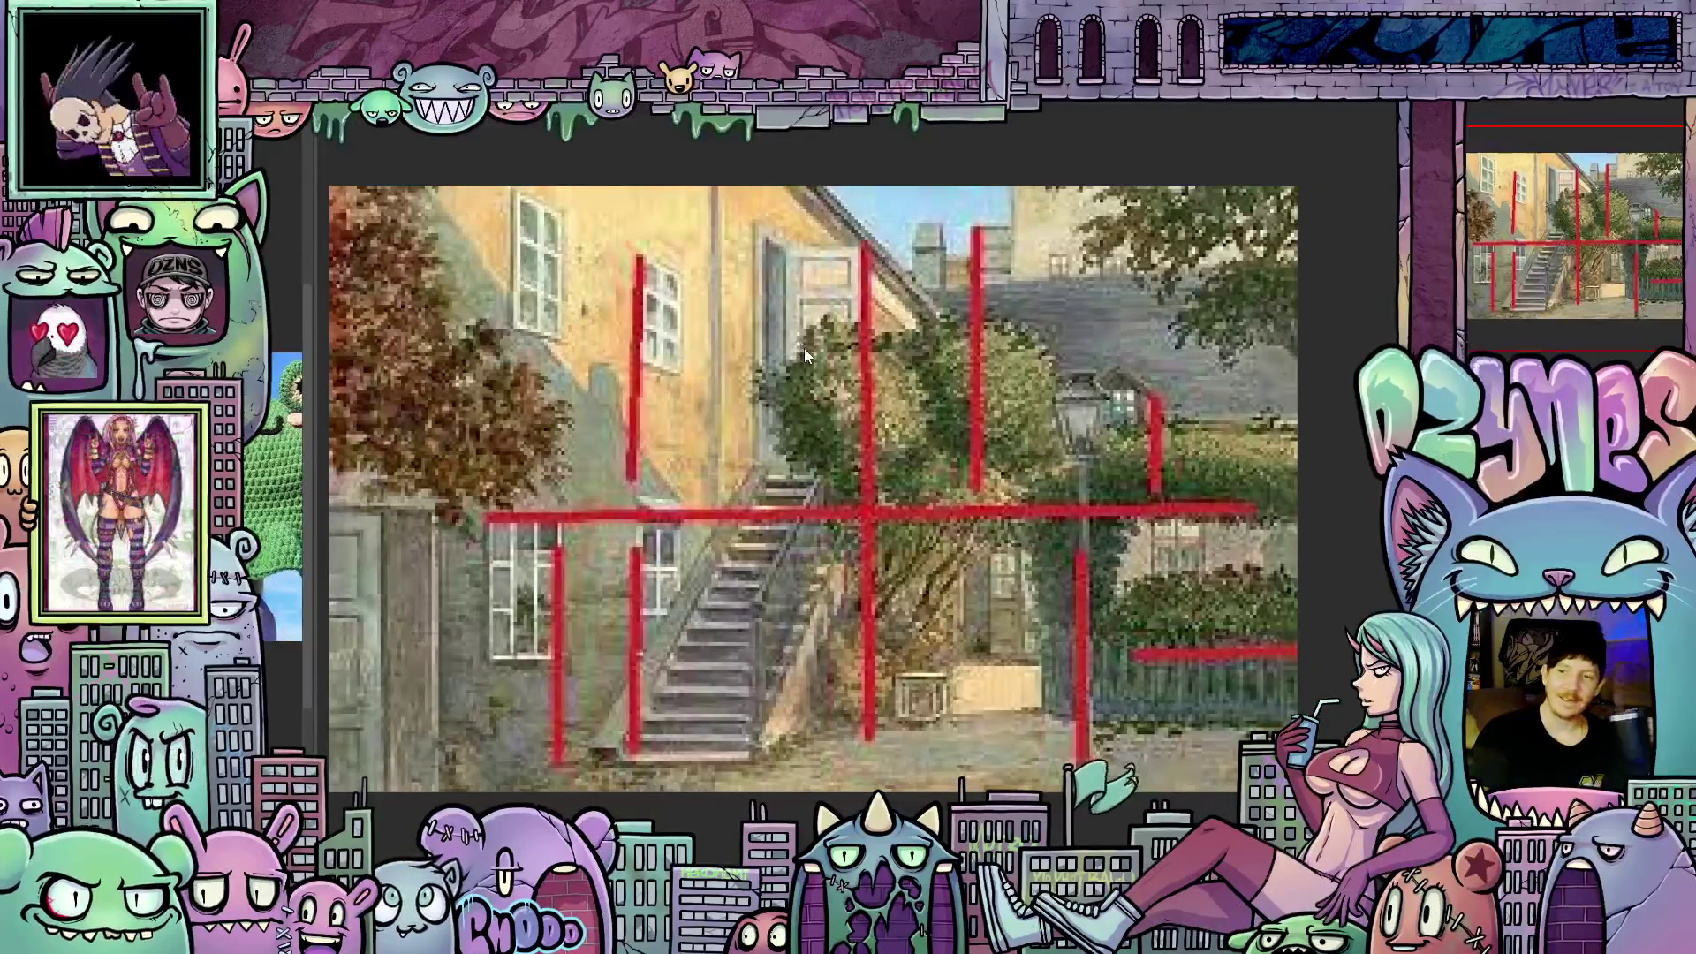
scroll(804, 348, down, 2)
scroll(744, 311, up, 2)
scroll(744, 305, up, 1)
scroll(702, 276, down, 3)
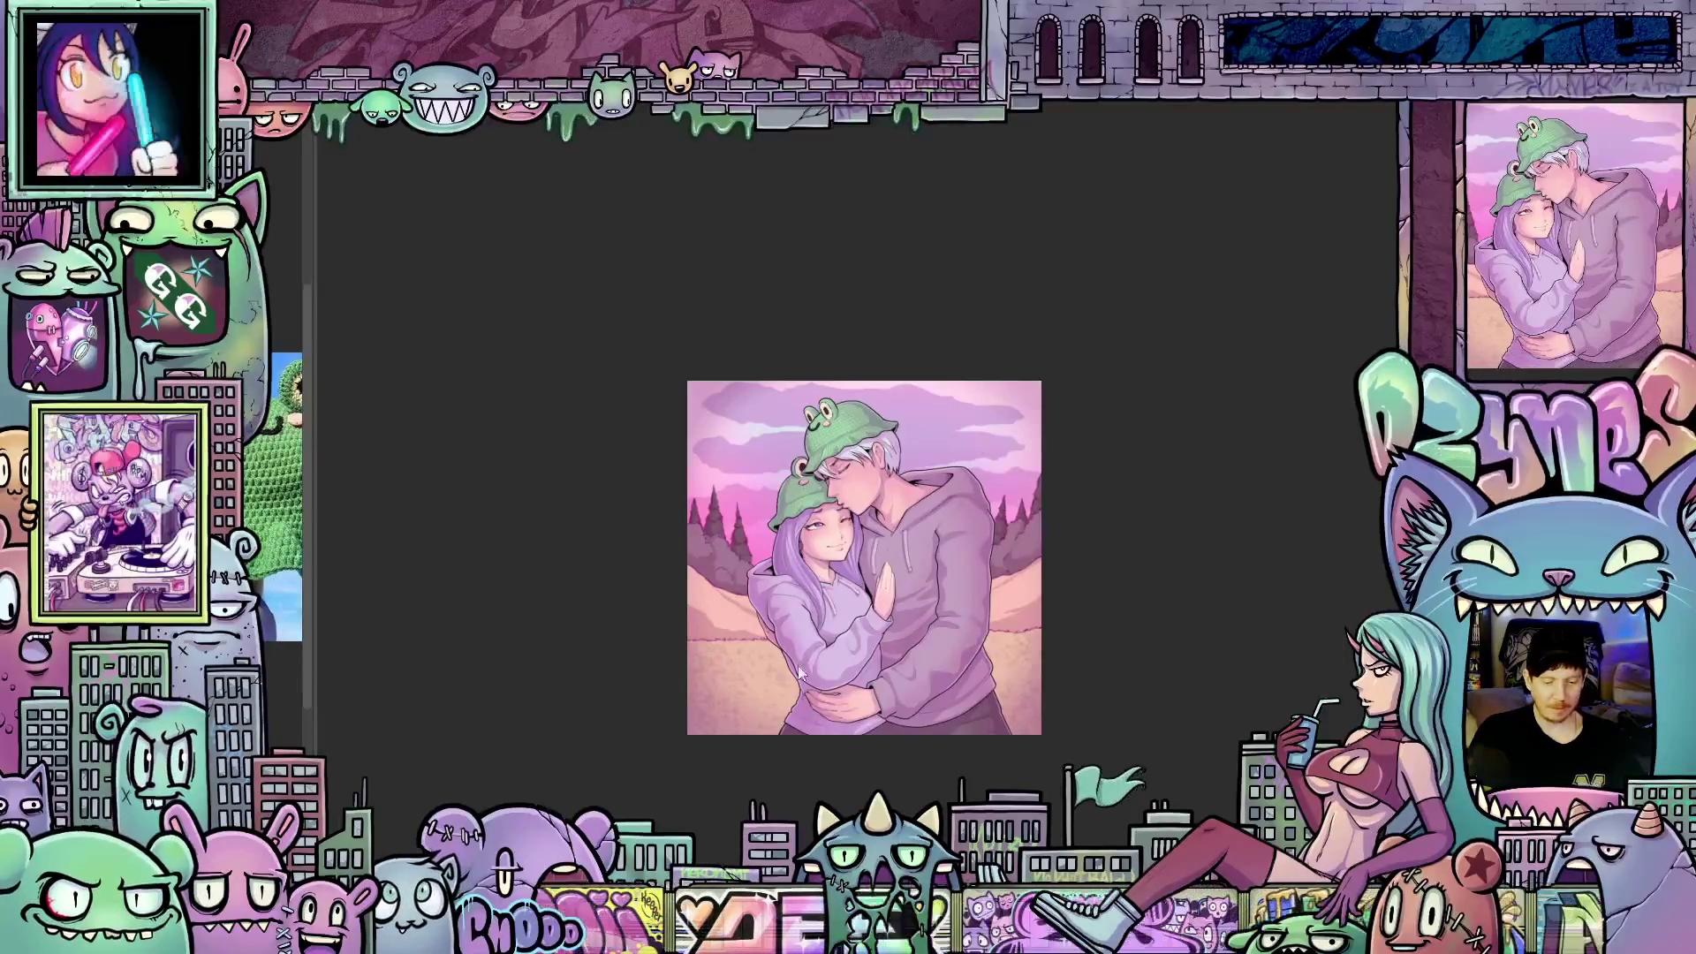
scroll(787, 641, up, 2)
scroll(795, 635, up, 2)
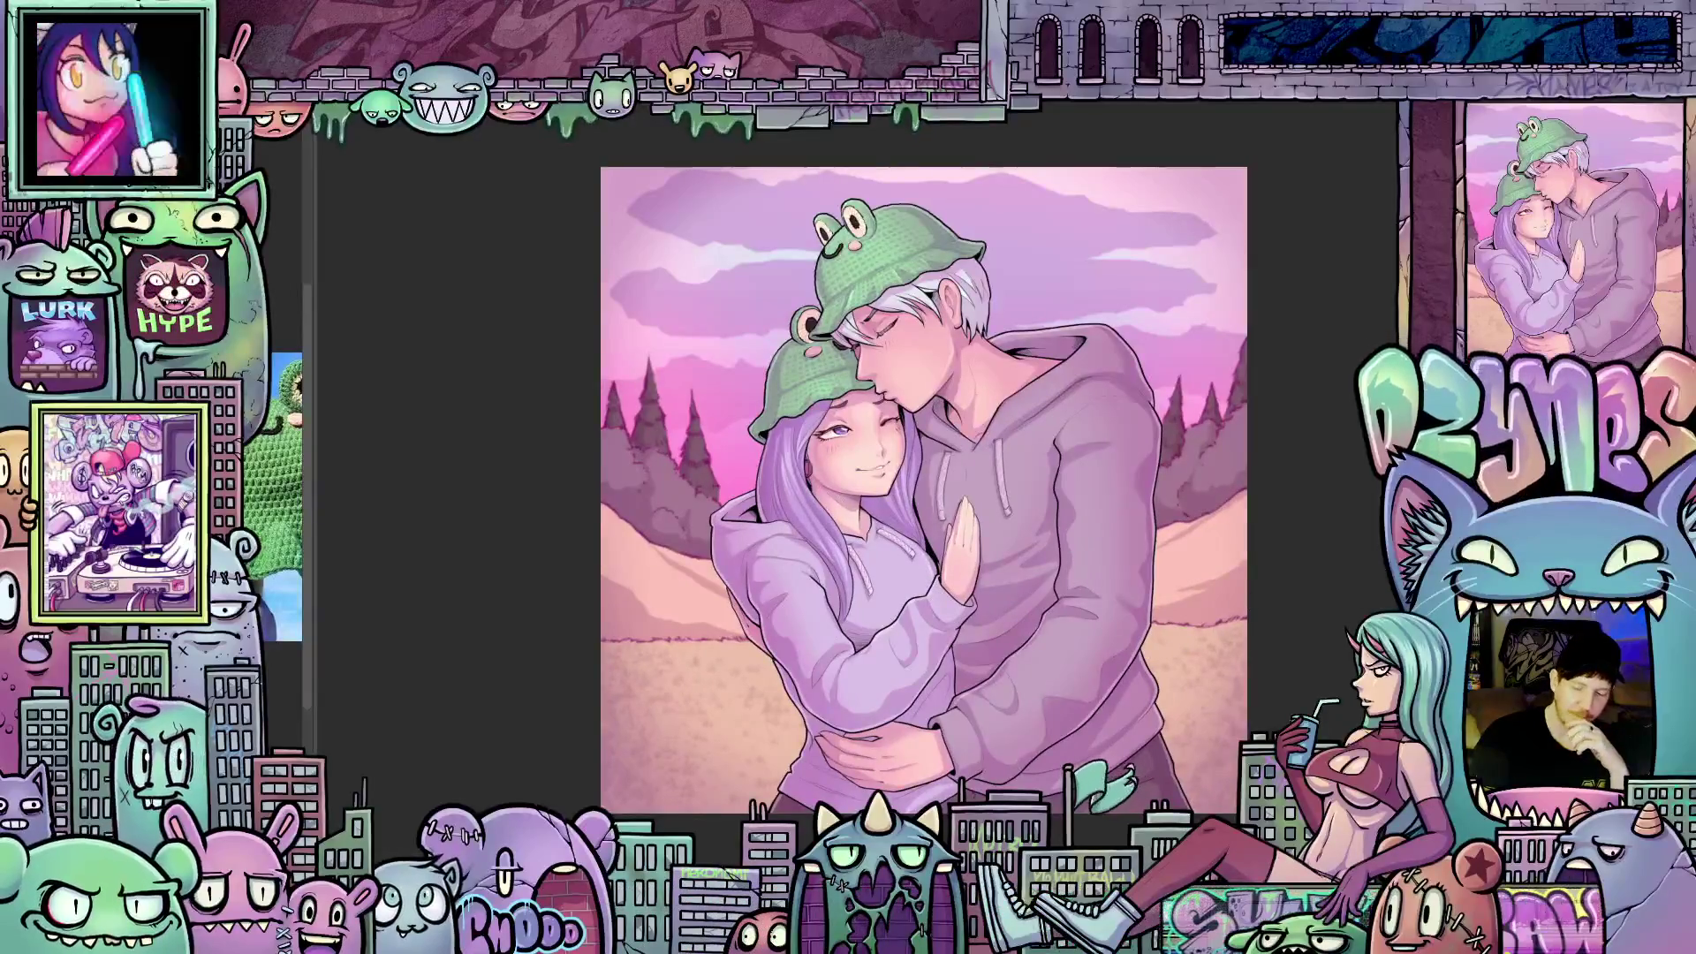
scroll(1316, 527, up, 1)
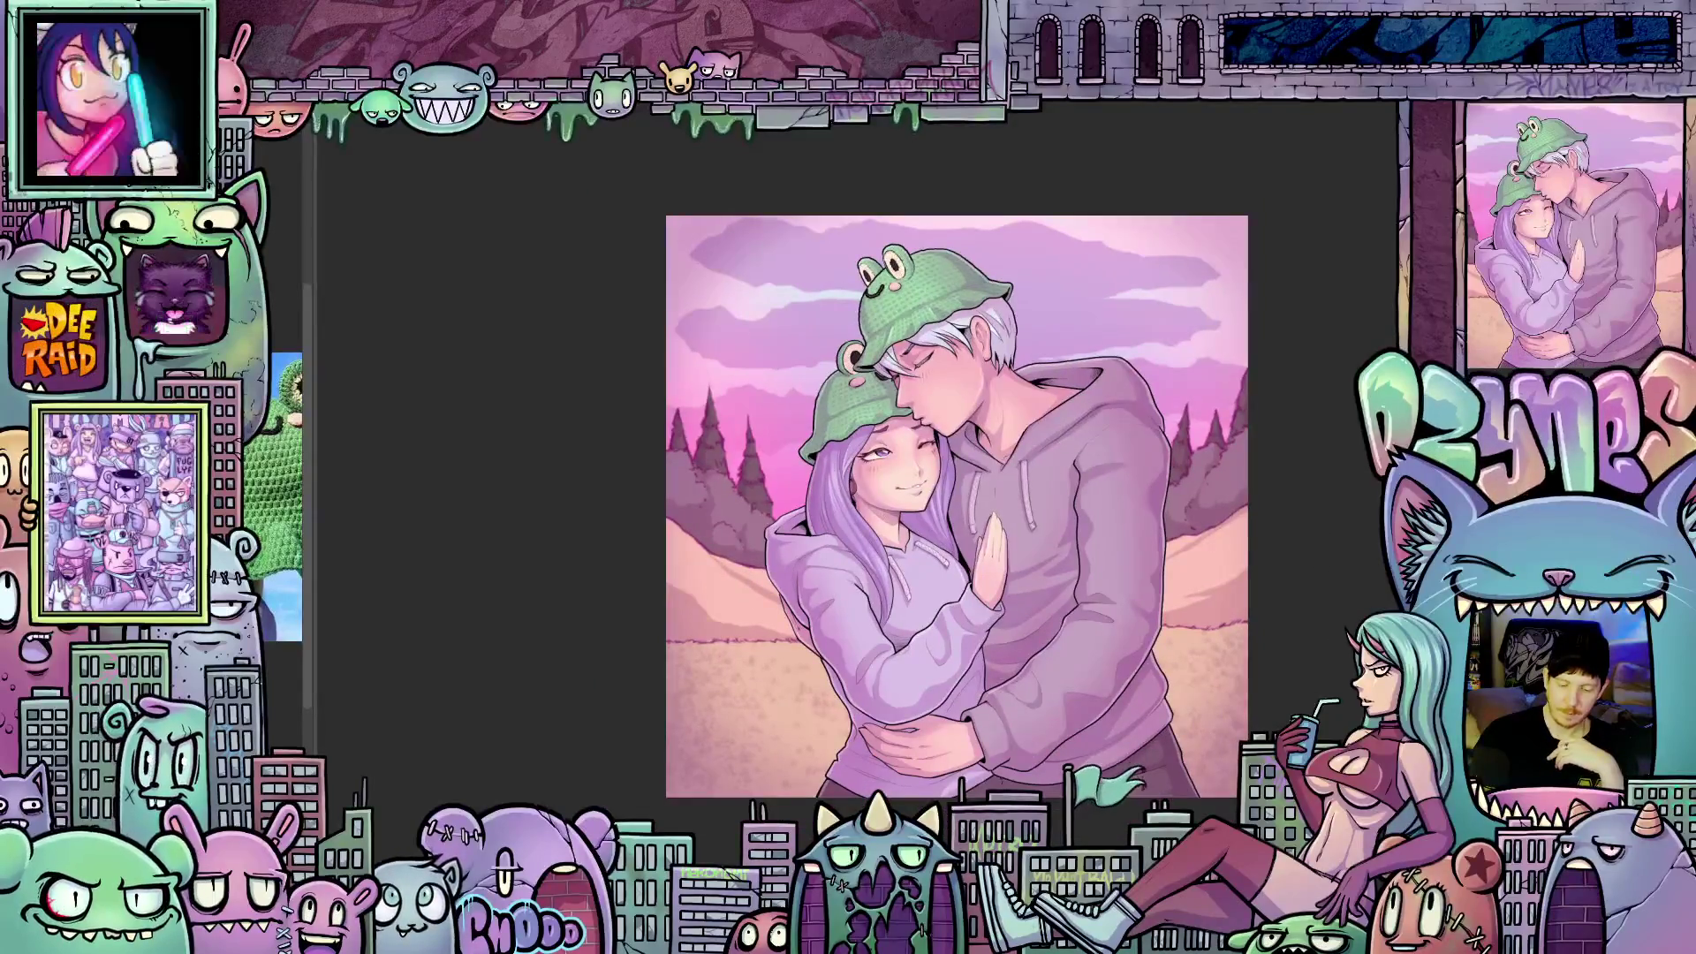
scroll(828, 514, down, 1)
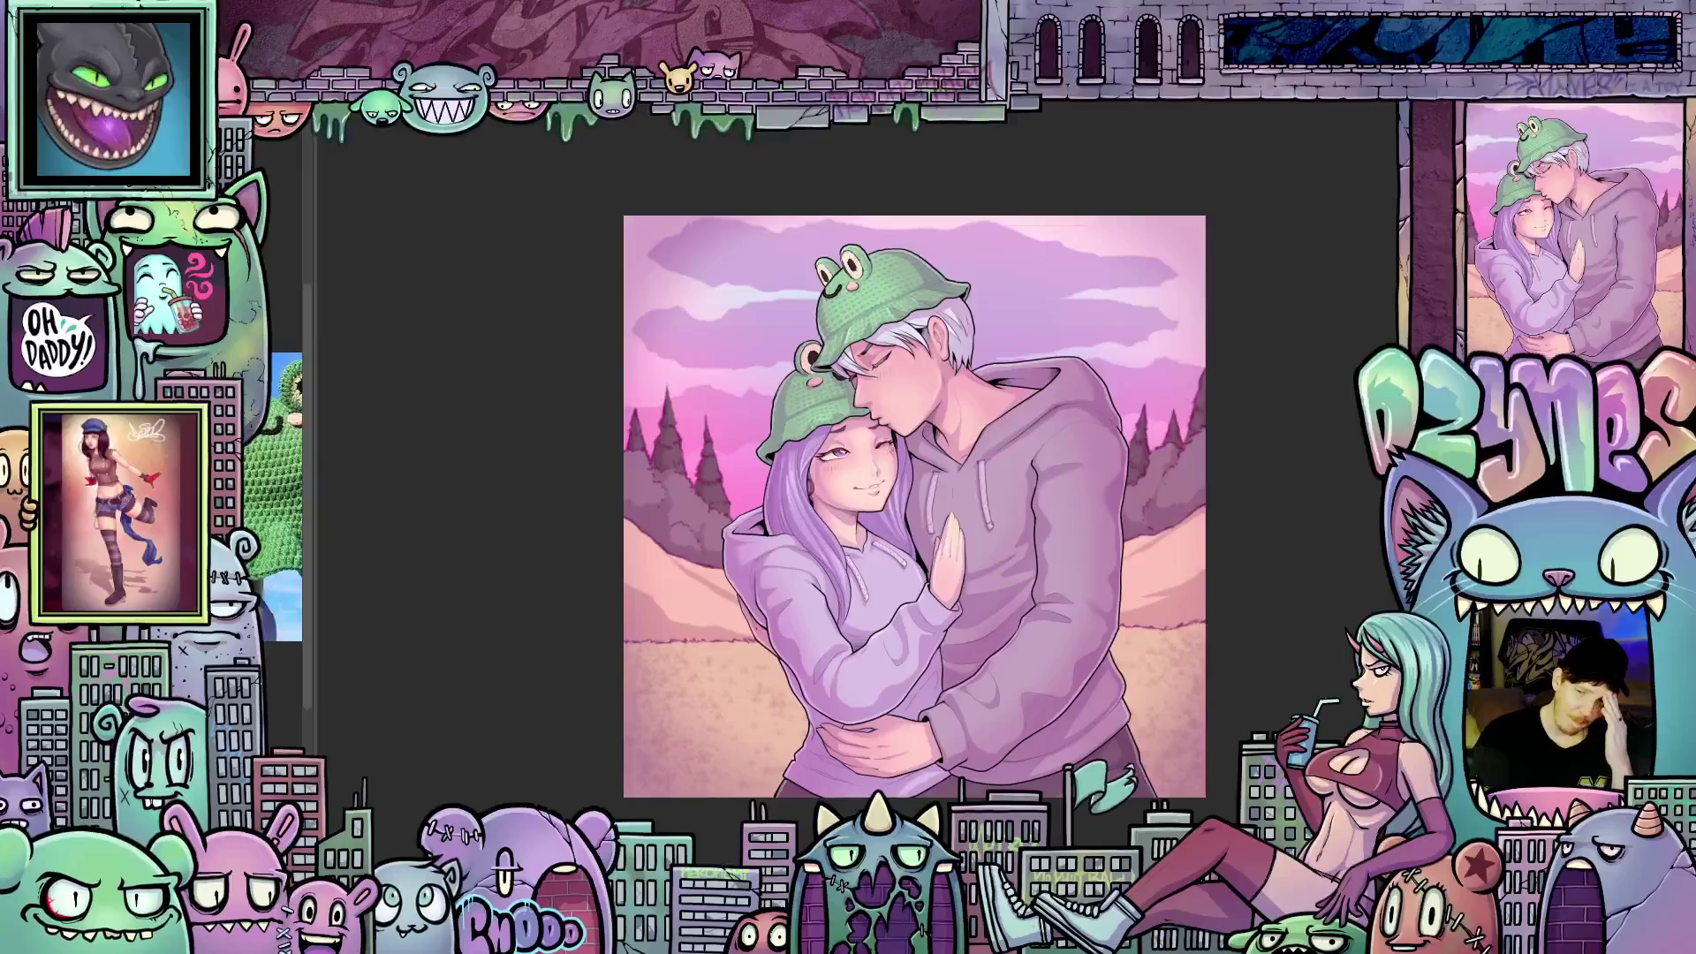
scroll(1323, 443, down, 2)
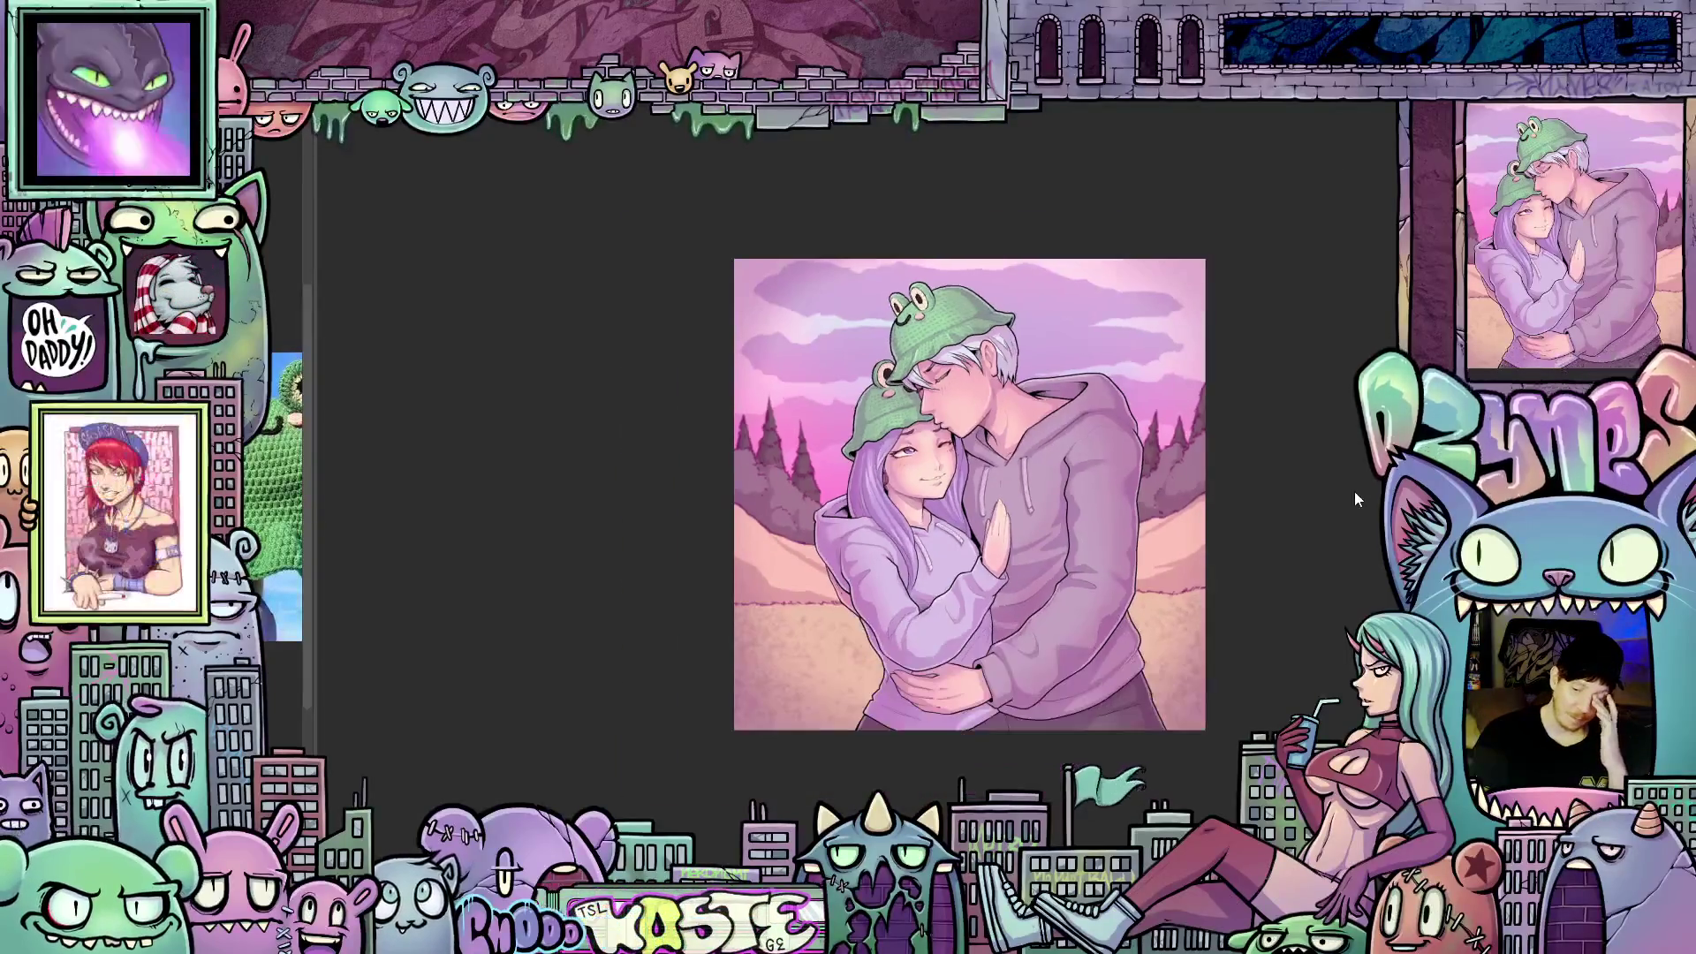
scroll(887, 495, right, 3)
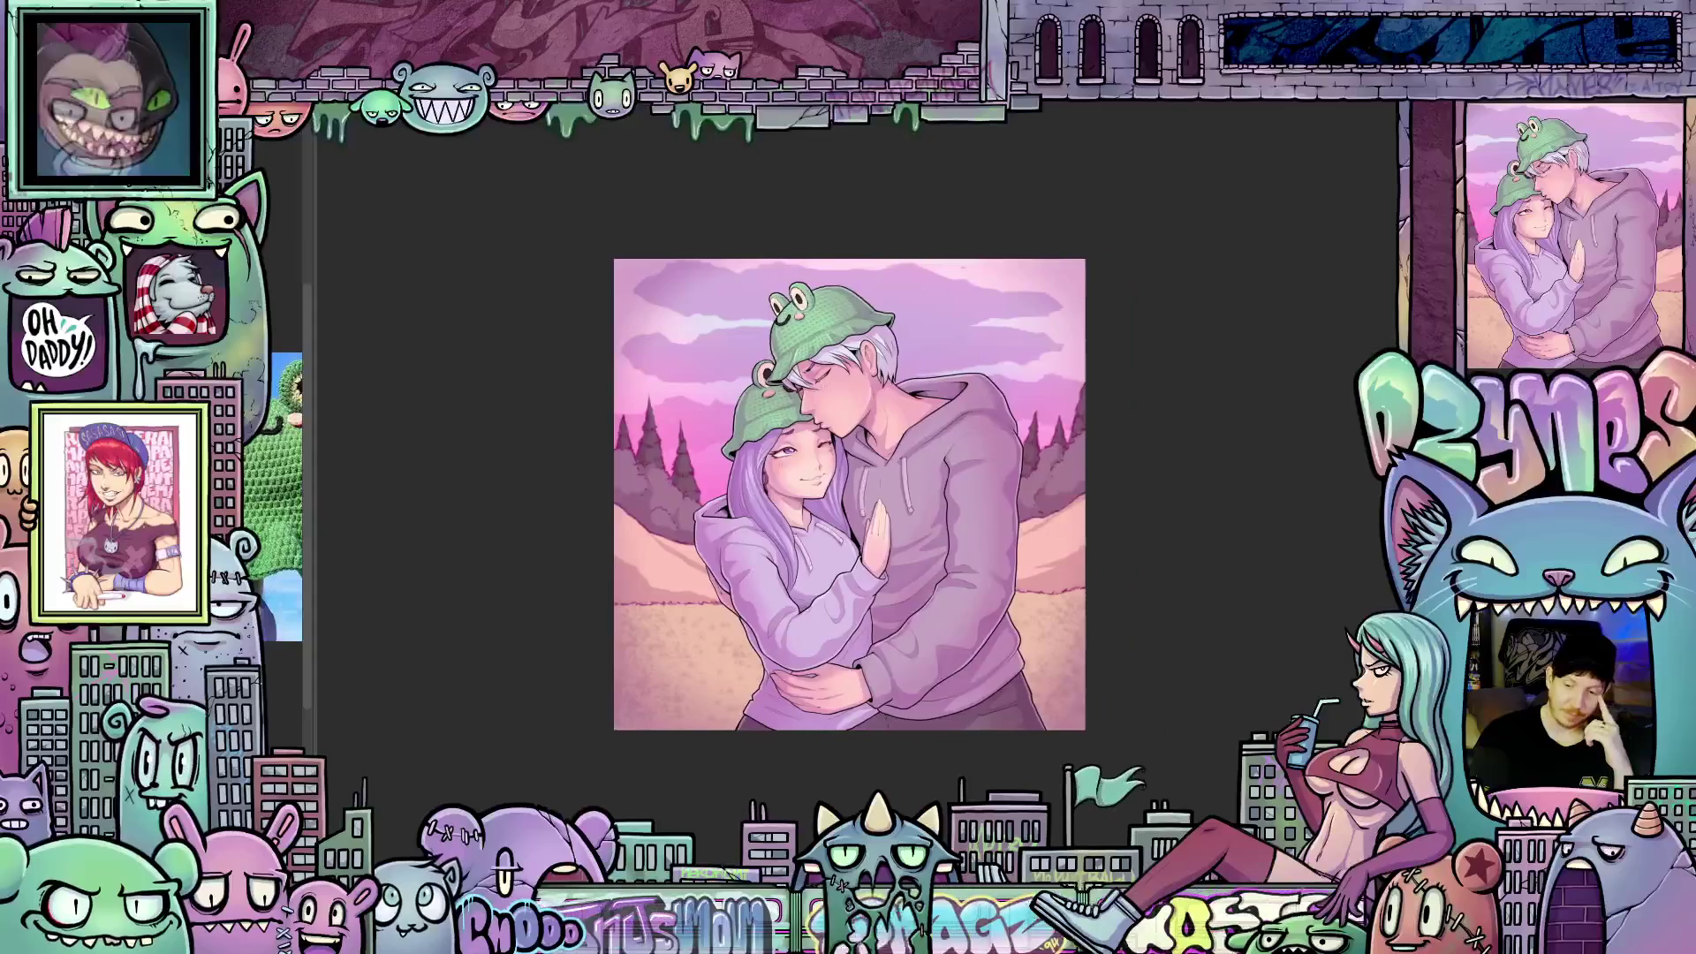
key(Tab)
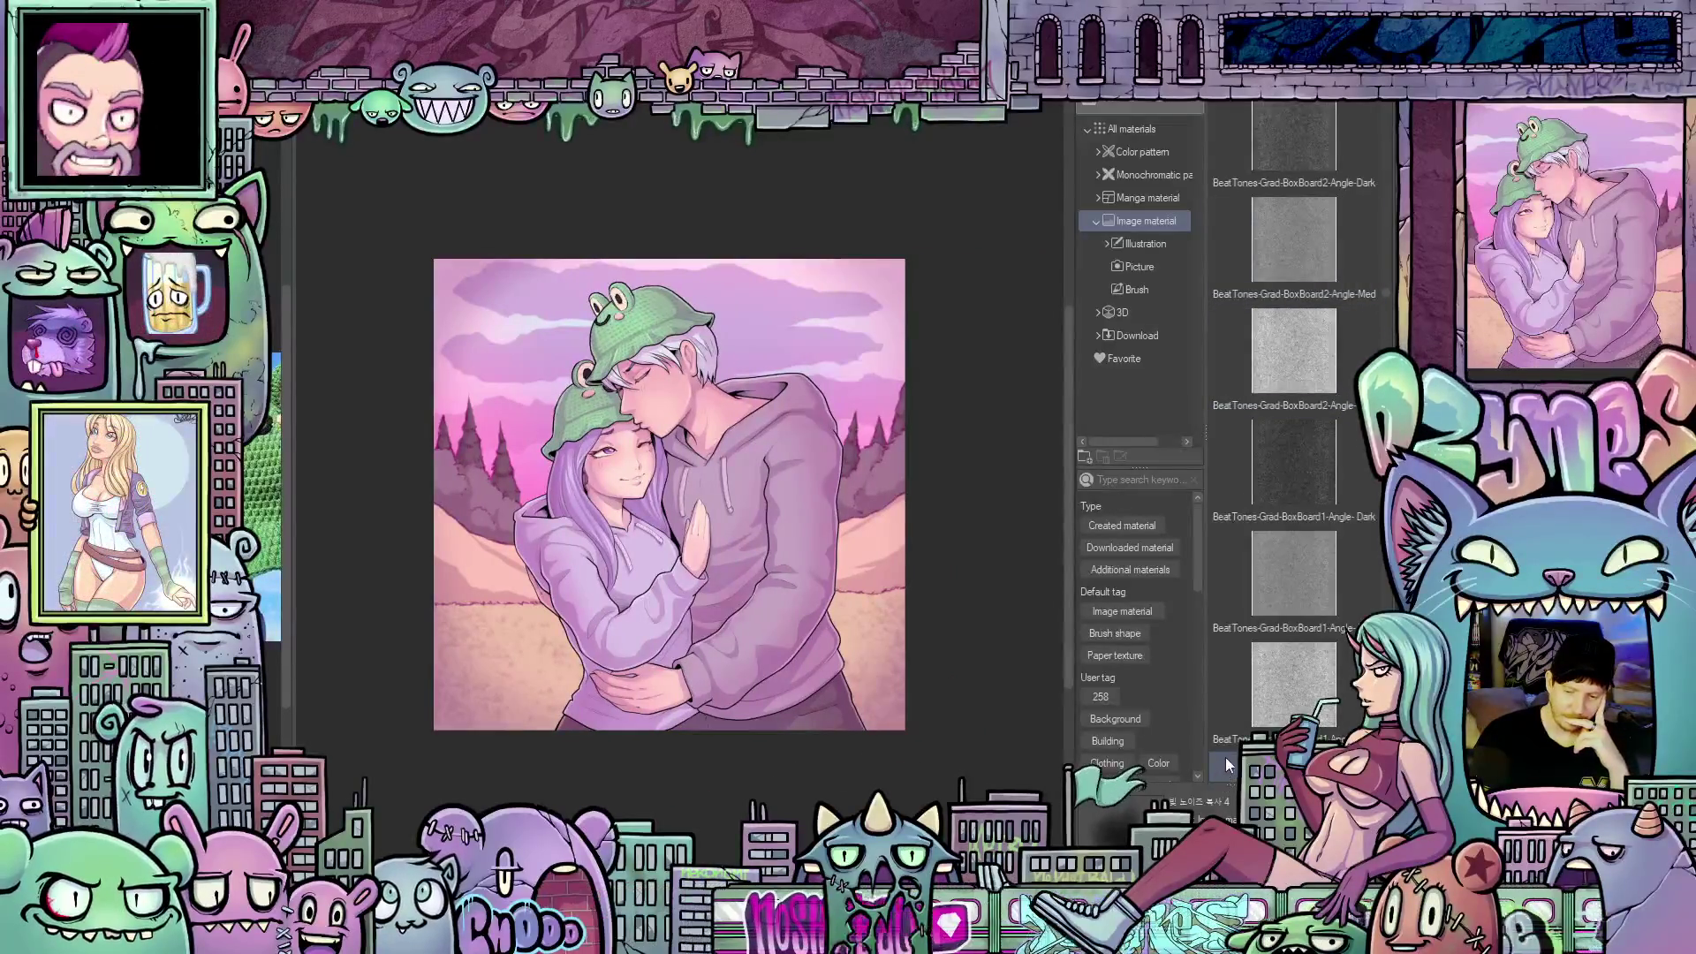
Scroll the image materials and select the speckled grain texture
scroll(1334, 719, down, 5)
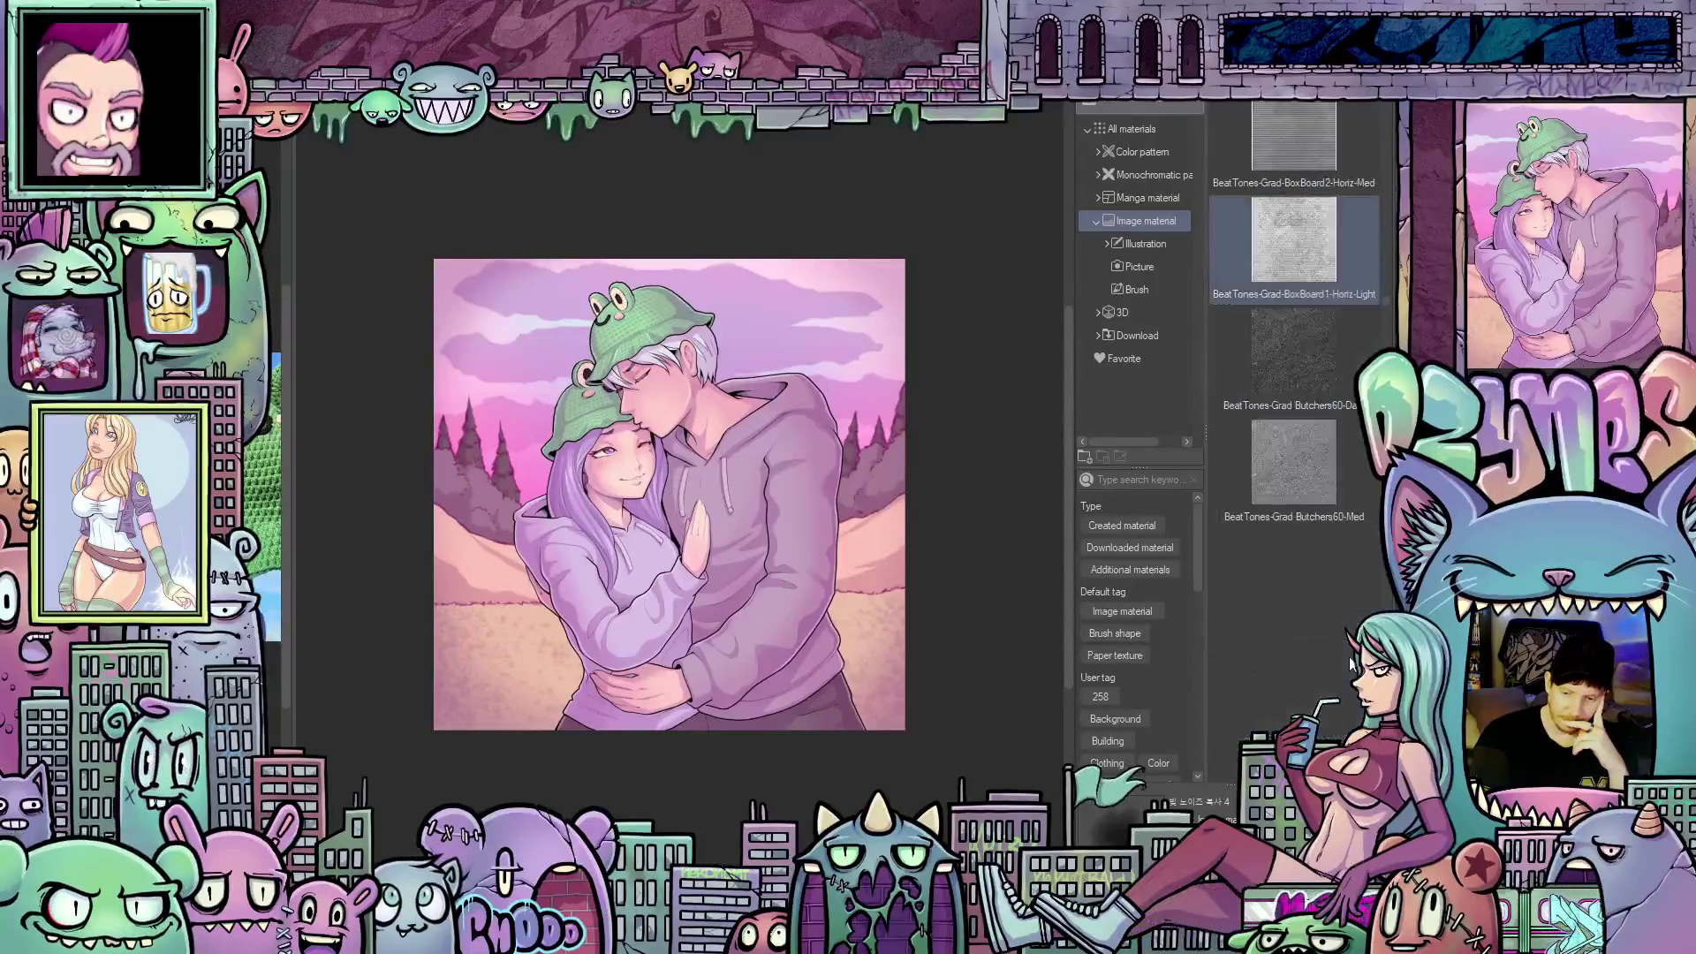
scroll(1348, 658, down, 10)
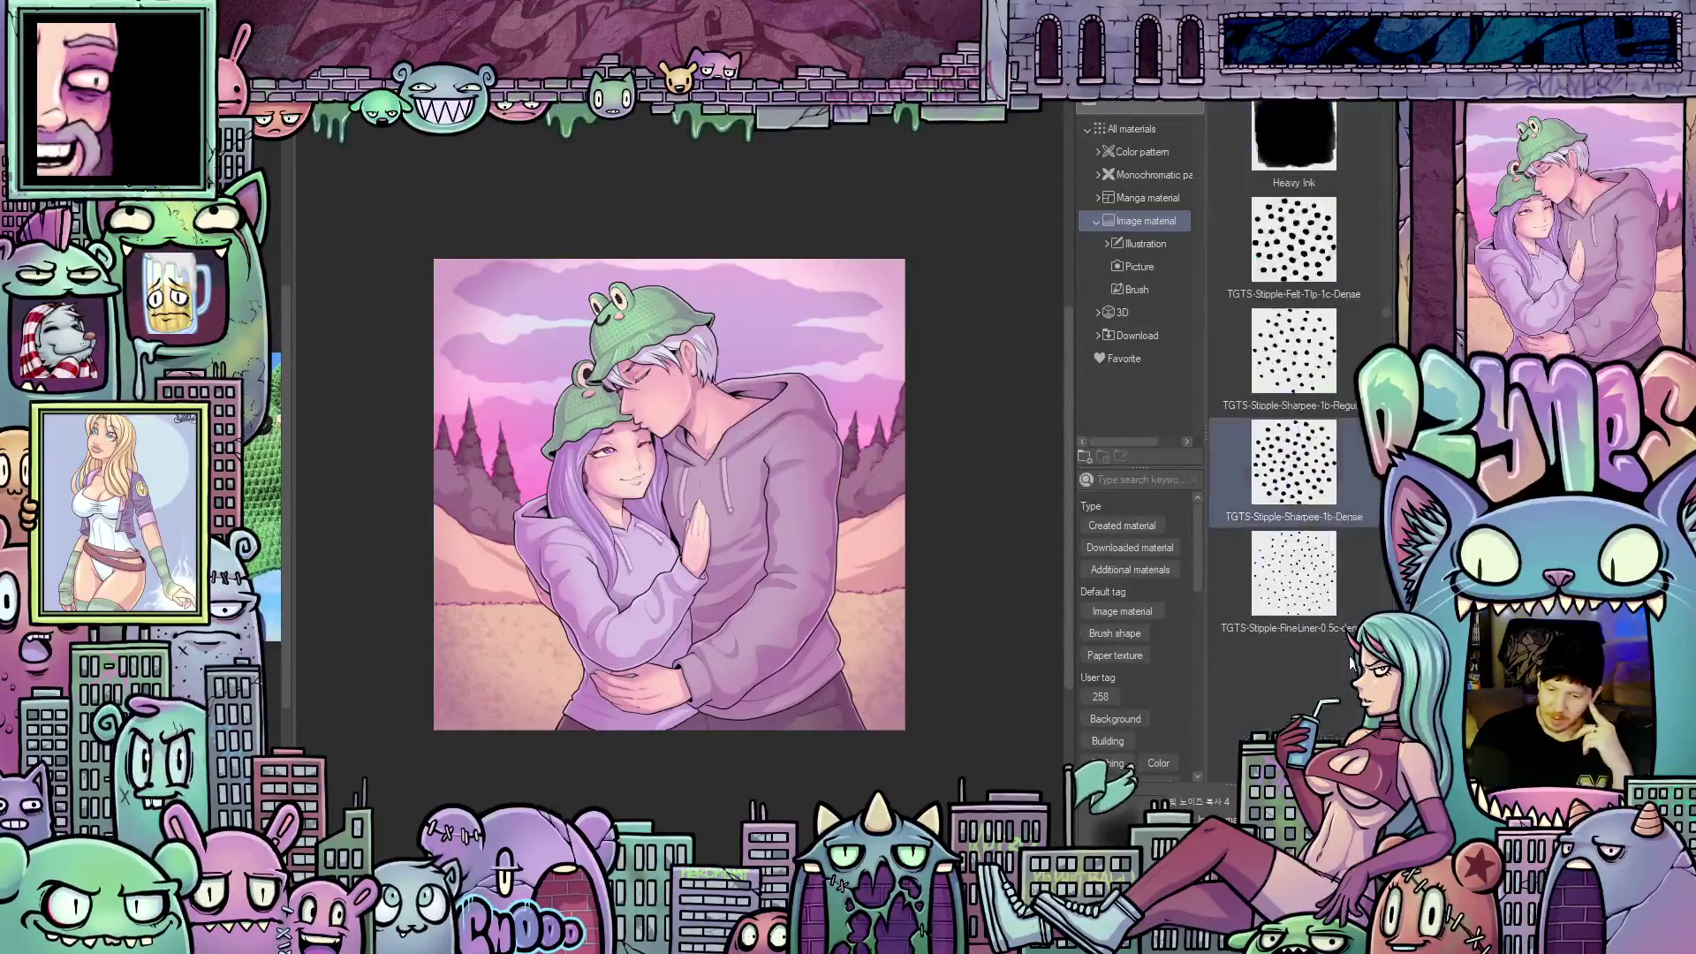
scroll(1347, 664, down, 5)
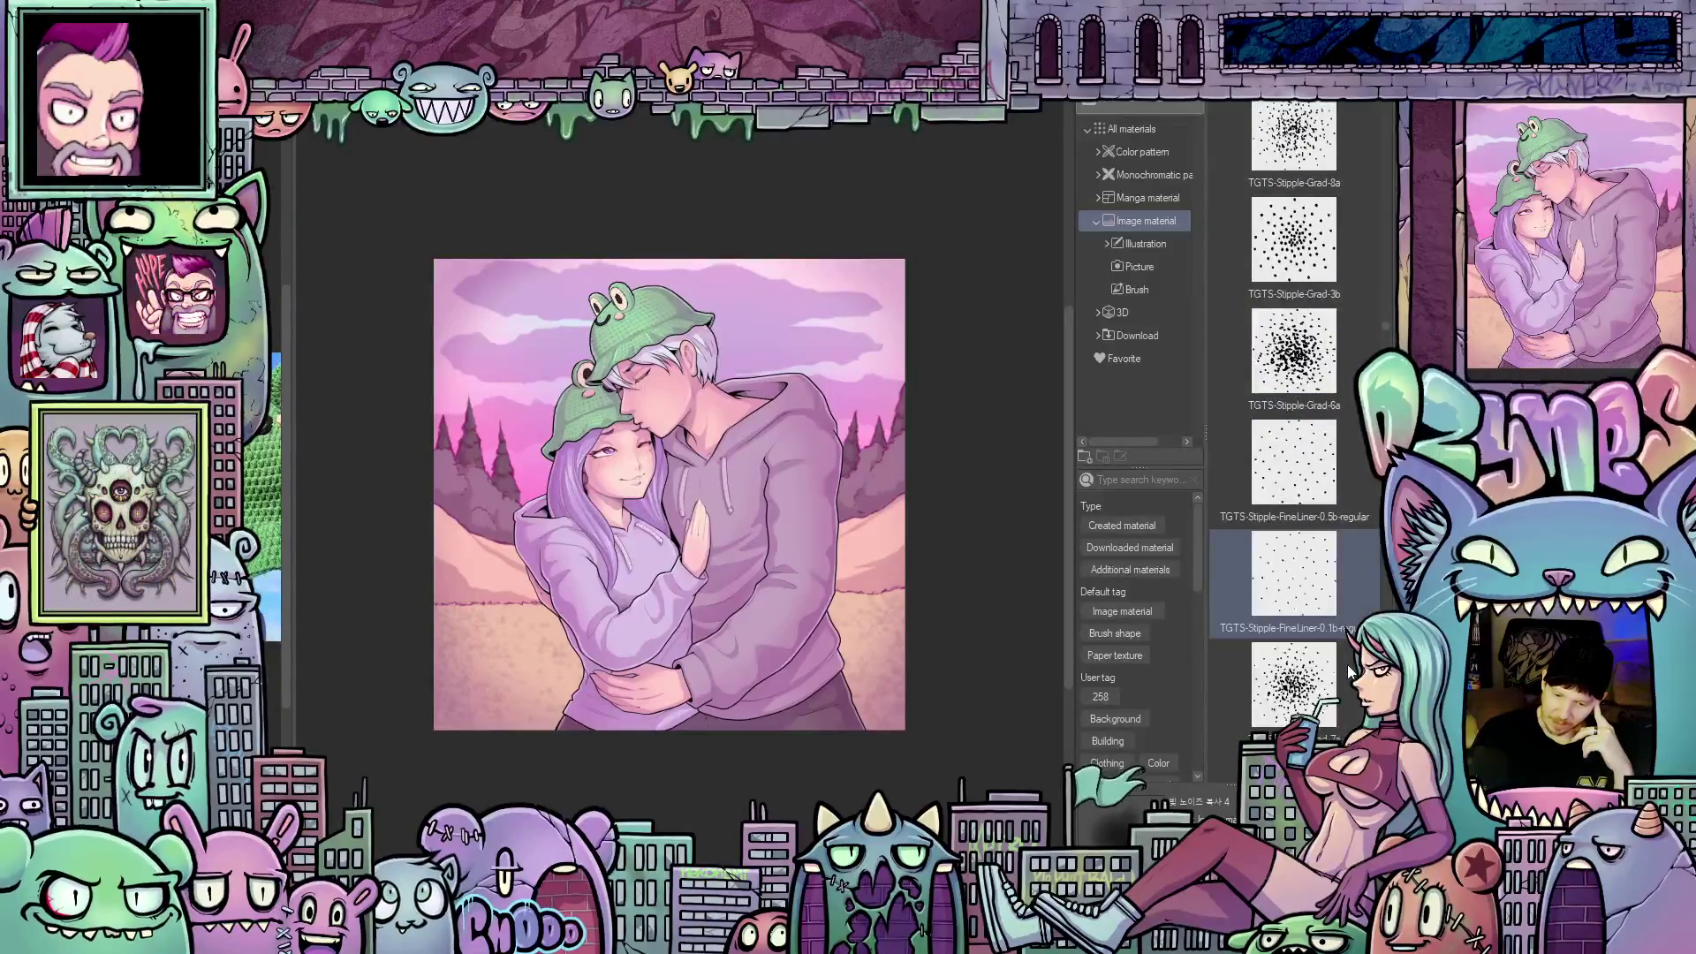
scroll(1348, 664, down, 5)
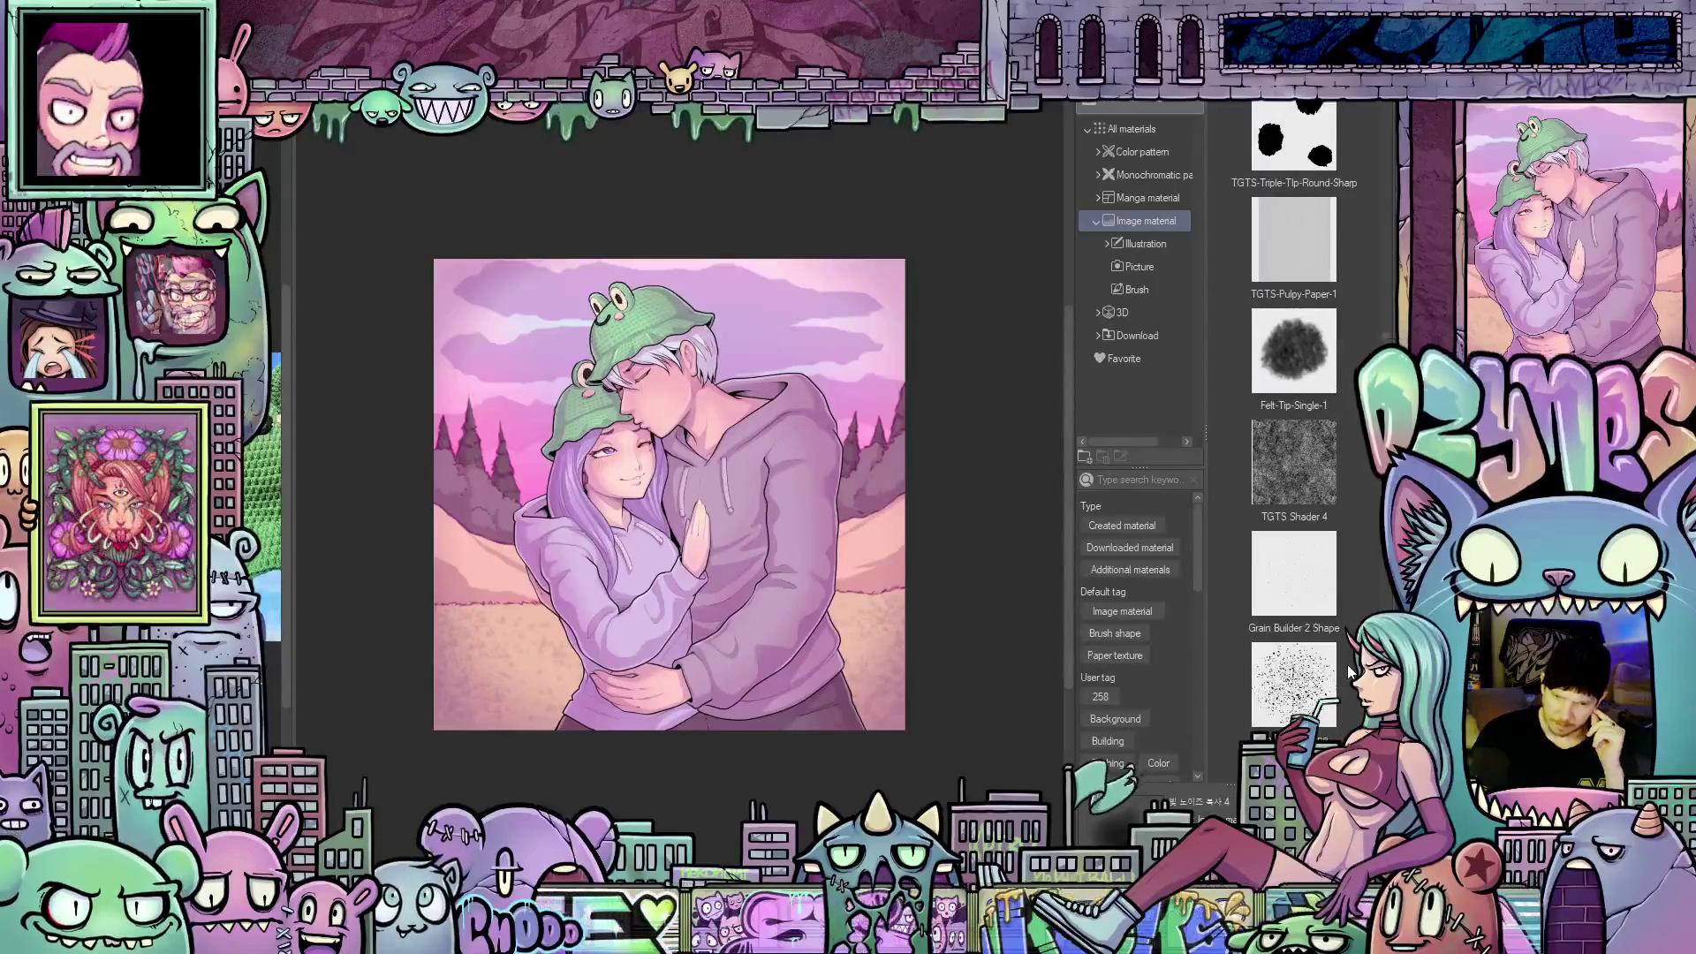
click(1347, 671)
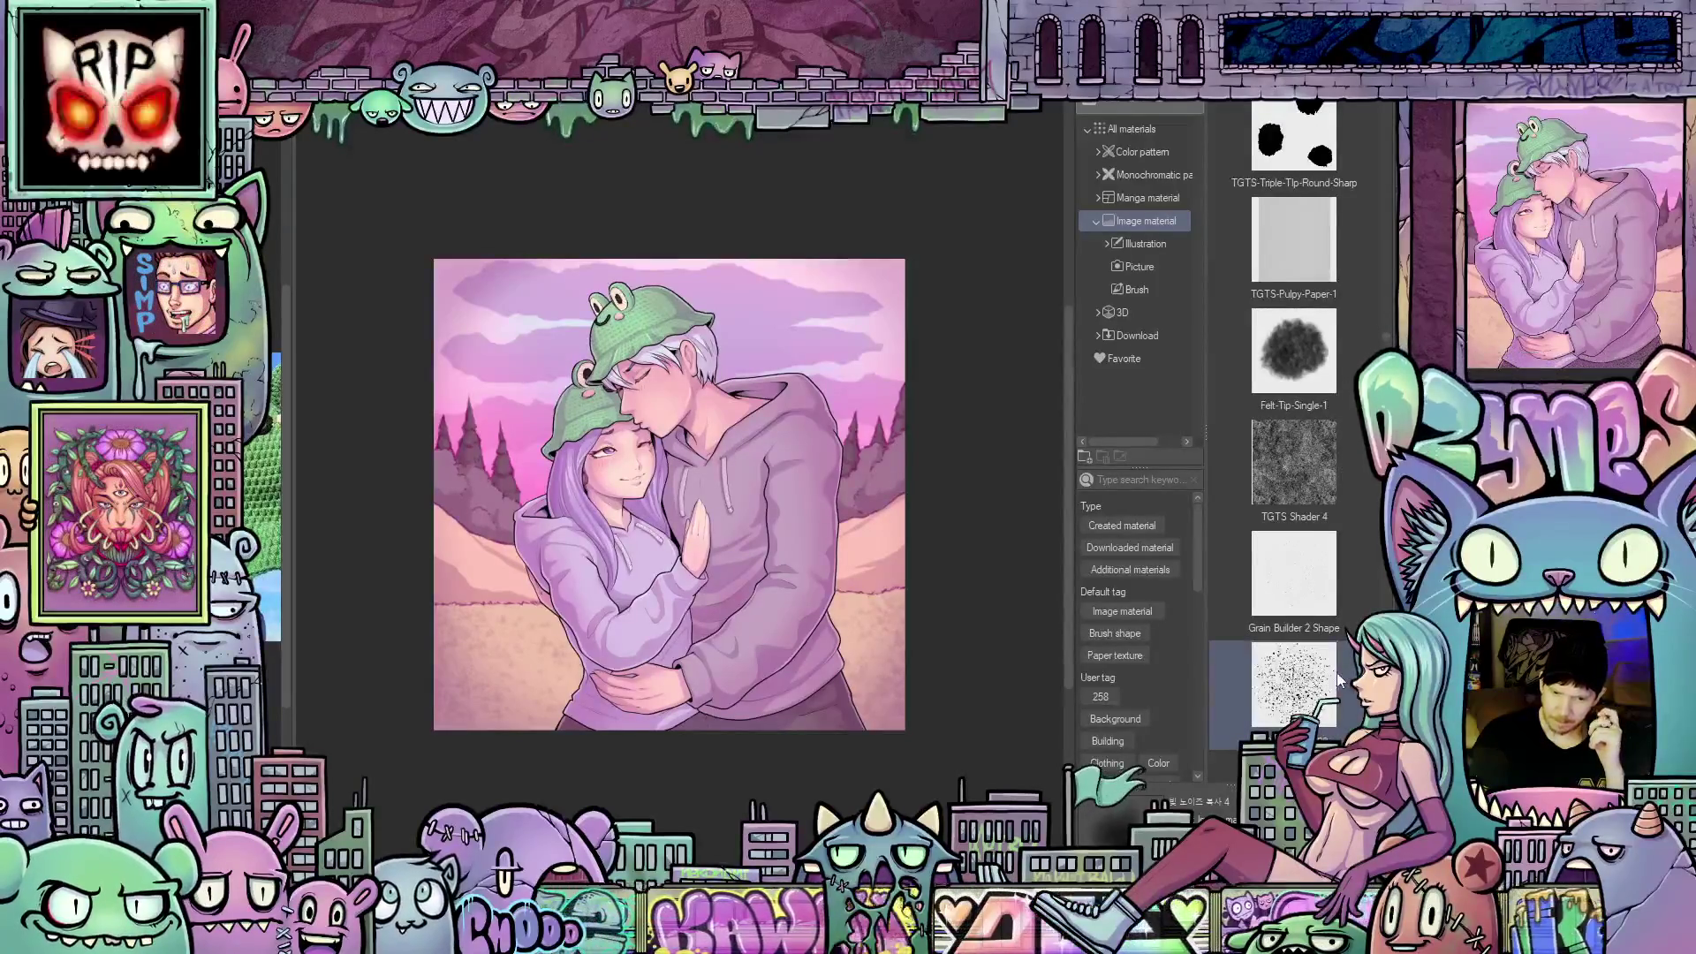
Scroll to the TGTS textures, try Brayer-2, then drag out TGTS-Pencil-Bond instead
scroll(1339, 673, down, 5)
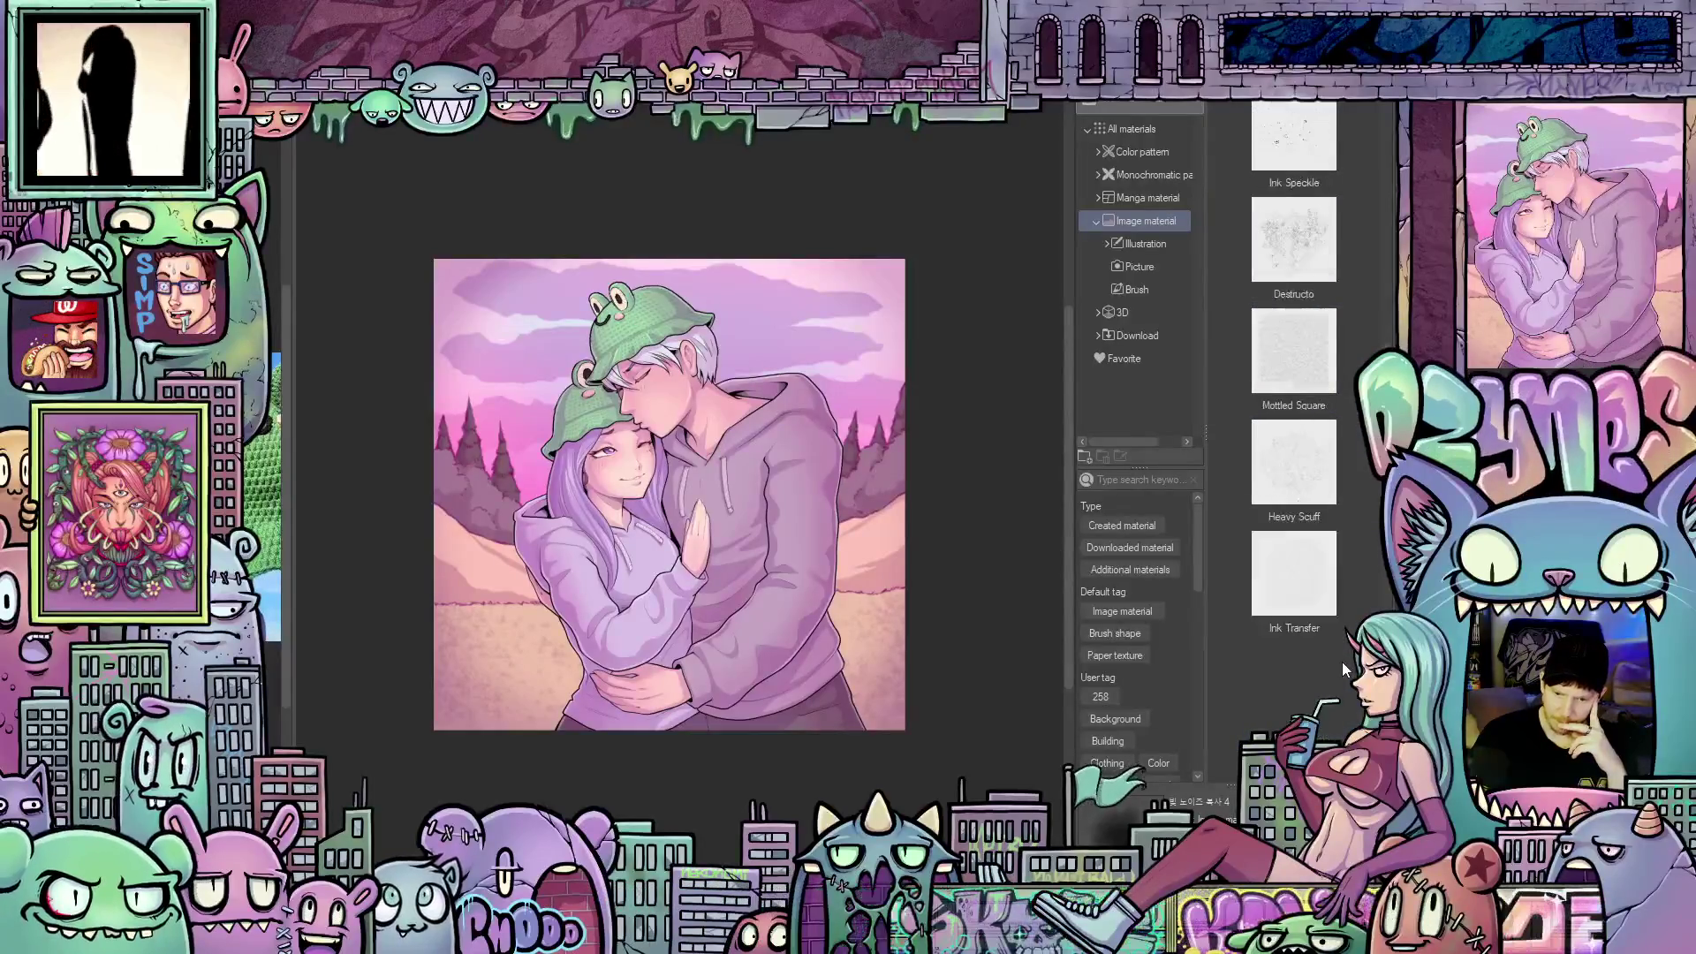
scroll(1344, 669, down, 5)
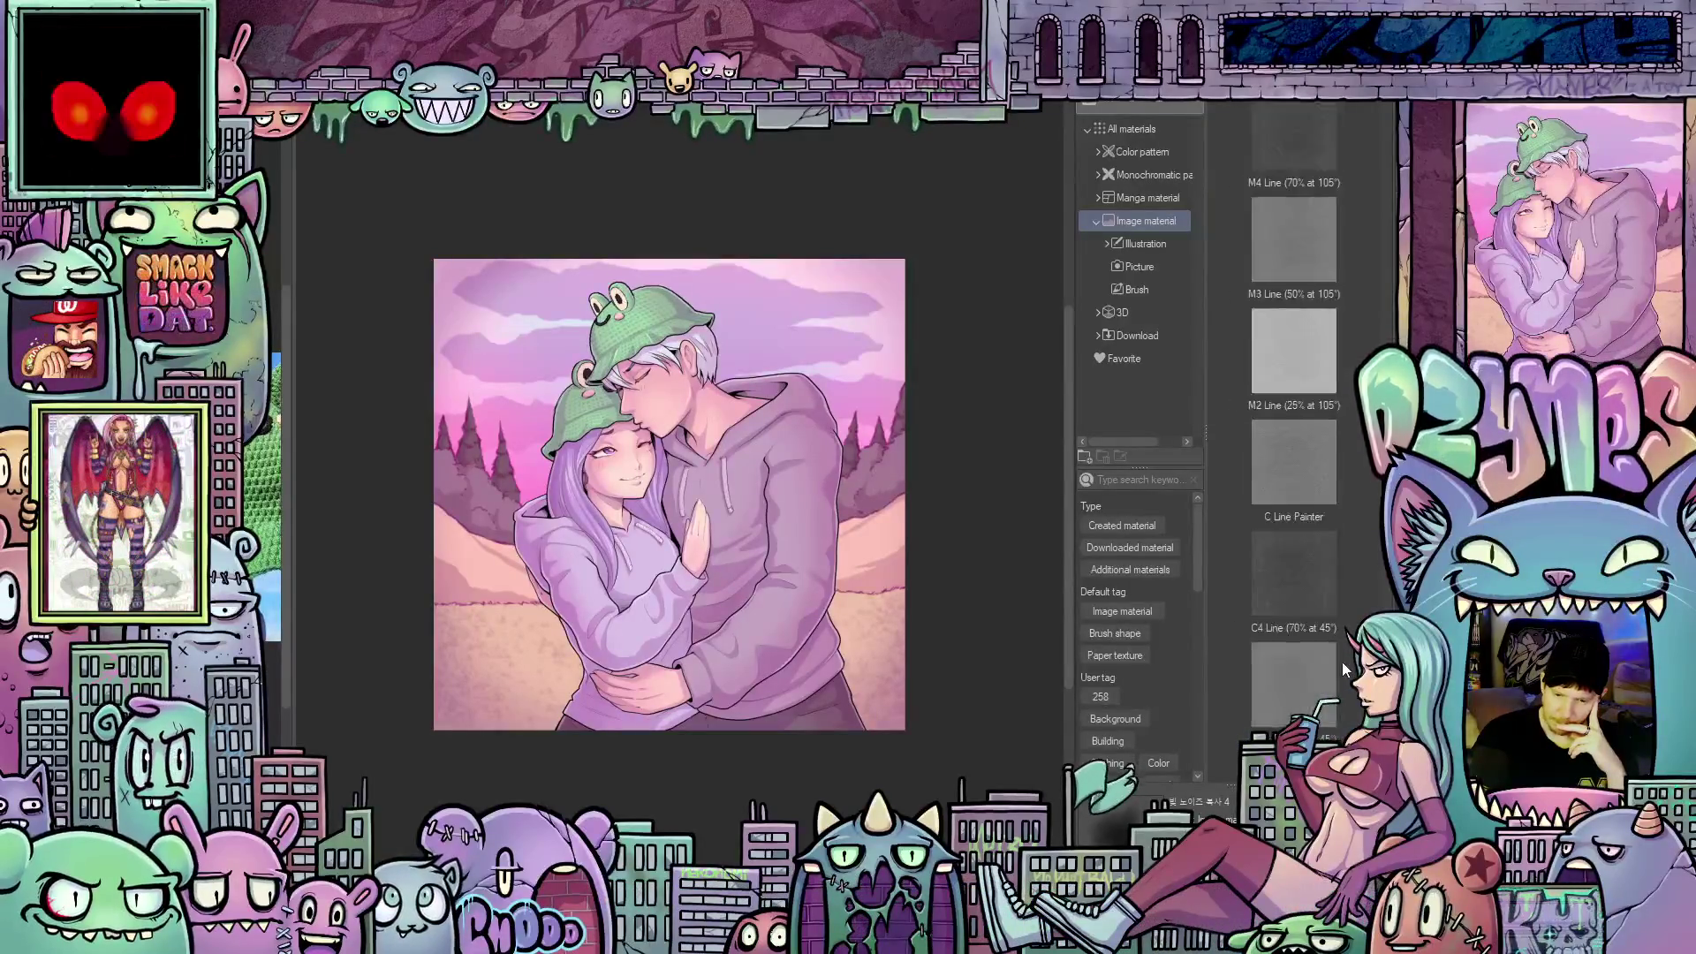
scroll(1342, 667, down, 5)
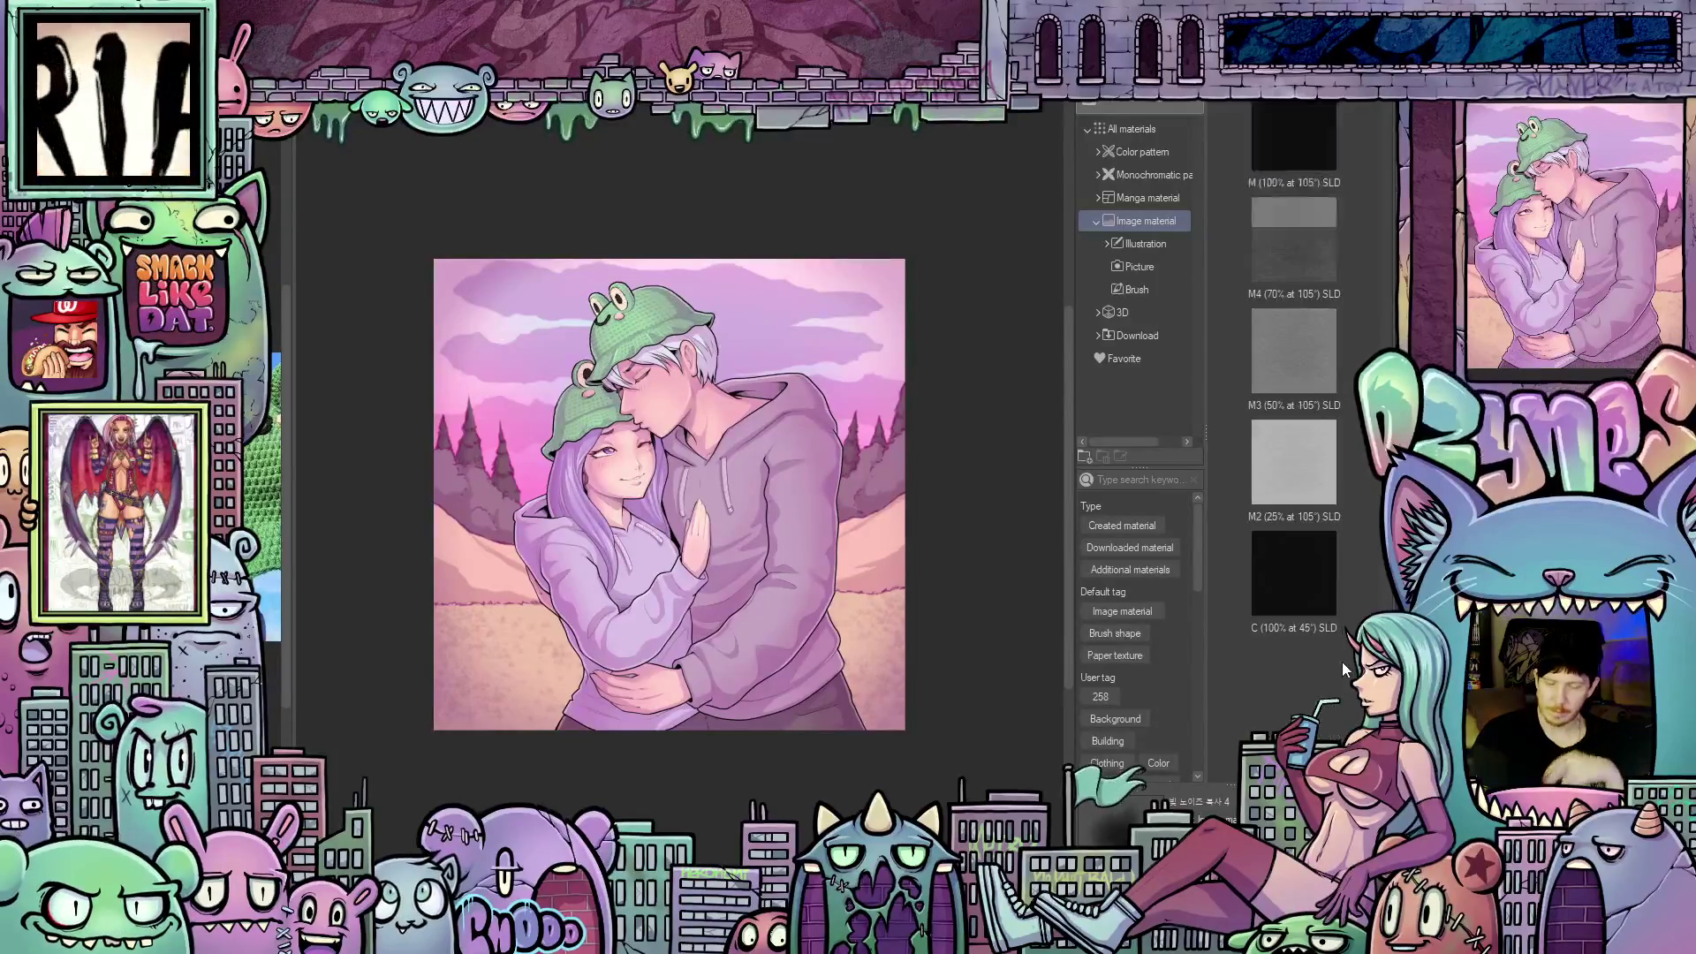
scroll(1343, 667, down, 5)
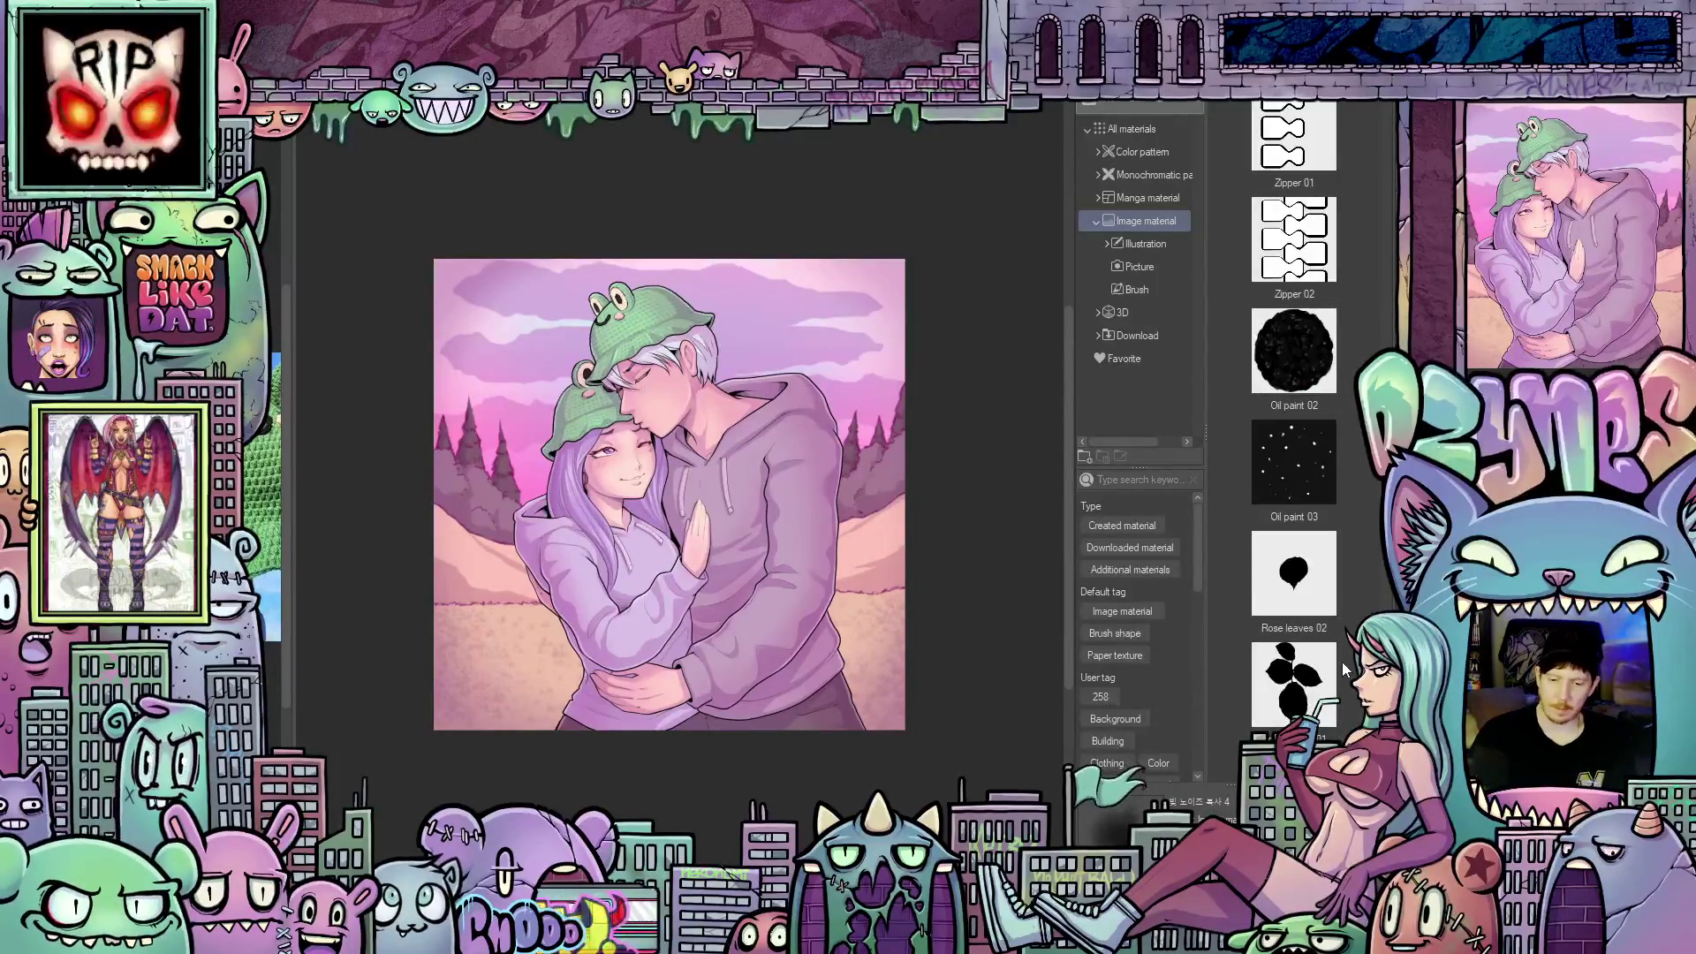
scroll(1343, 668, down, 5)
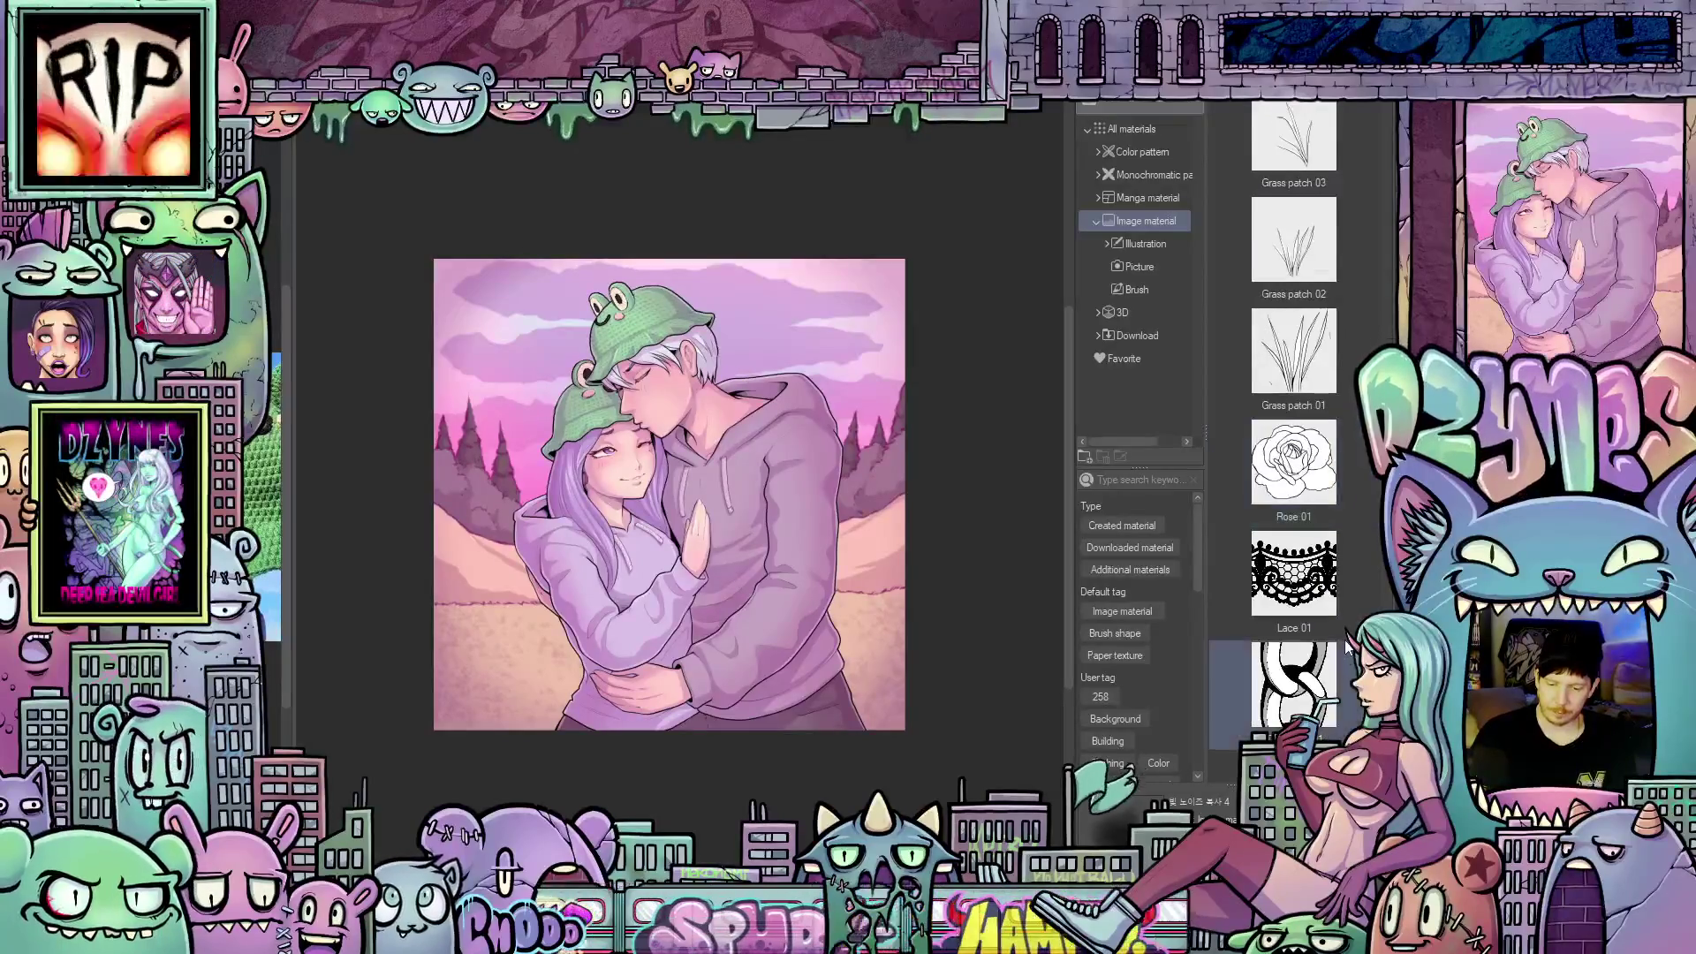
scroll(1346, 647, down, 5)
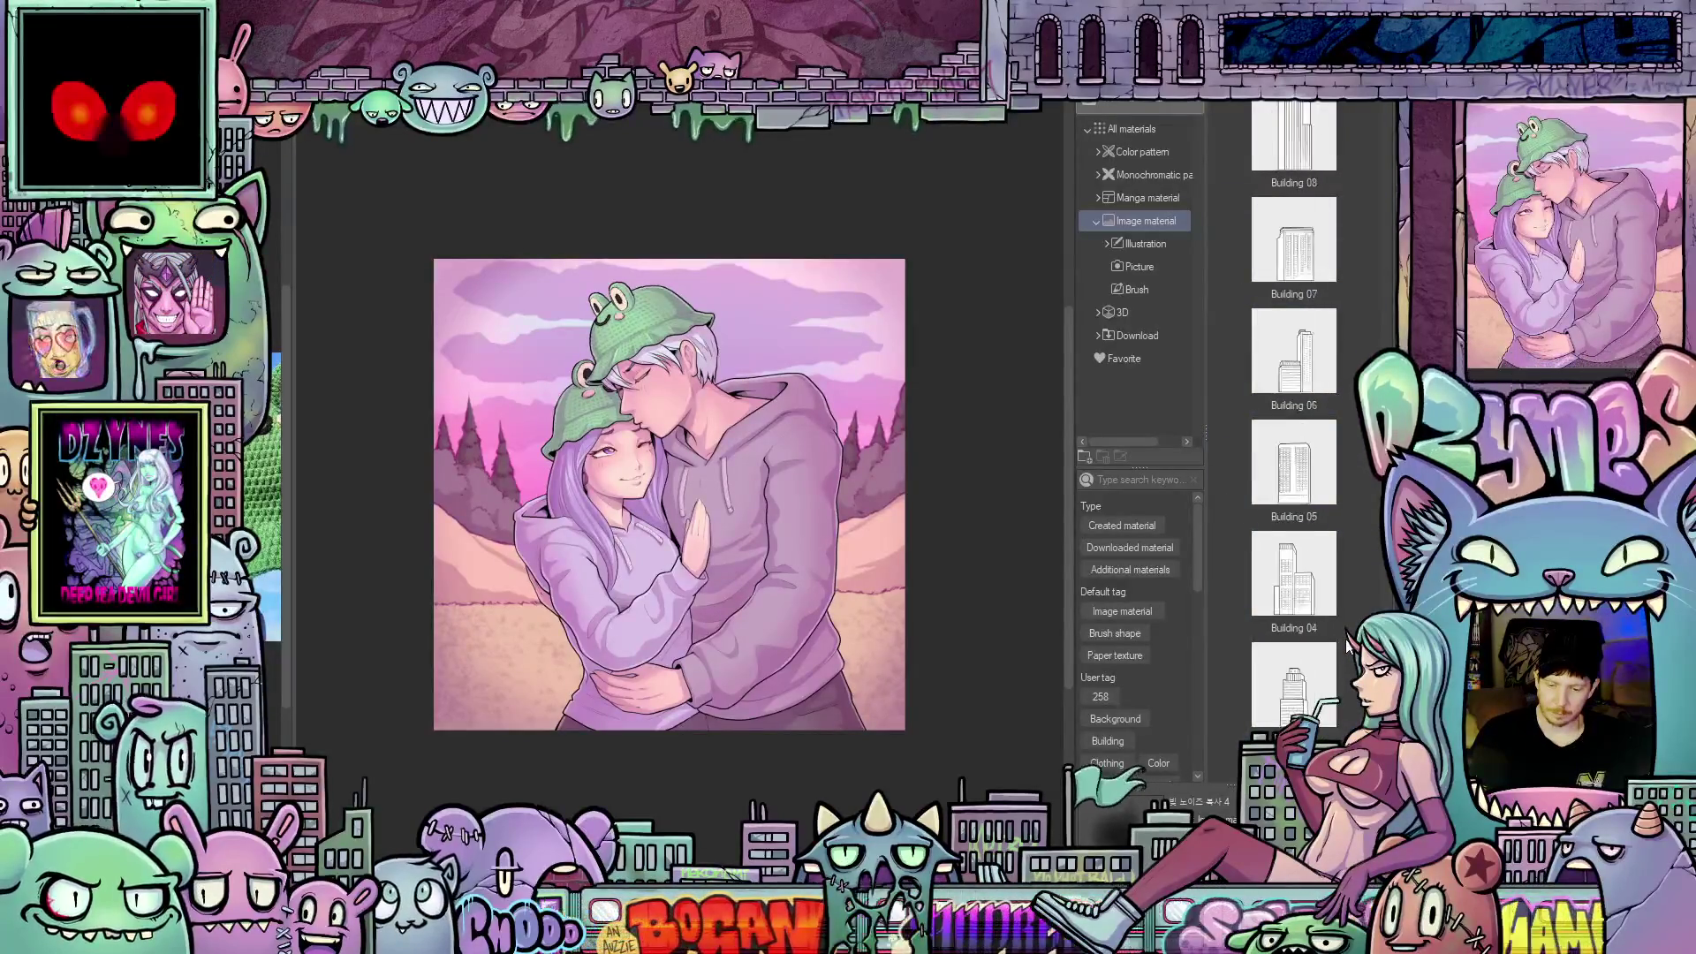
scroll(1346, 647, down, 4)
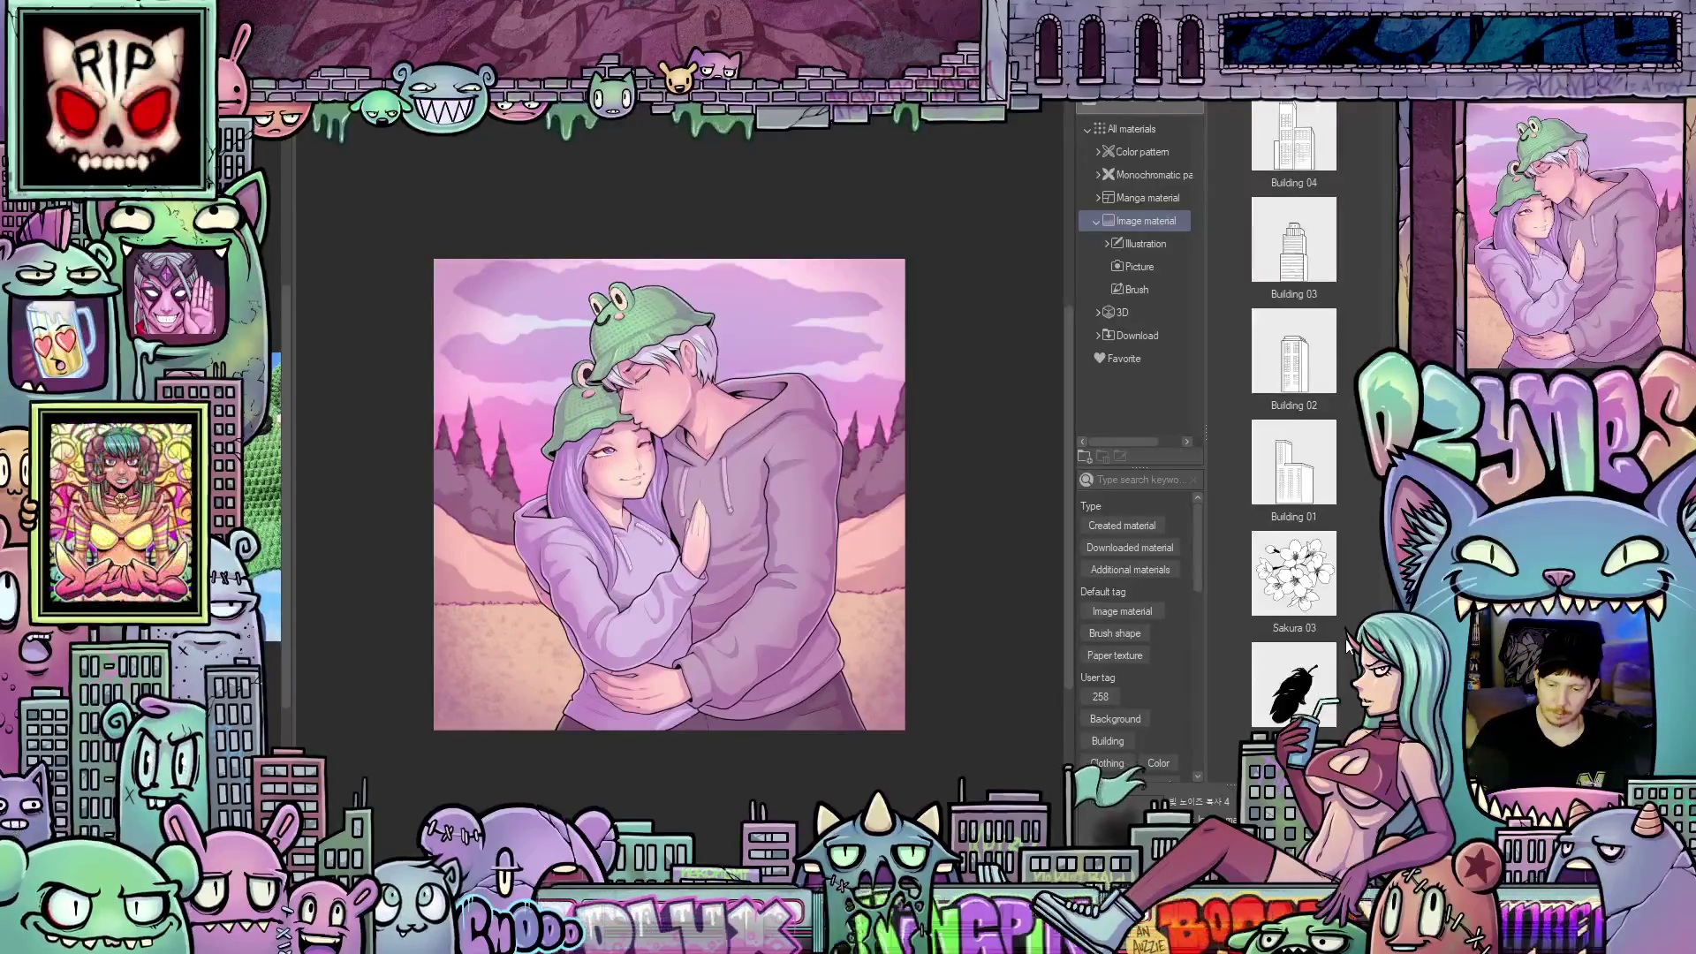
scroll(1346, 647, down, 8)
scroll(1294, 415, down, 5)
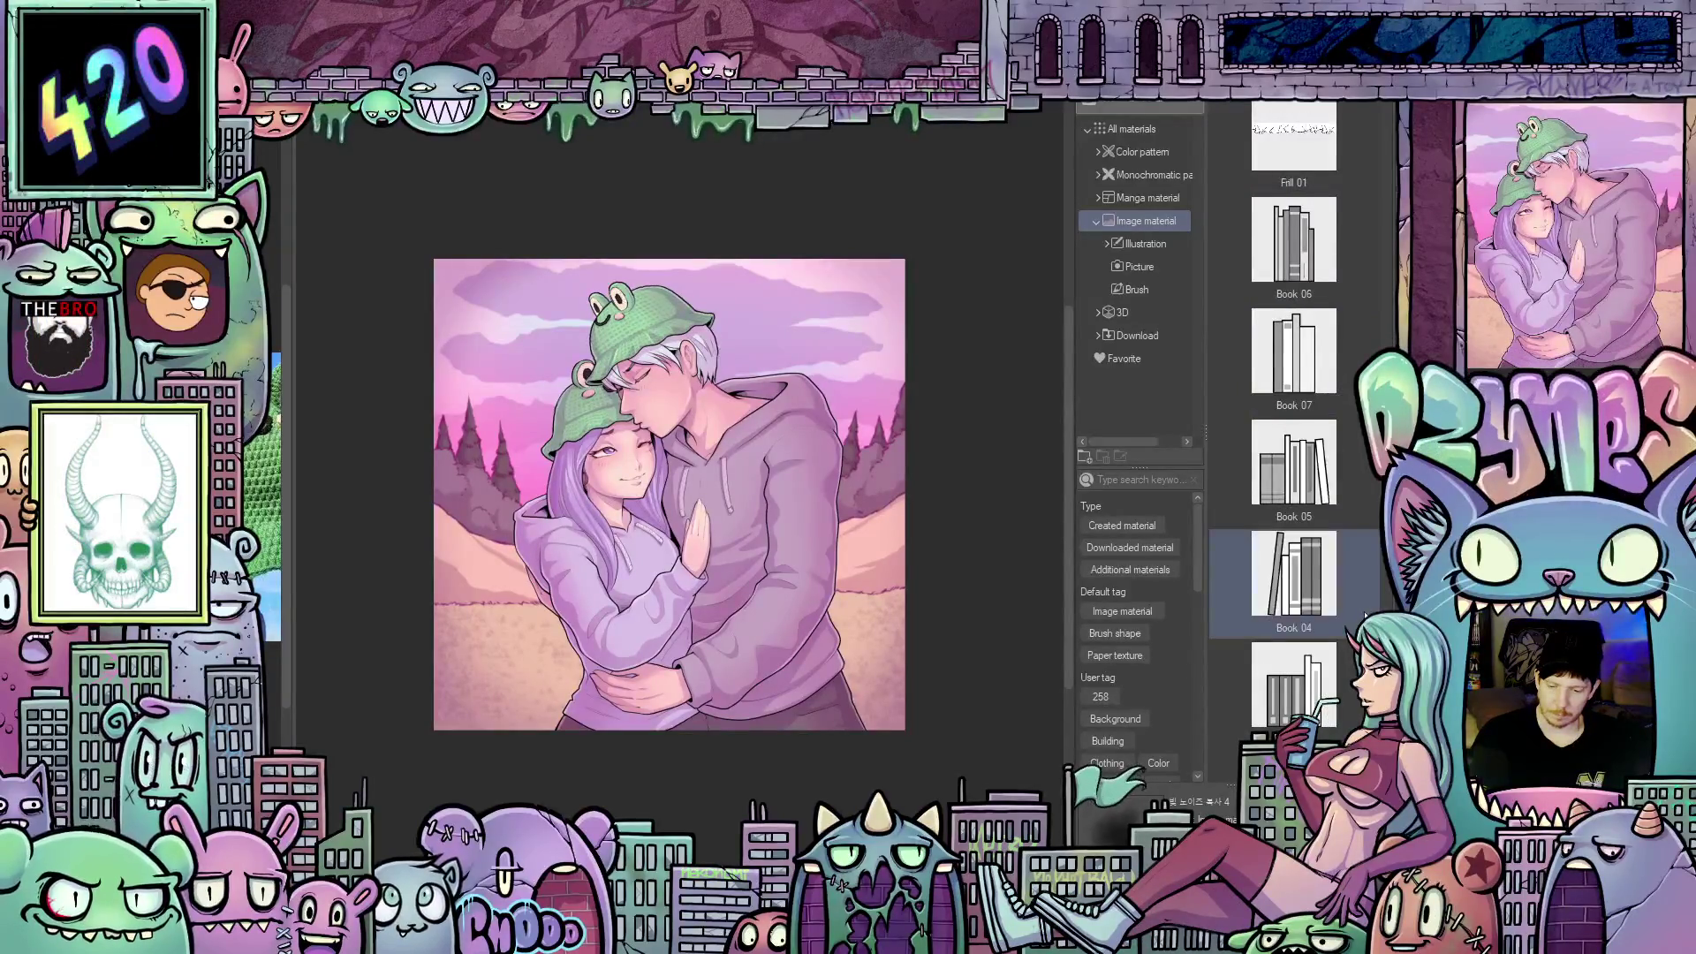
scroll(1364, 615, down, 1)
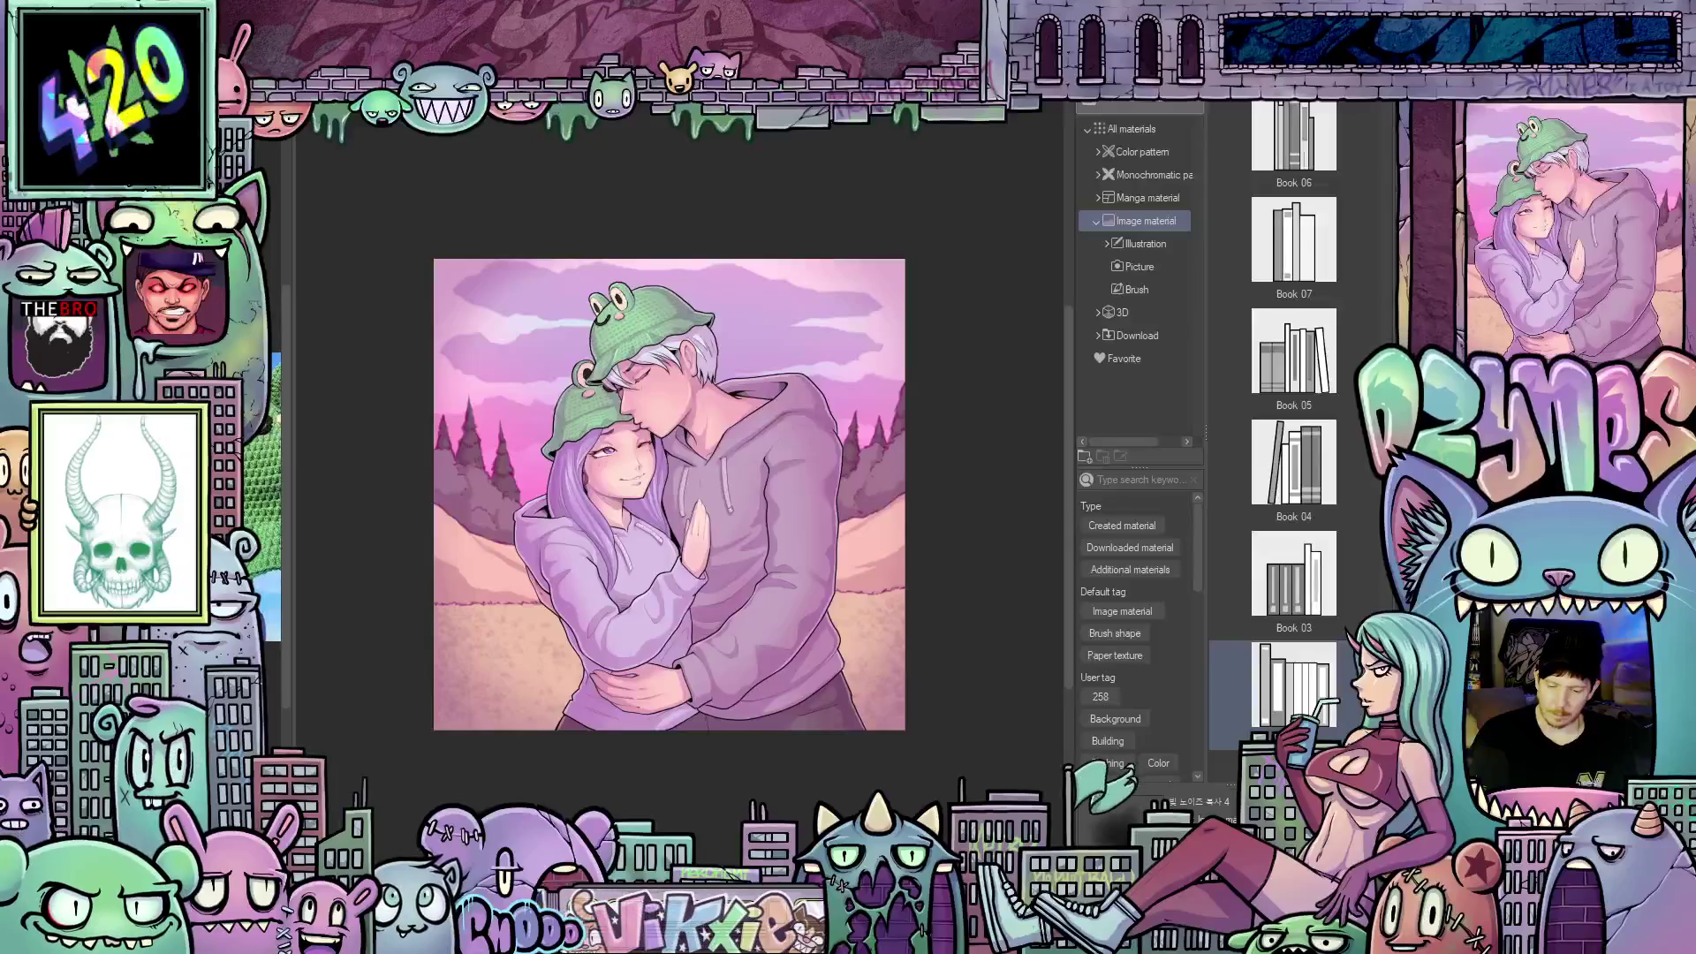
scroll(1364, 583, down, 6)
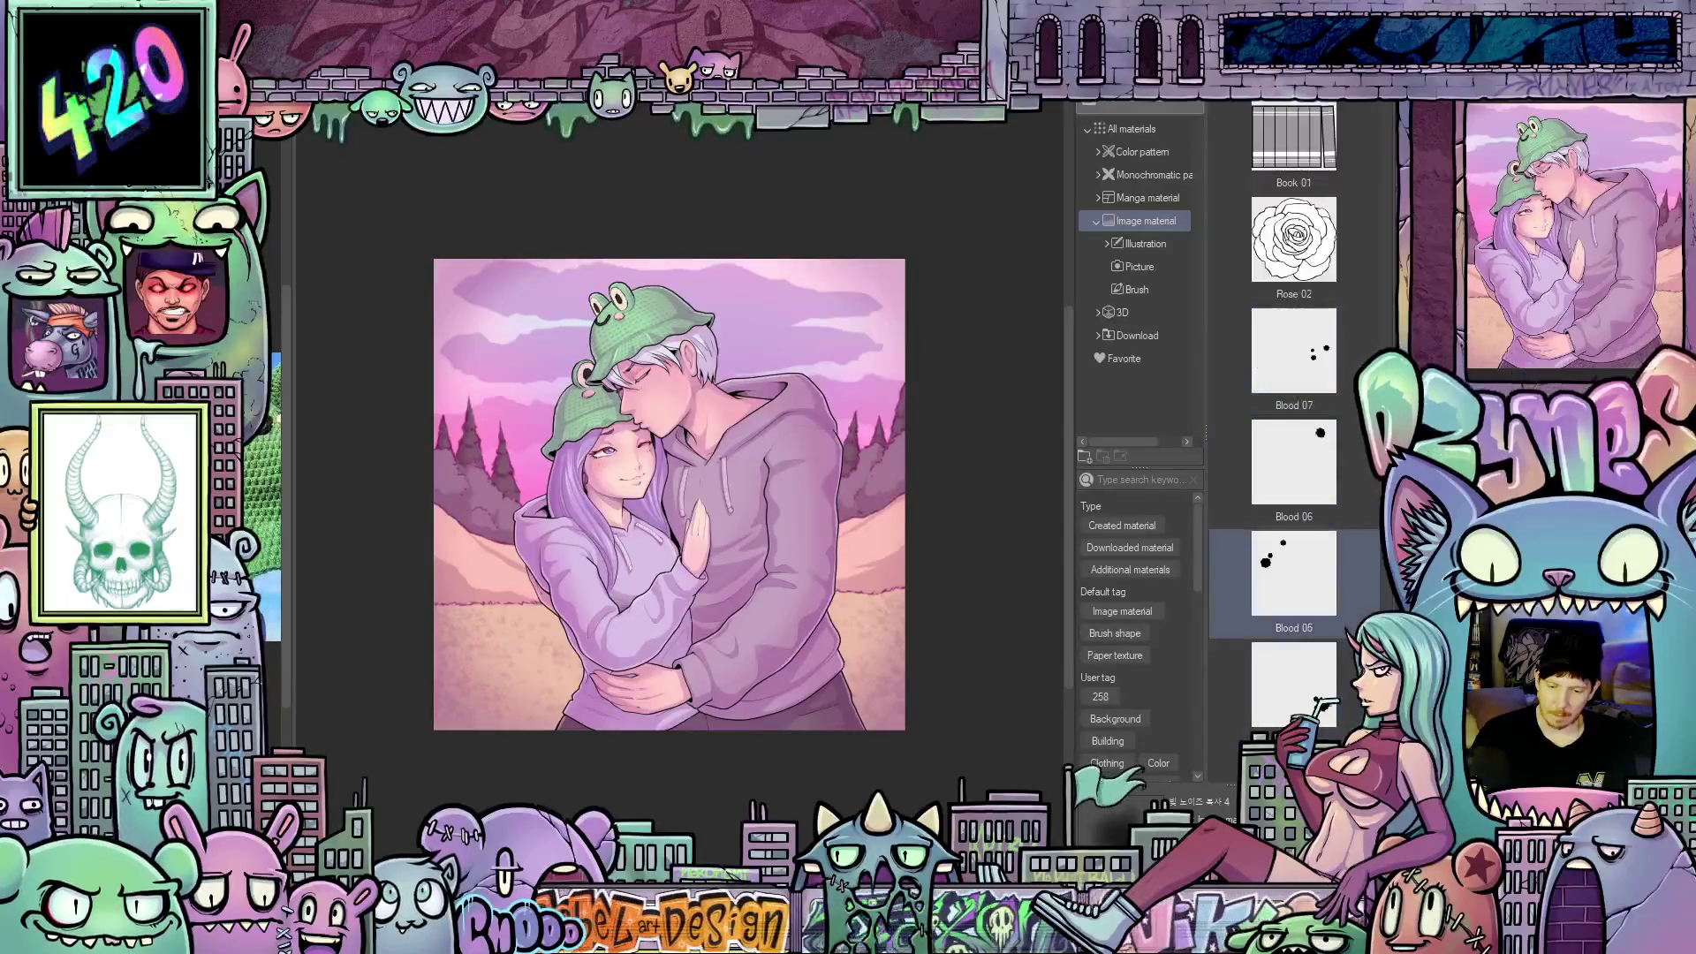
scroll(1354, 606, down, 10)
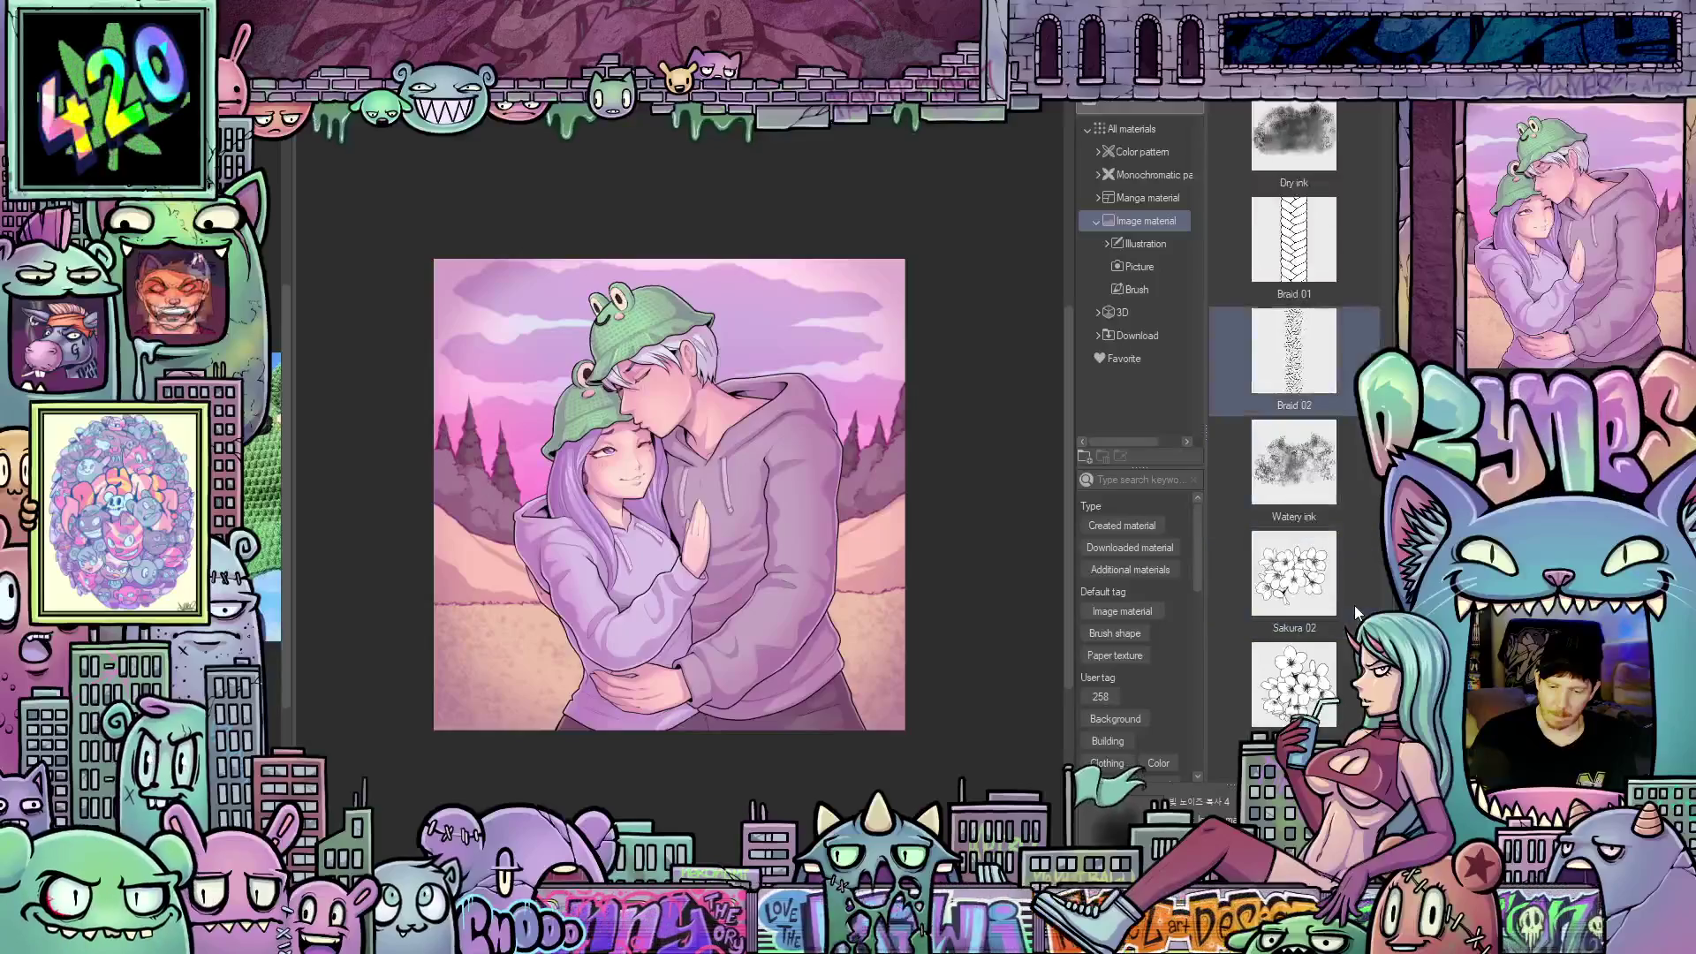
scroll(1354, 606, down, 4)
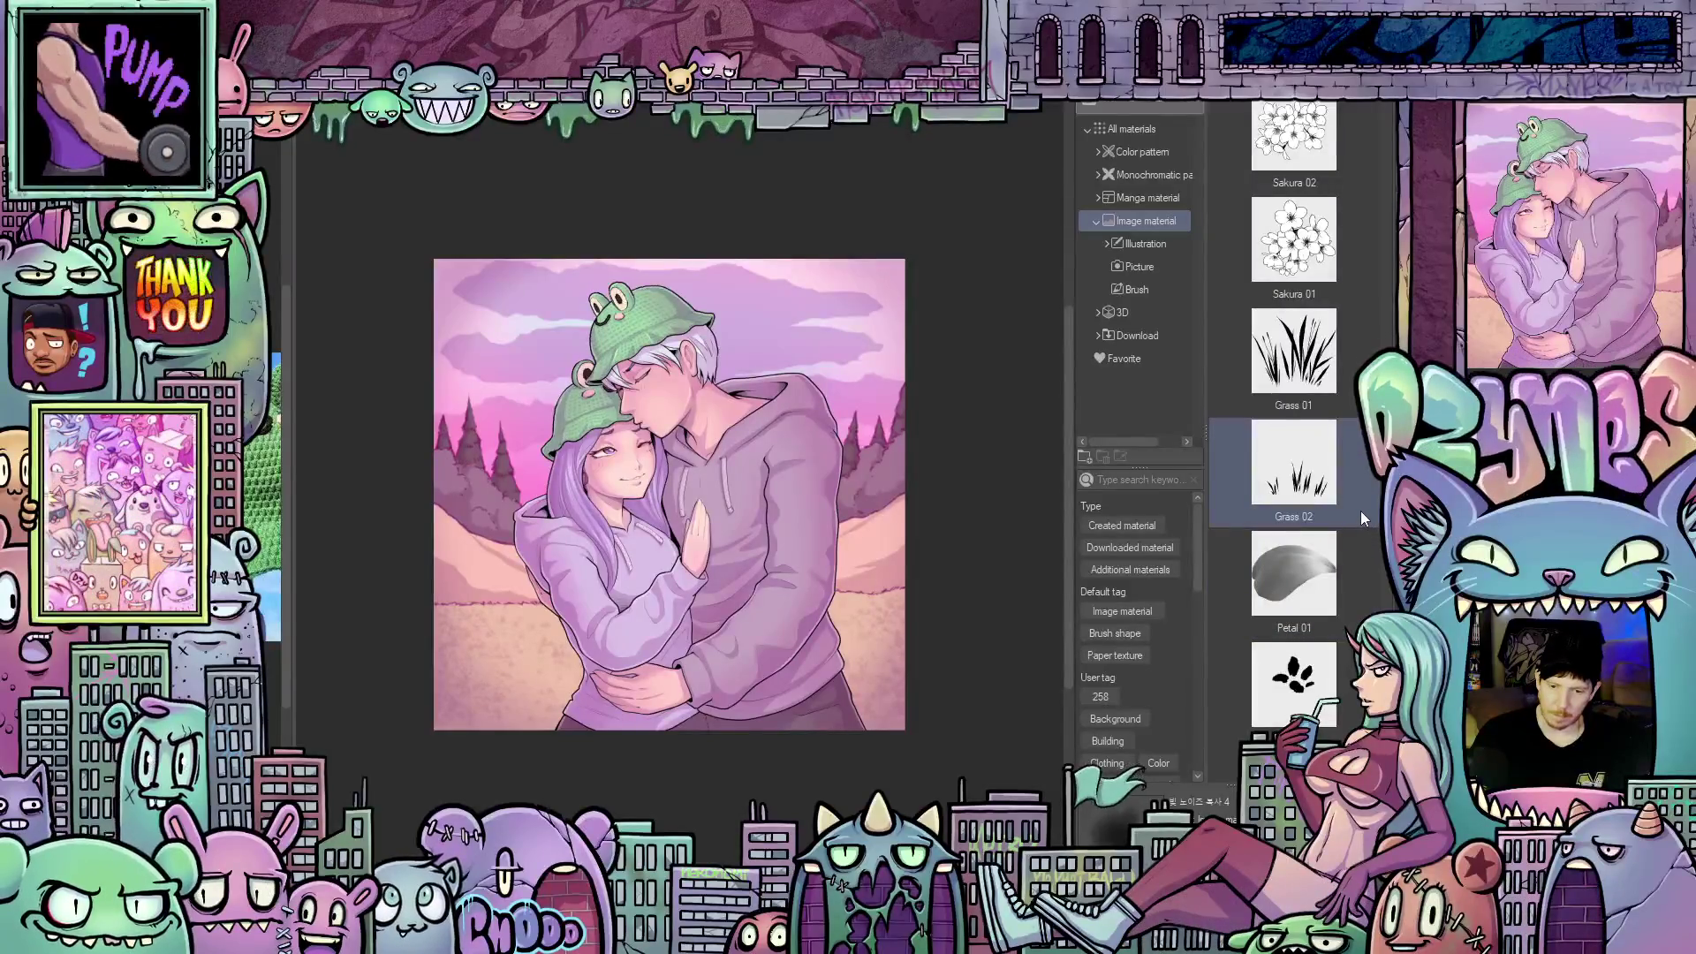
scroll(1360, 511, down, 6)
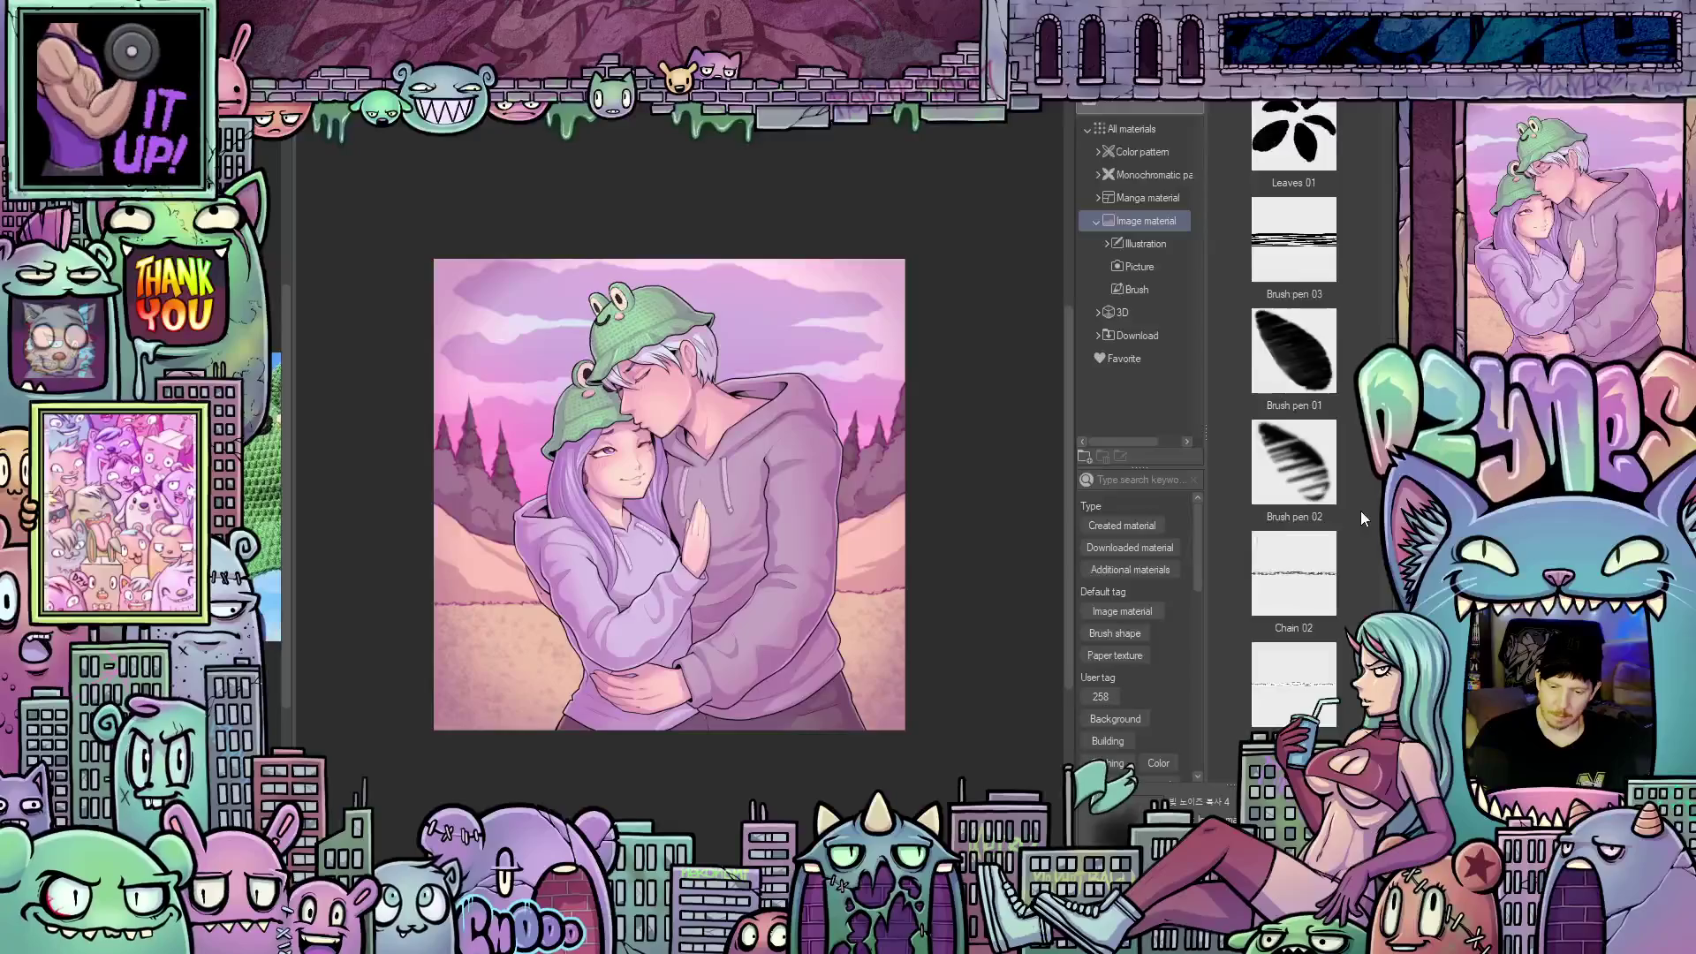
scroll(1360, 510, down, 10)
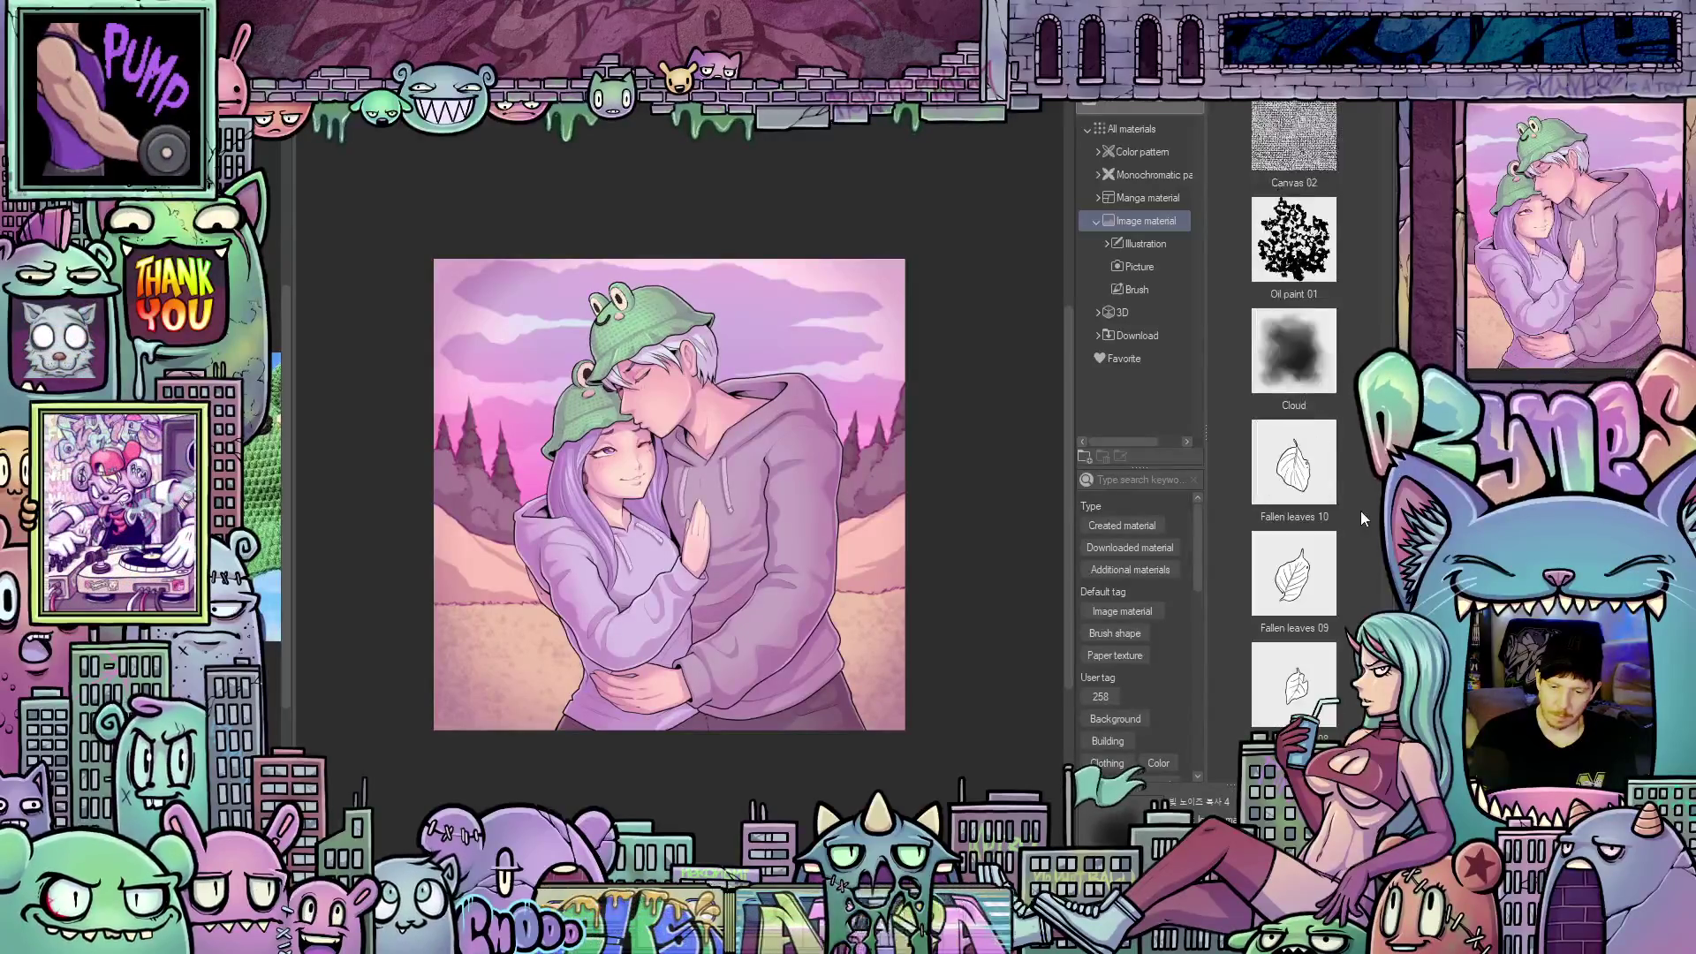
scroll(1360, 511, down, 8)
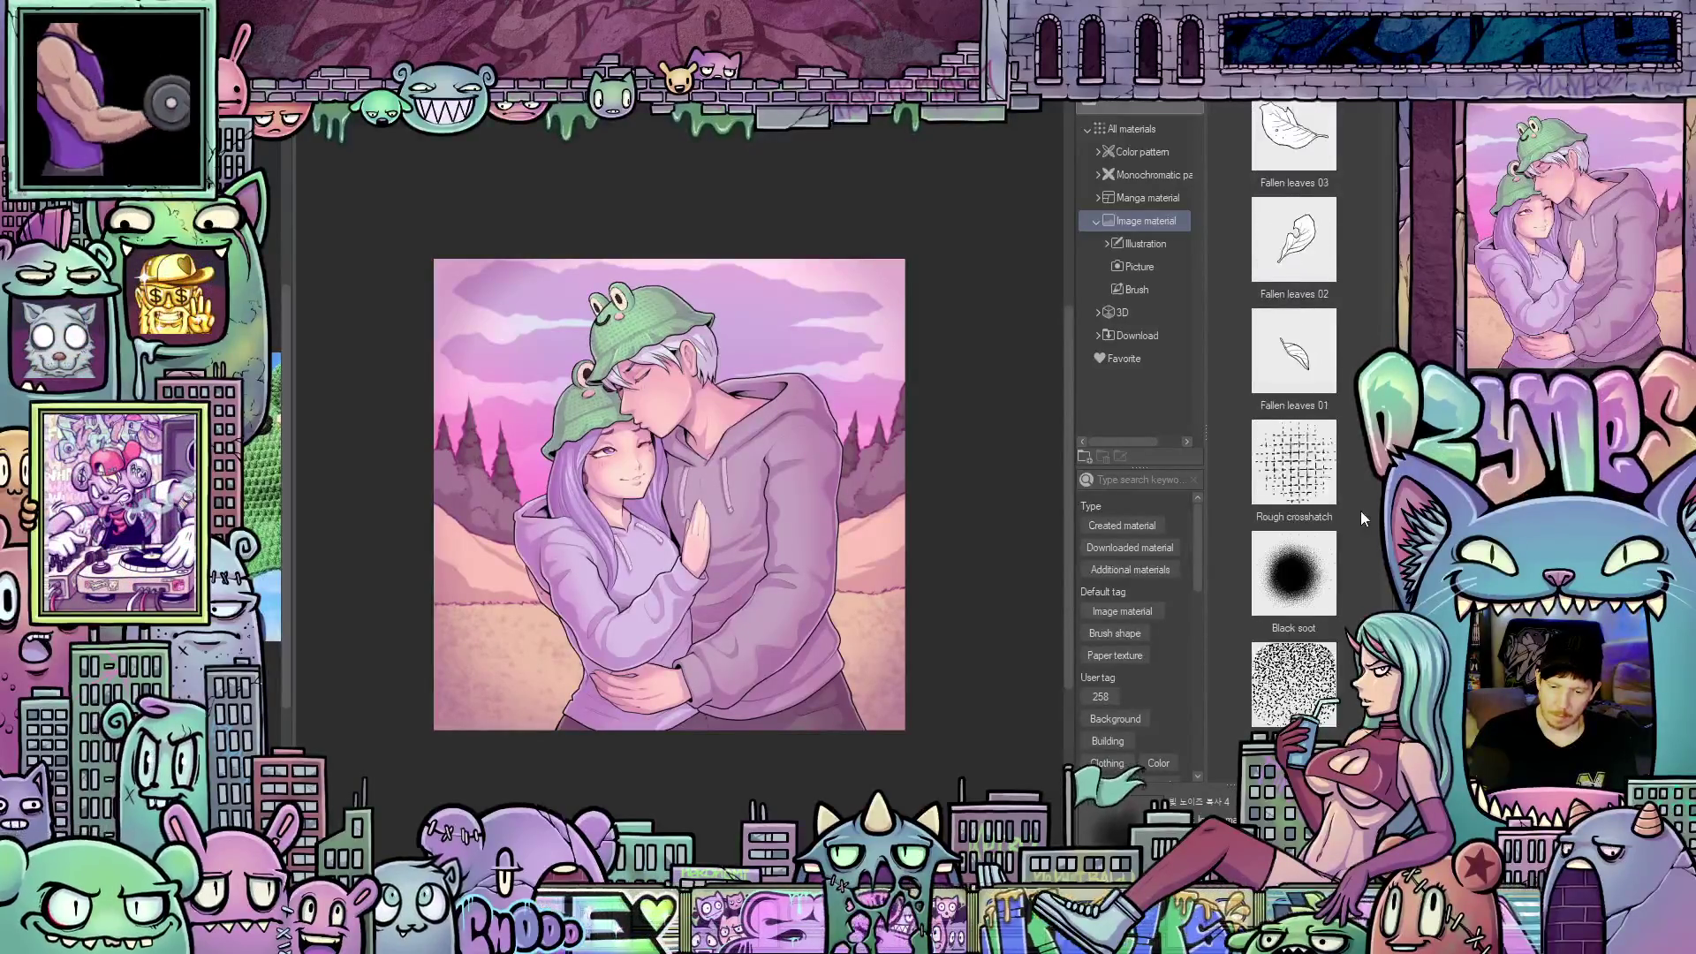
scroll(1360, 511, down, 5)
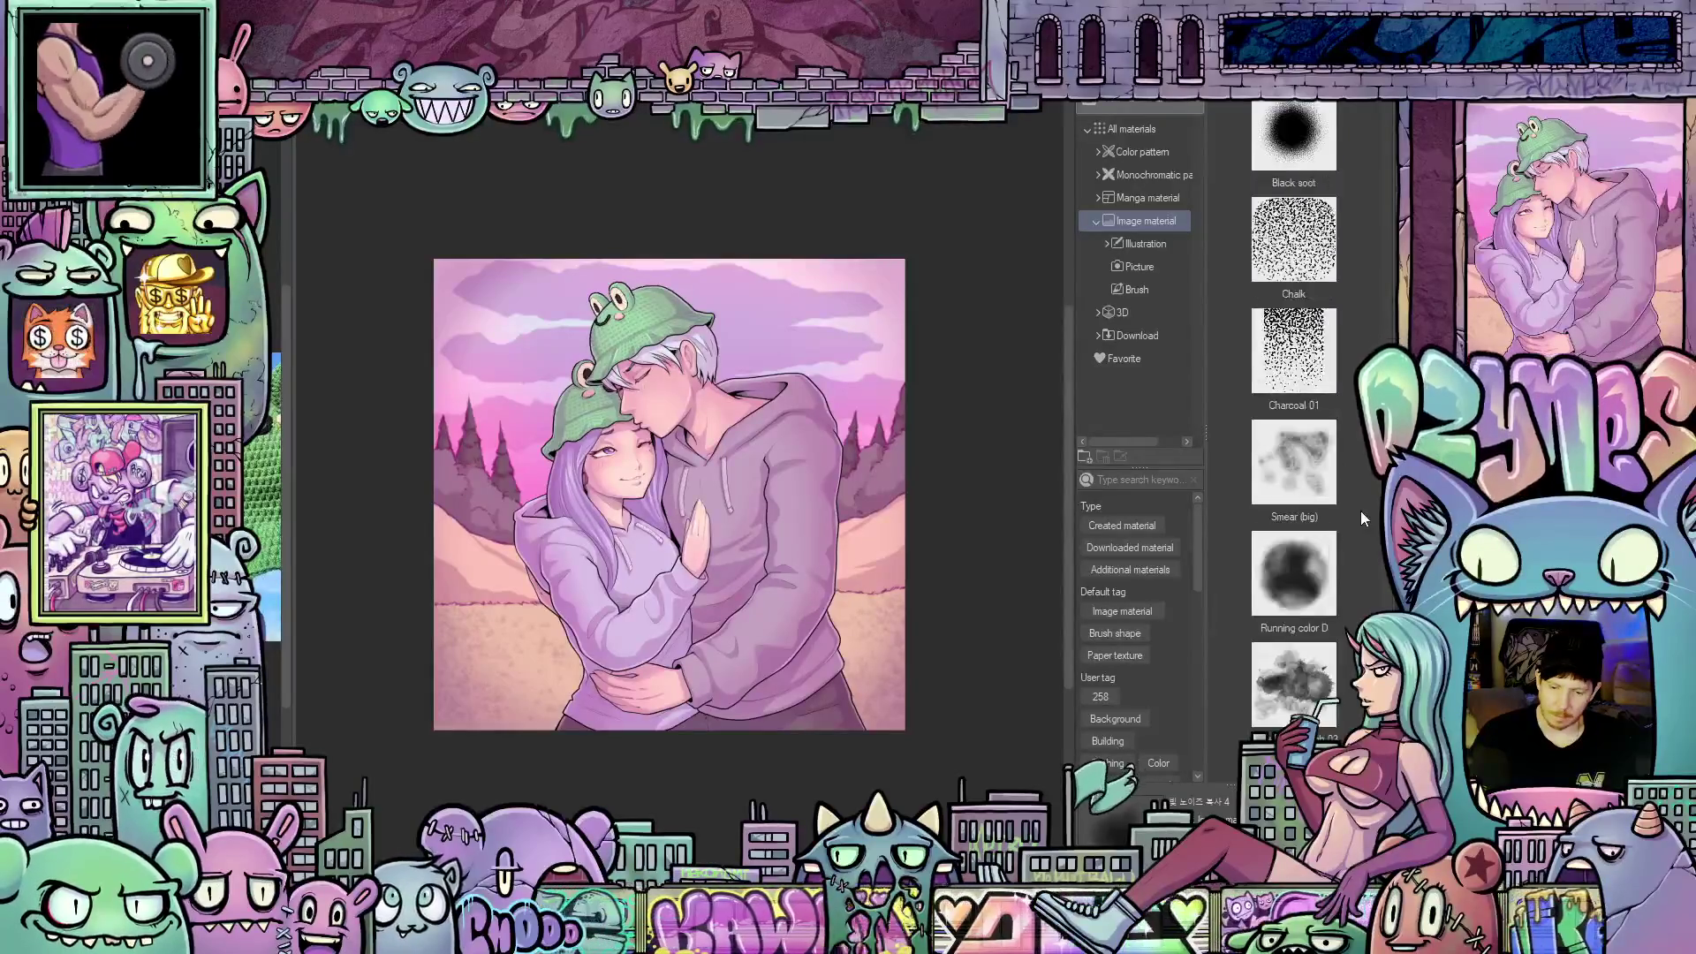
scroll(1360, 511, down, 5)
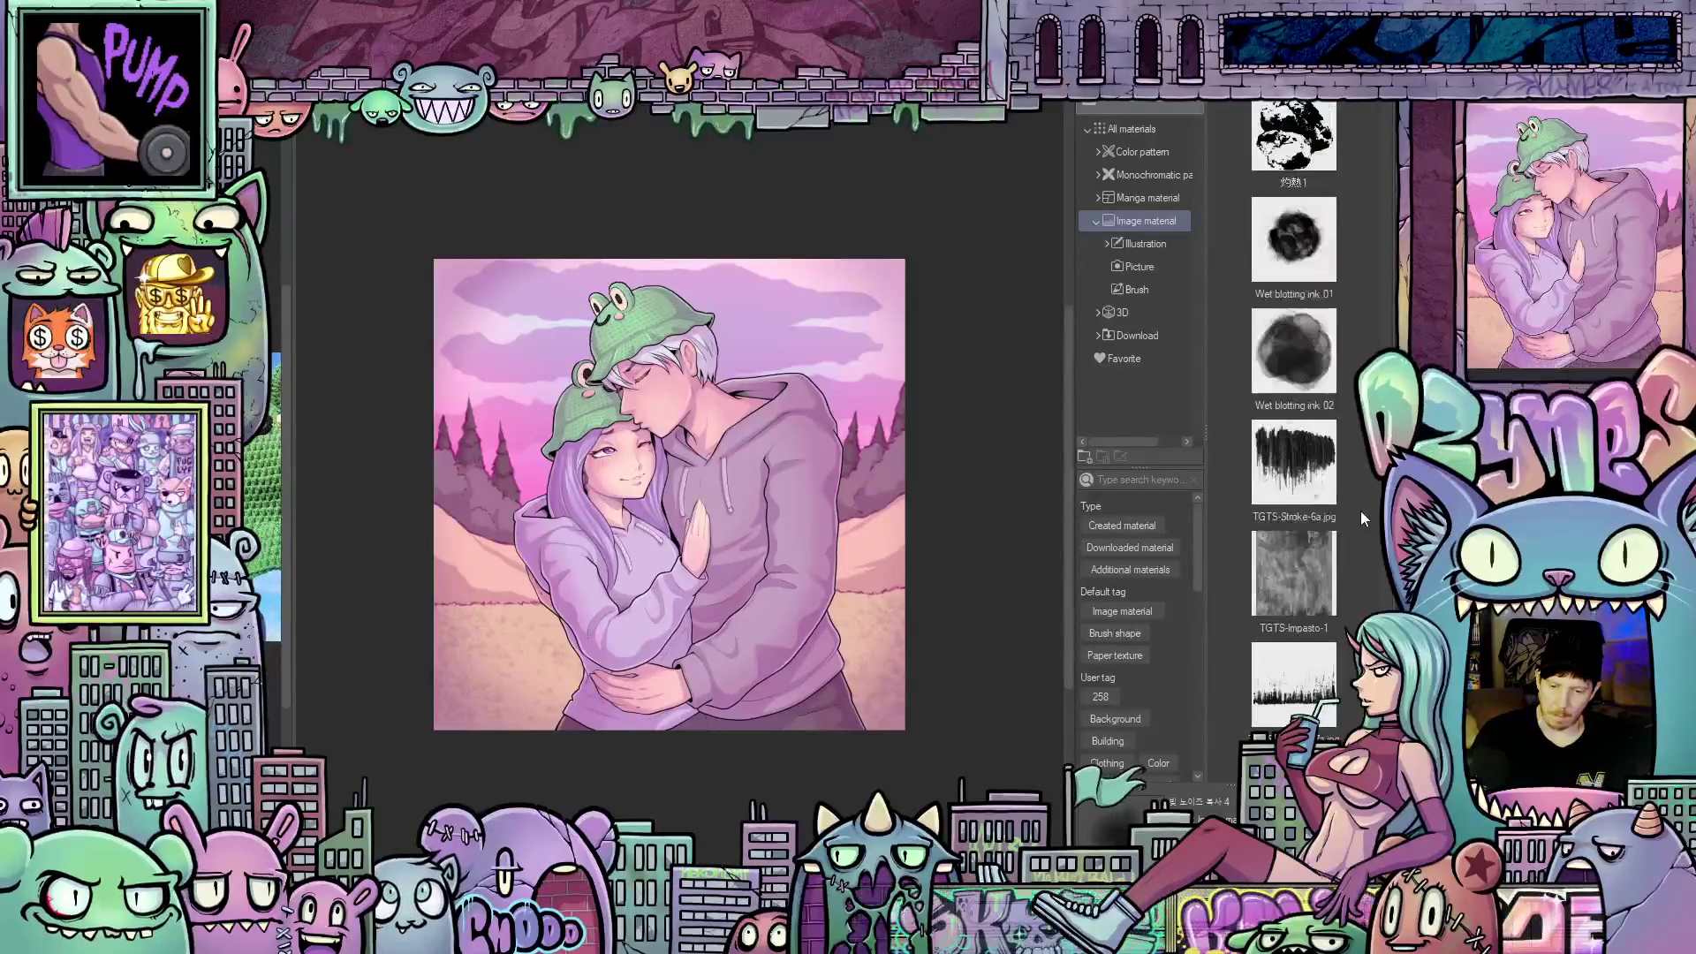
scroll(1360, 512, down, 6)
scroll(1360, 511, down, 6)
scroll(1360, 510, up, 4)
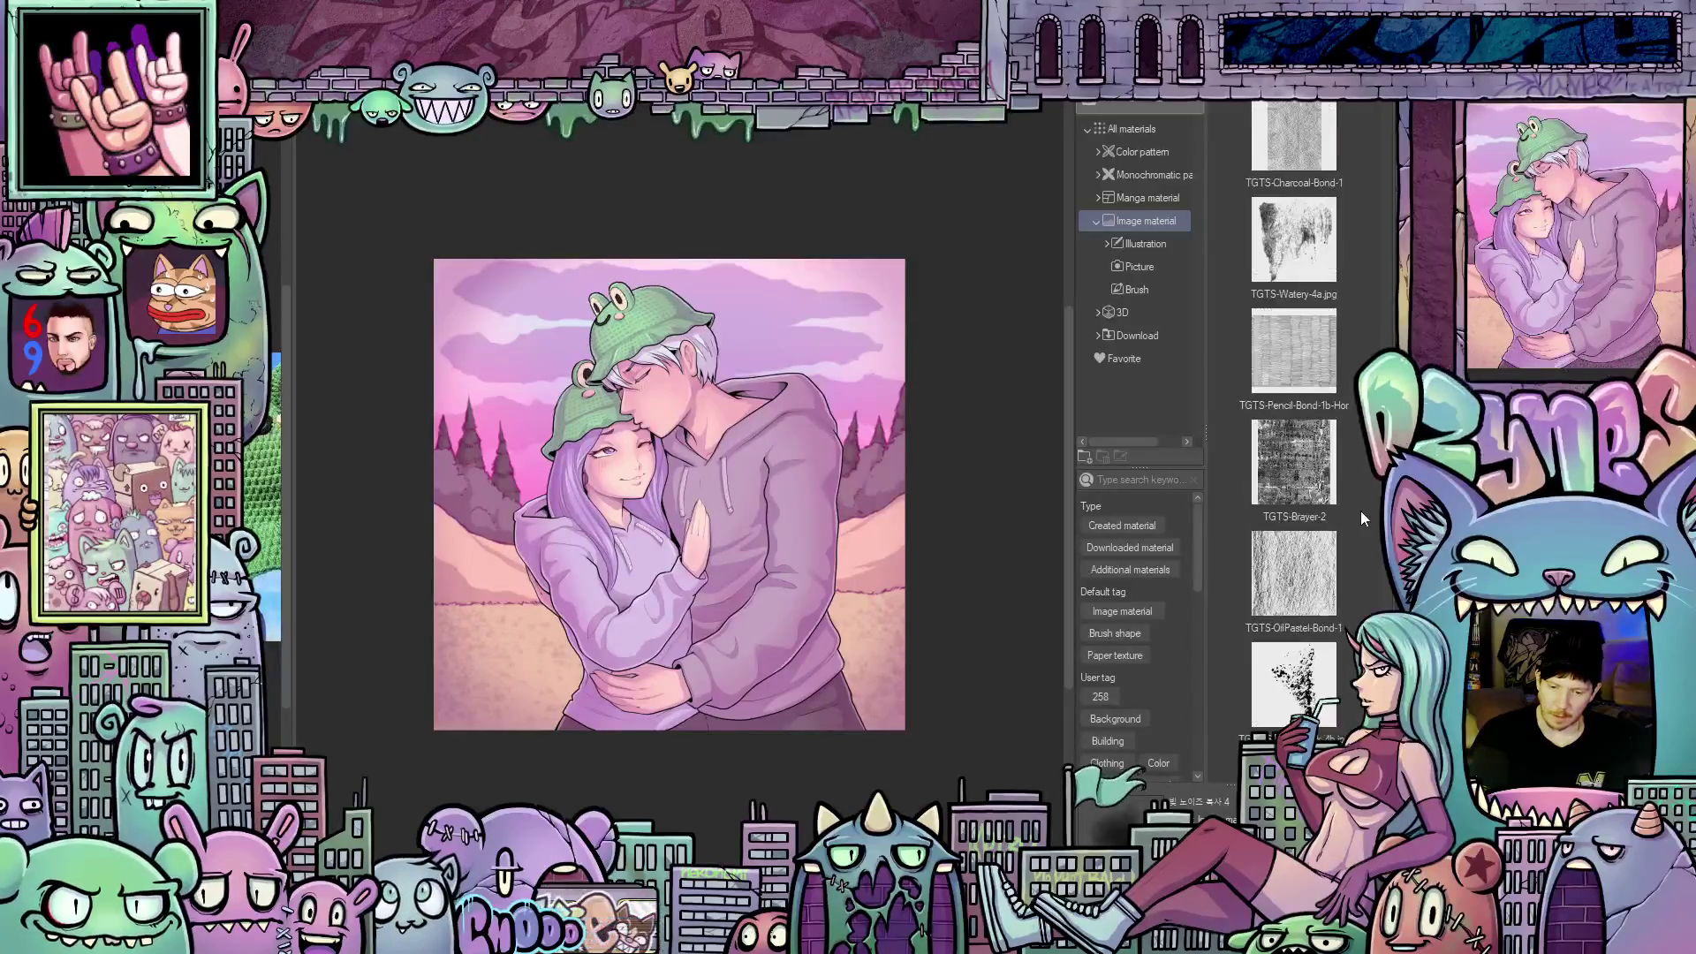
click(1362, 511)
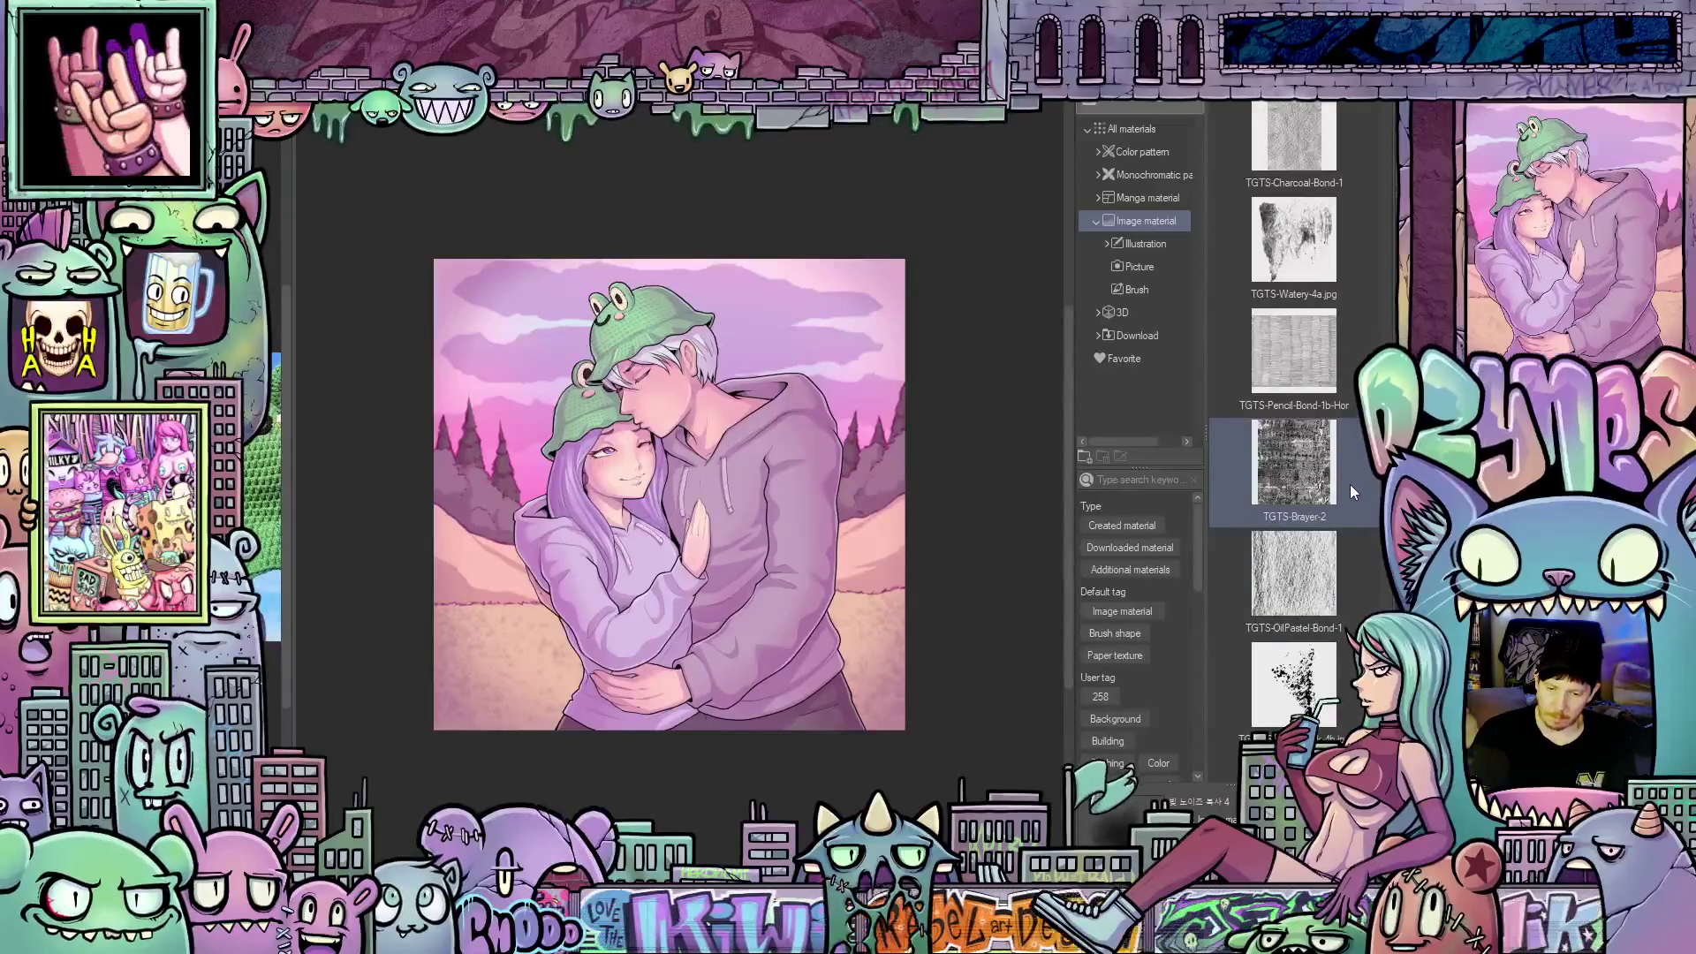
click(1337, 405)
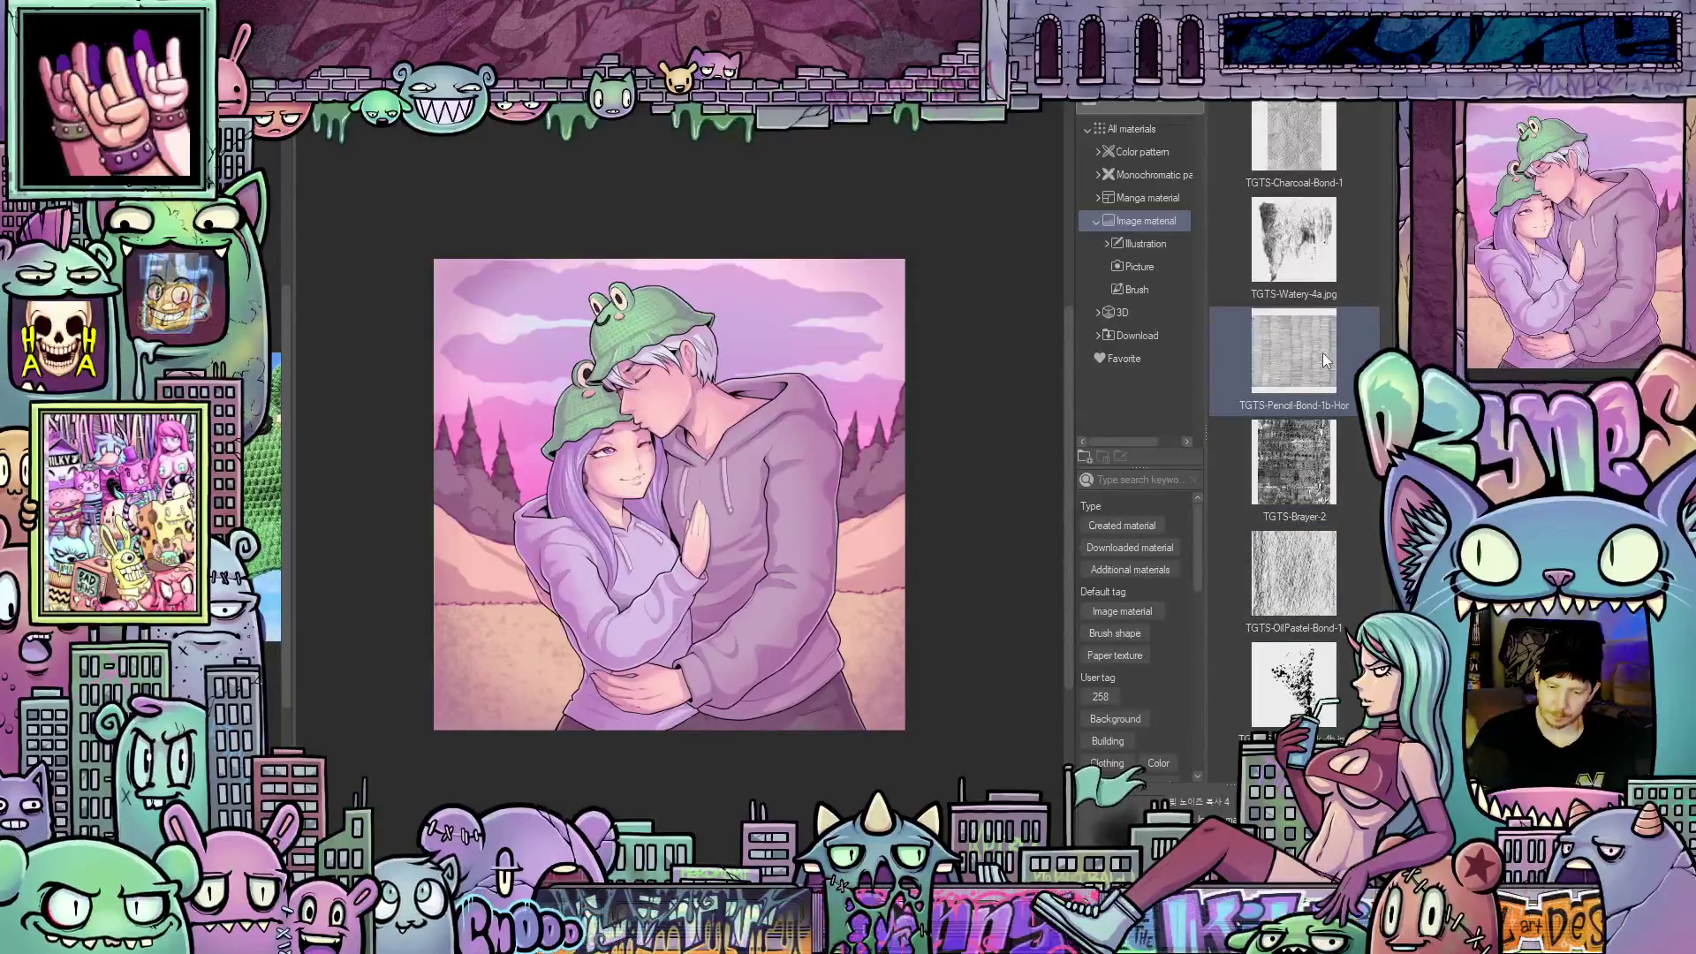
drag(1323, 352, 1201, 801)
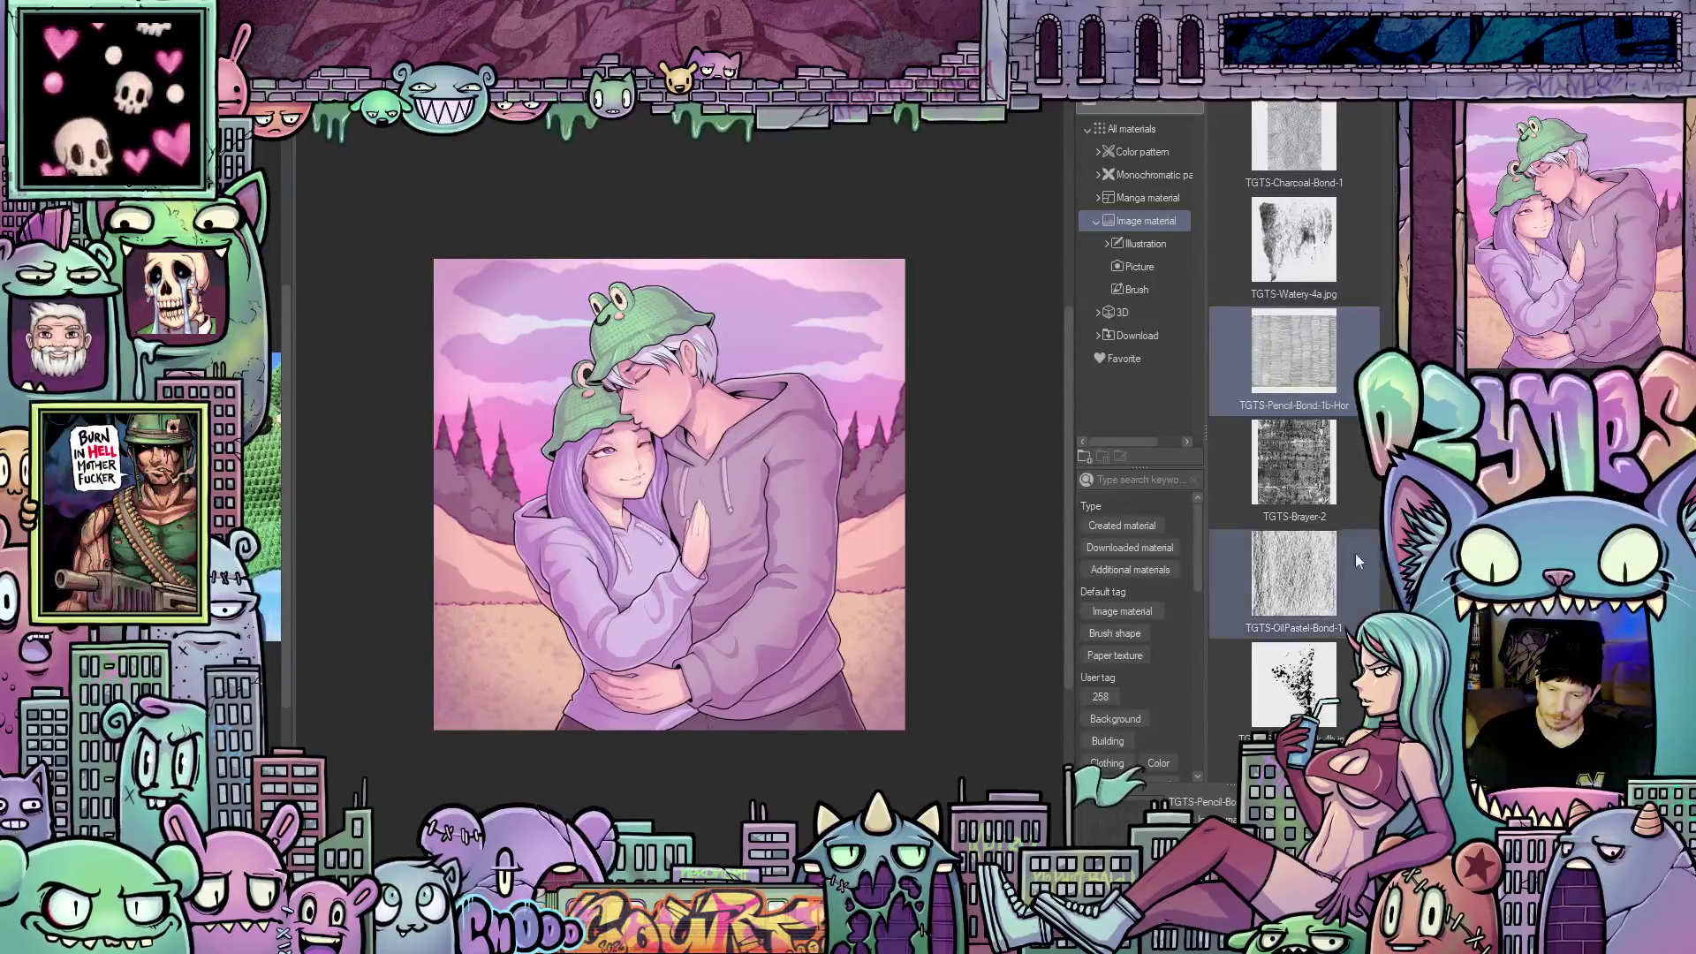
Place the Pencil-Bond texture over the whole painting, then try deleting its content
mouse_move(1294, 389)
mouse_down()
mouse_move(969, 496)
mouse_move(749, 500)
mouse_up()
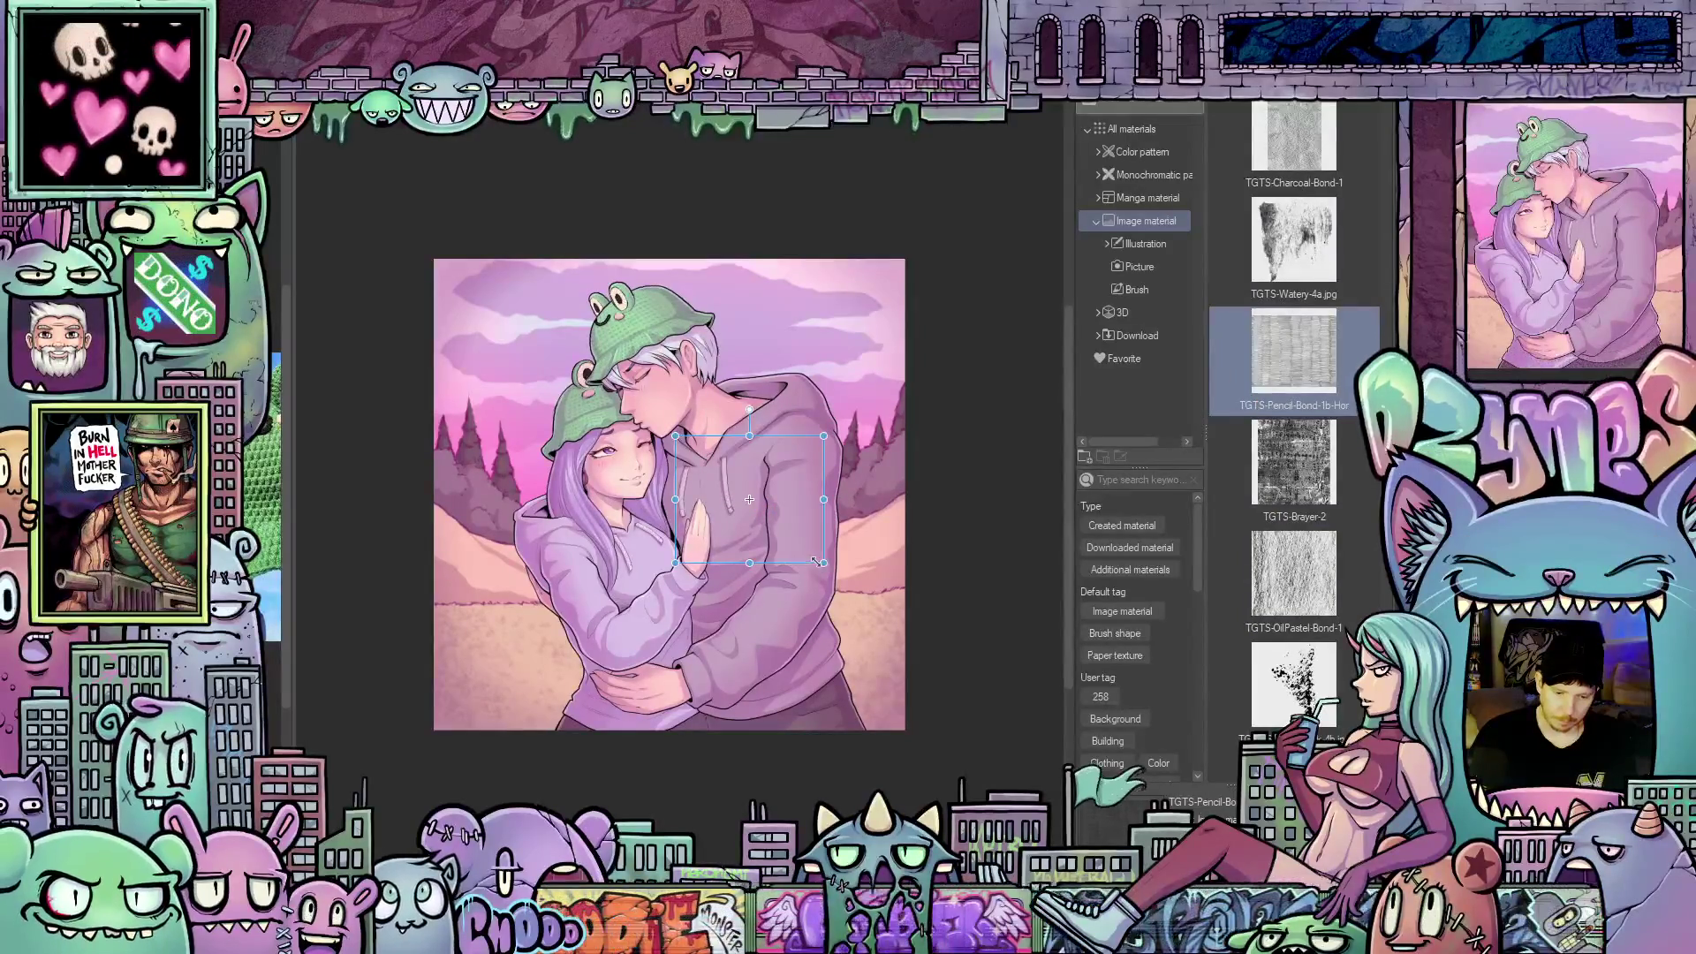
mouse_move(784, 547)
mouse_down()
mouse_move(550, 401)
mouse_move(527, 353)
mouse_move(1014, 748)
mouse_up()
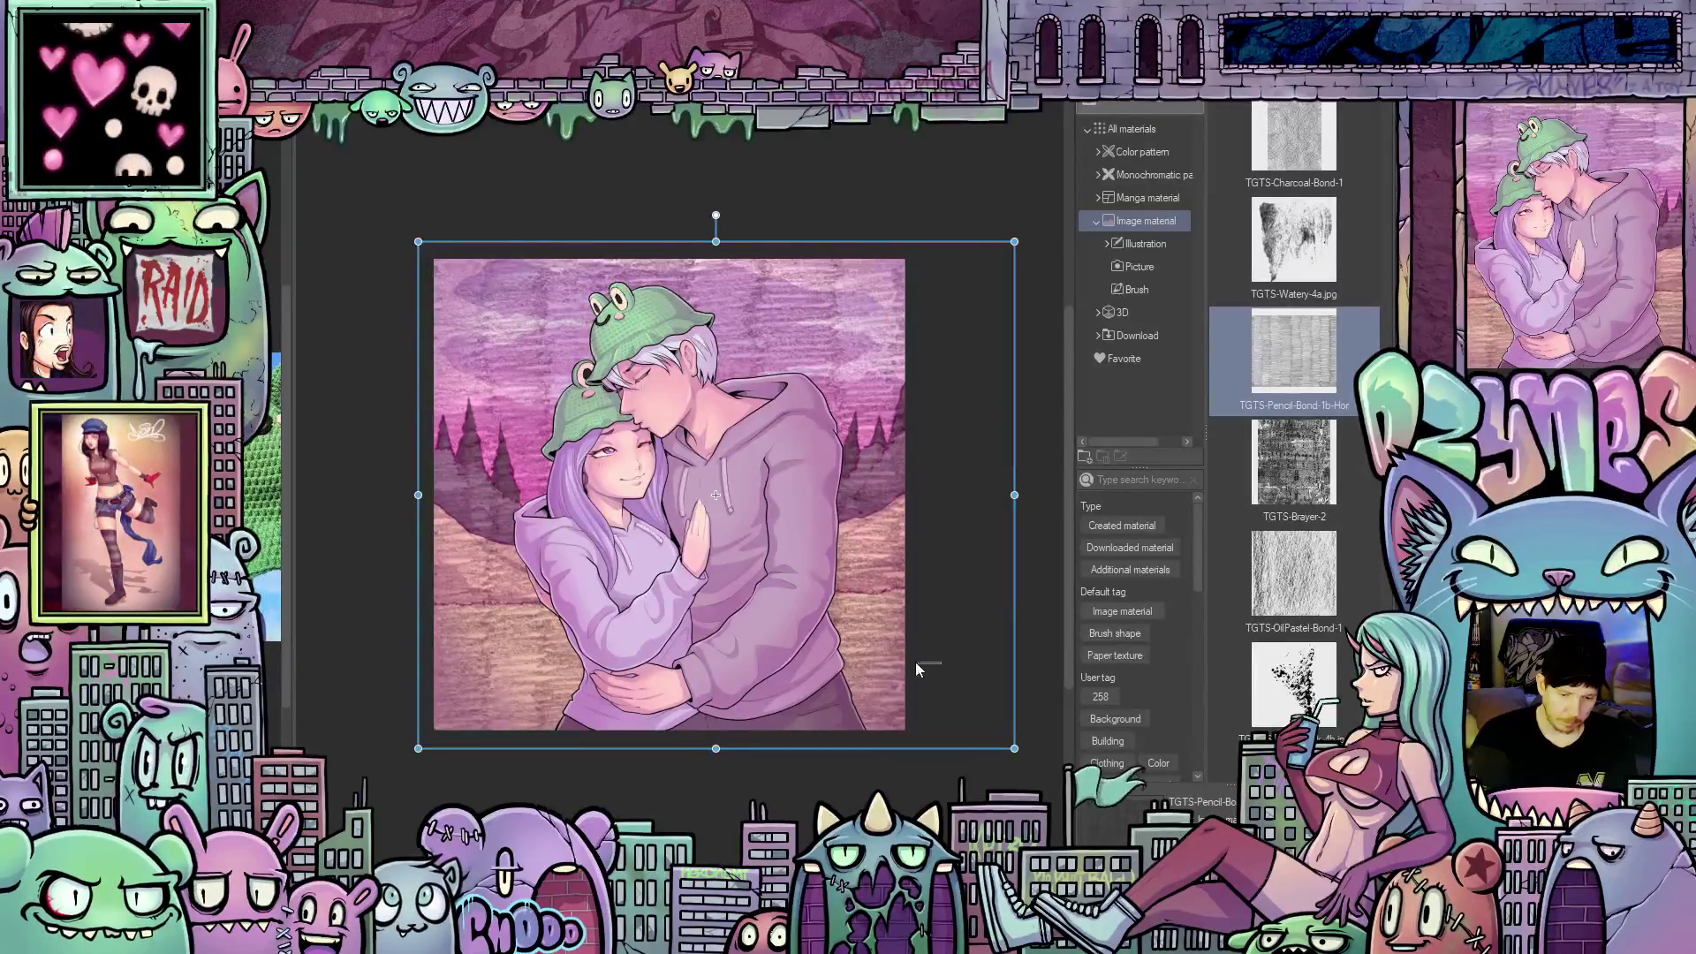
drag(953, 756, 897, 750)
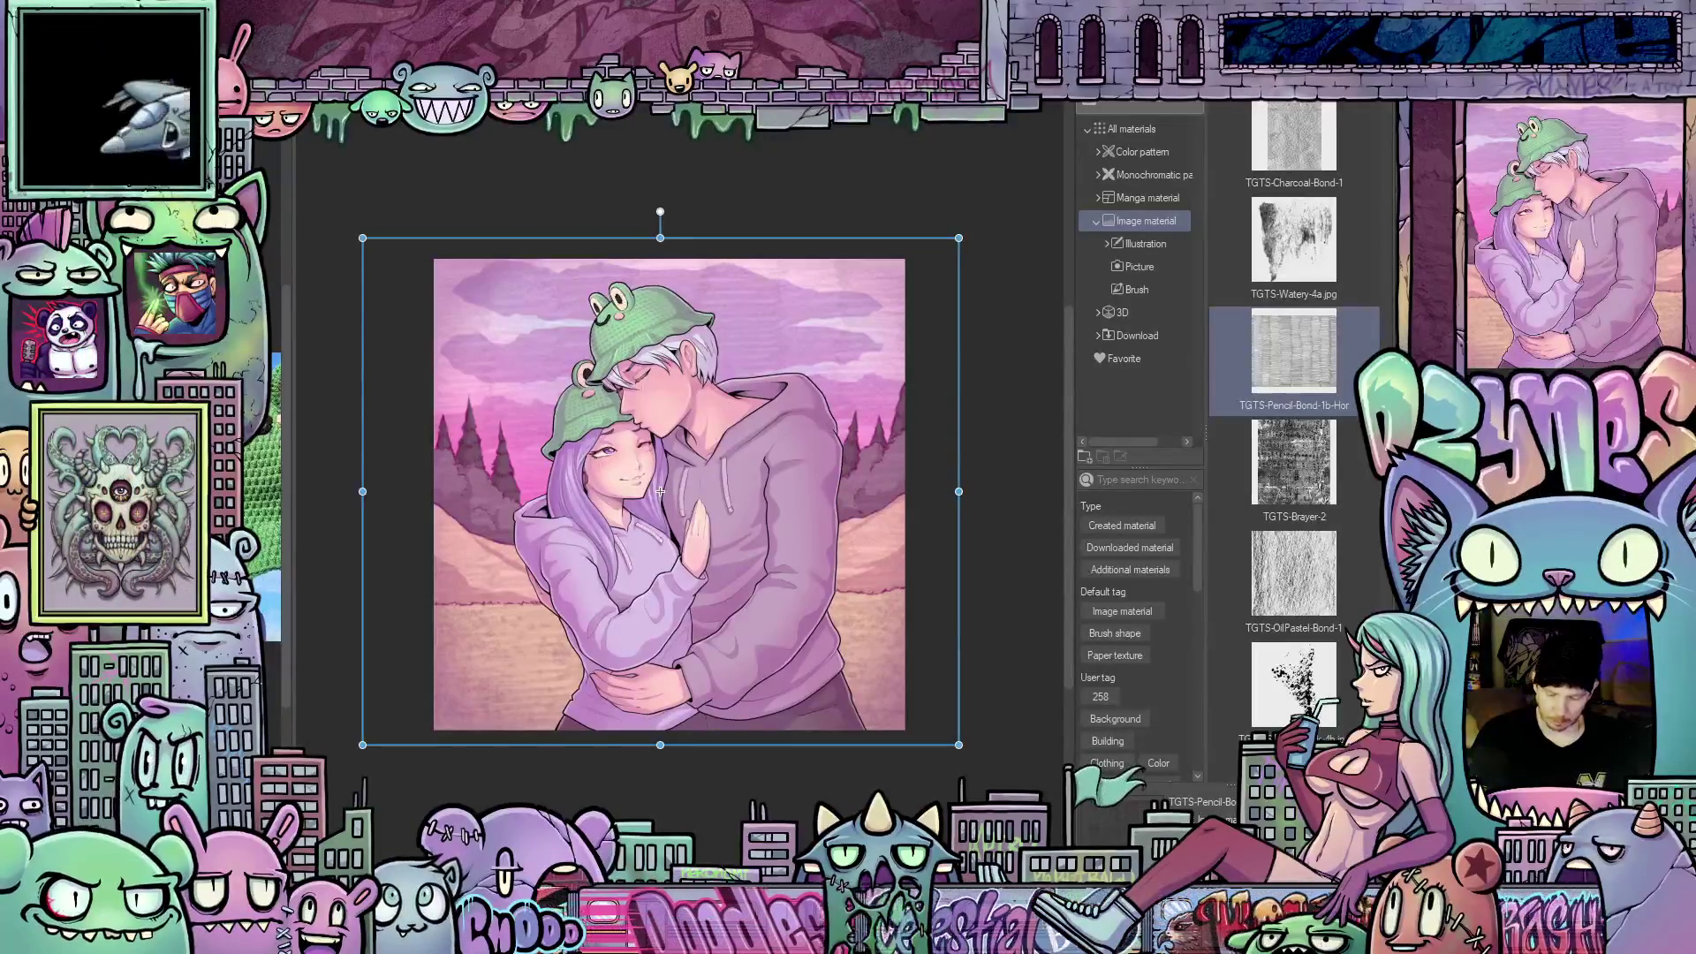
key(Delete)
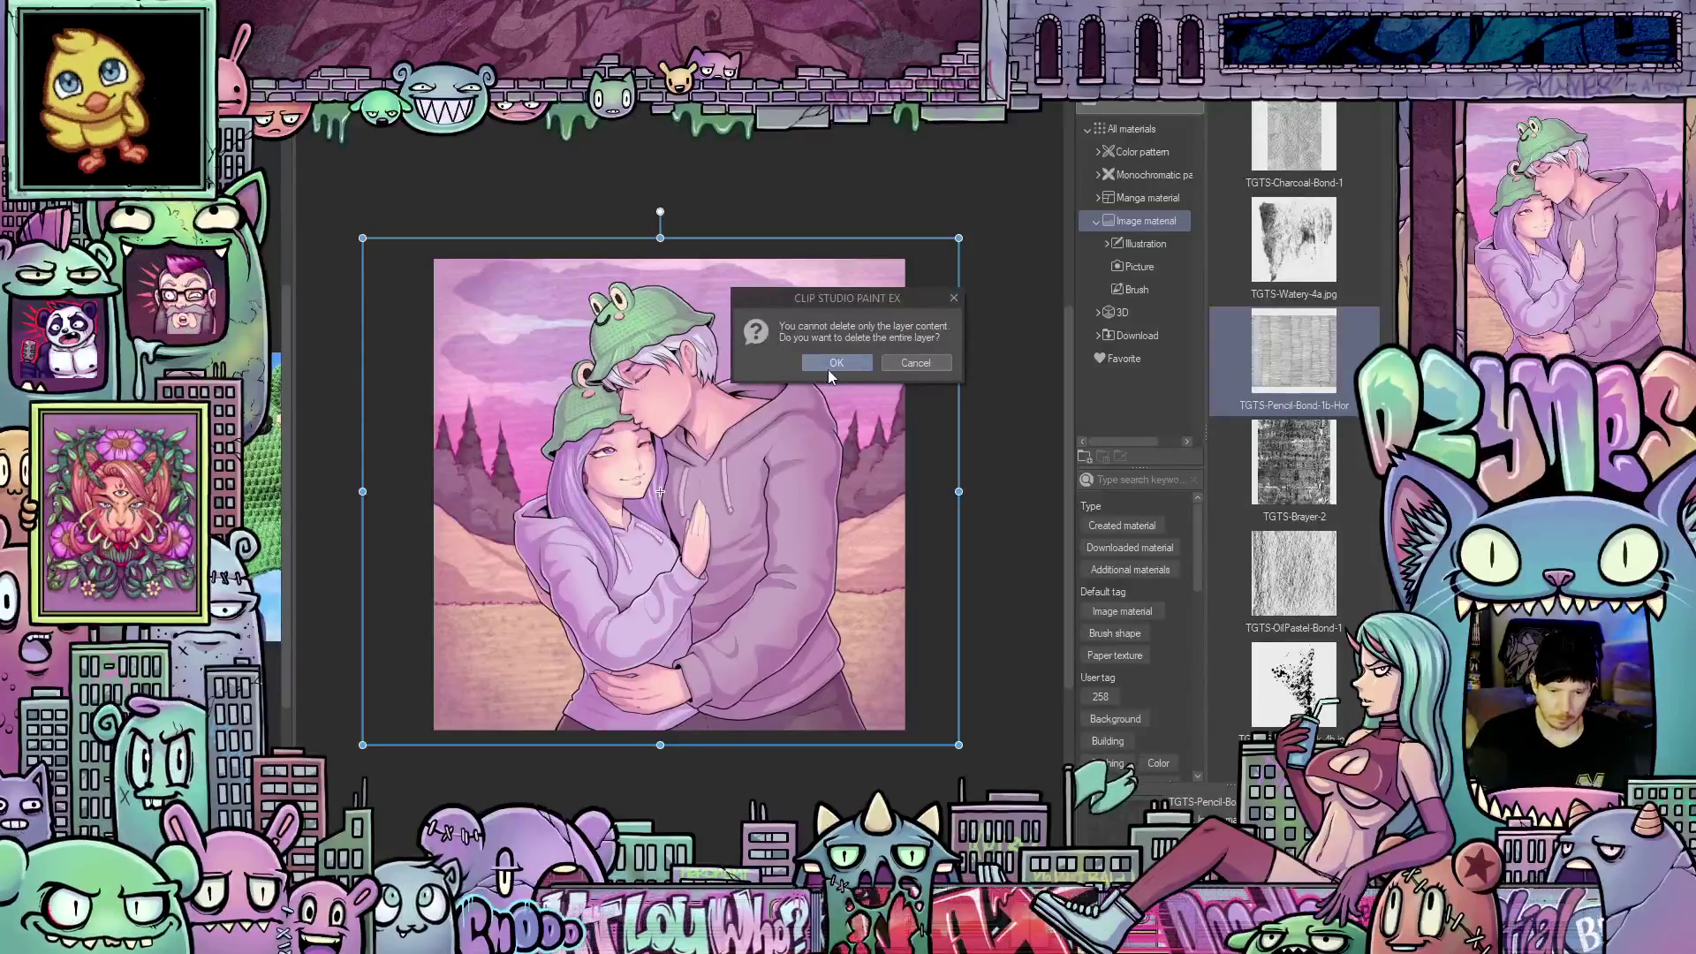
Delete the texture layer, remove the grainy look via the menu command, and confirm
click(851, 364)
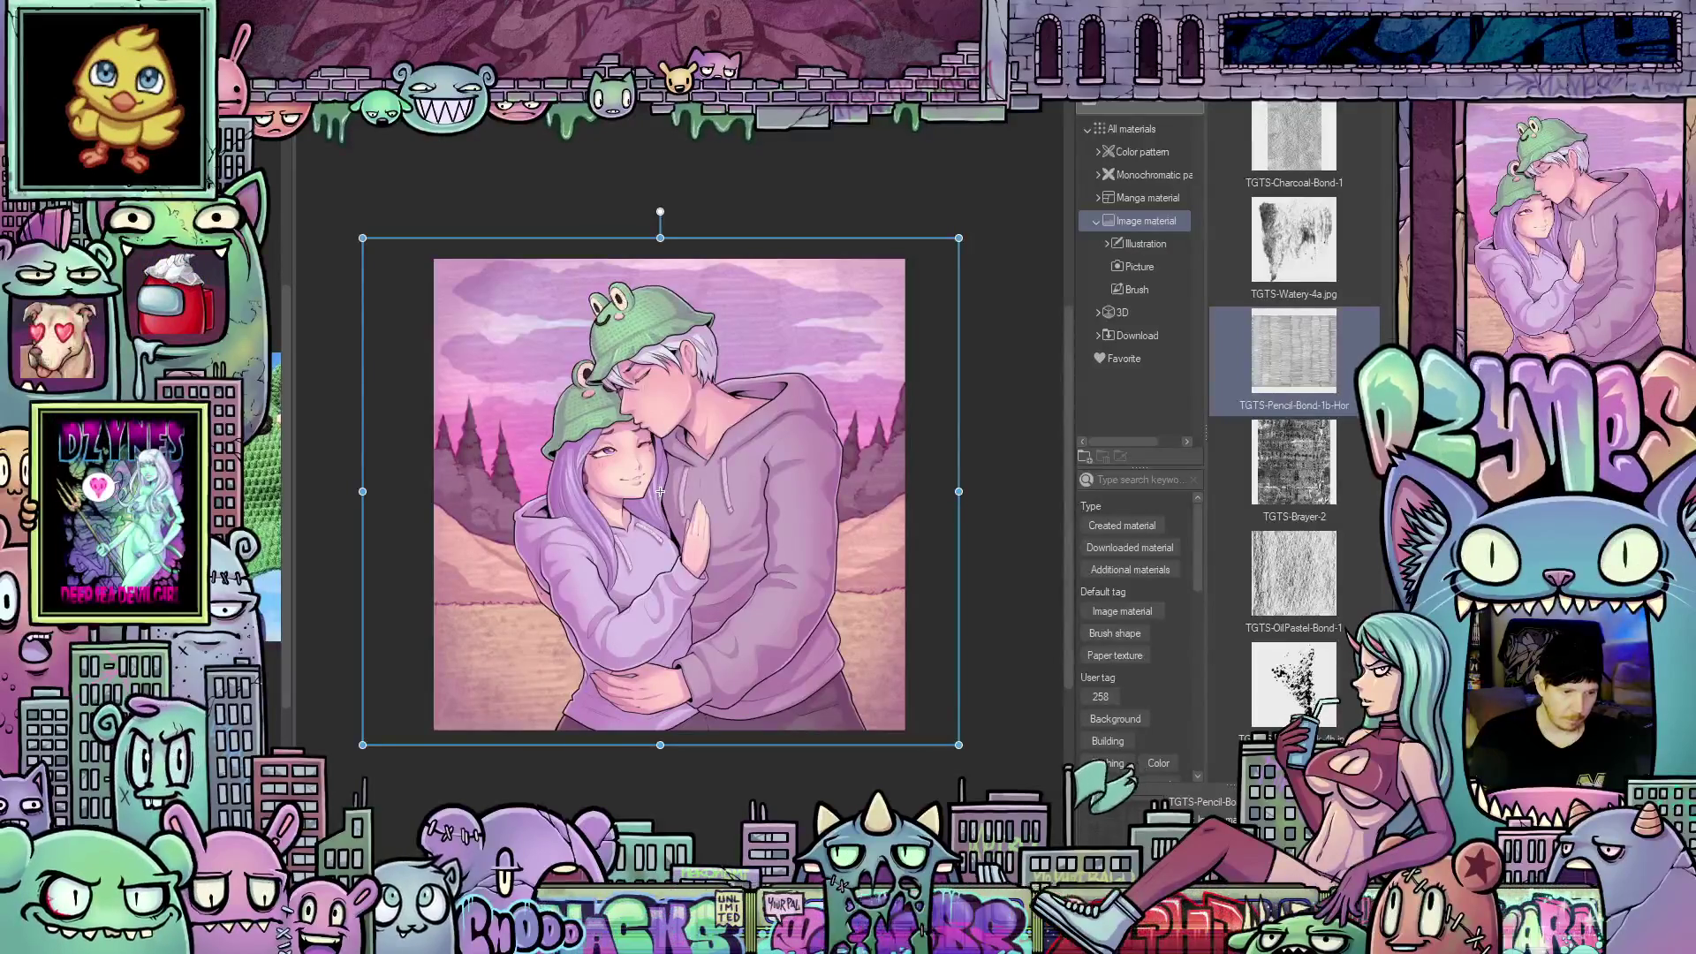
click(325, 123)
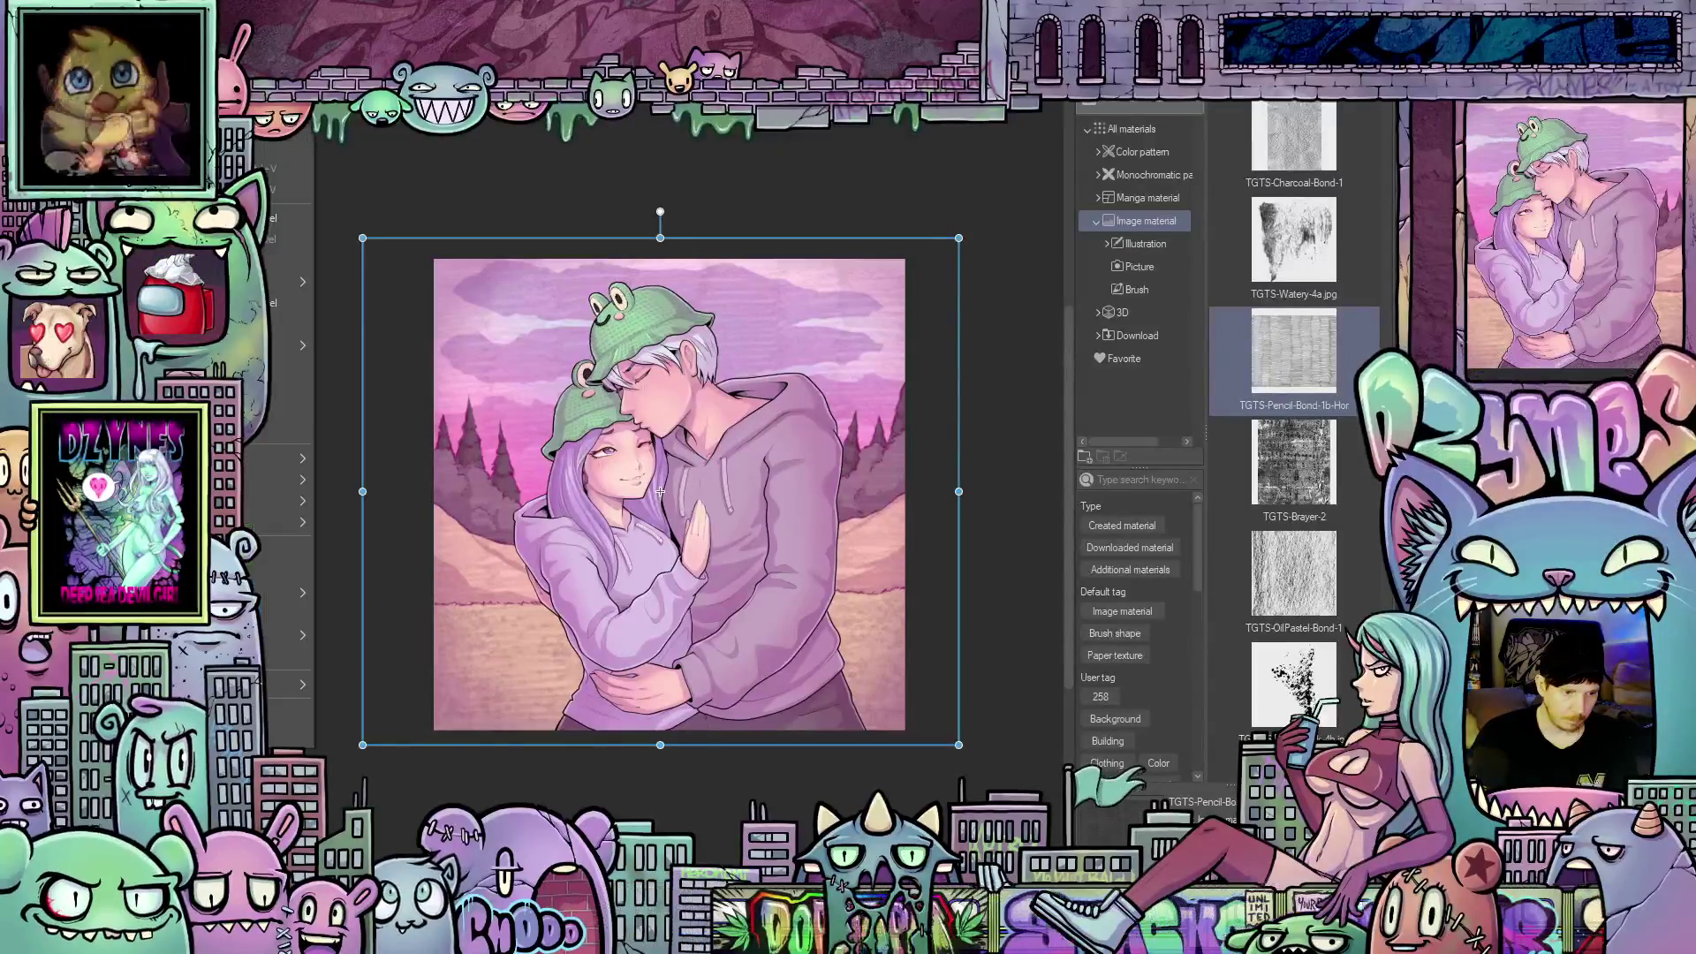
click(274, 281)
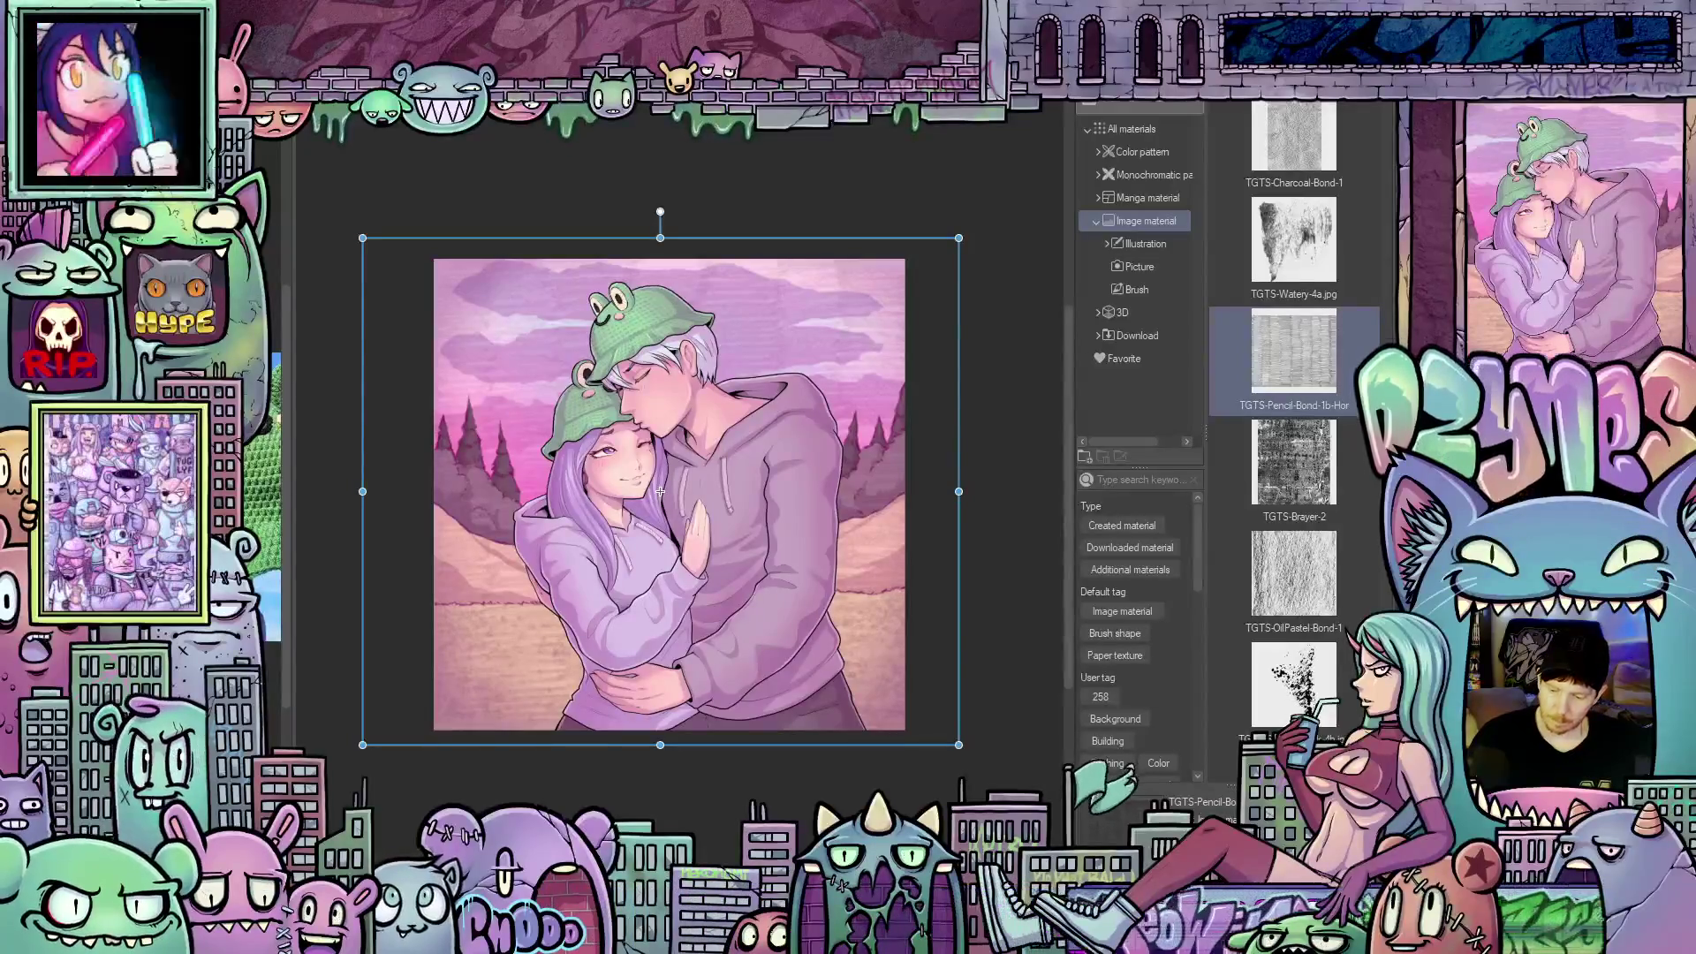
key(Return)
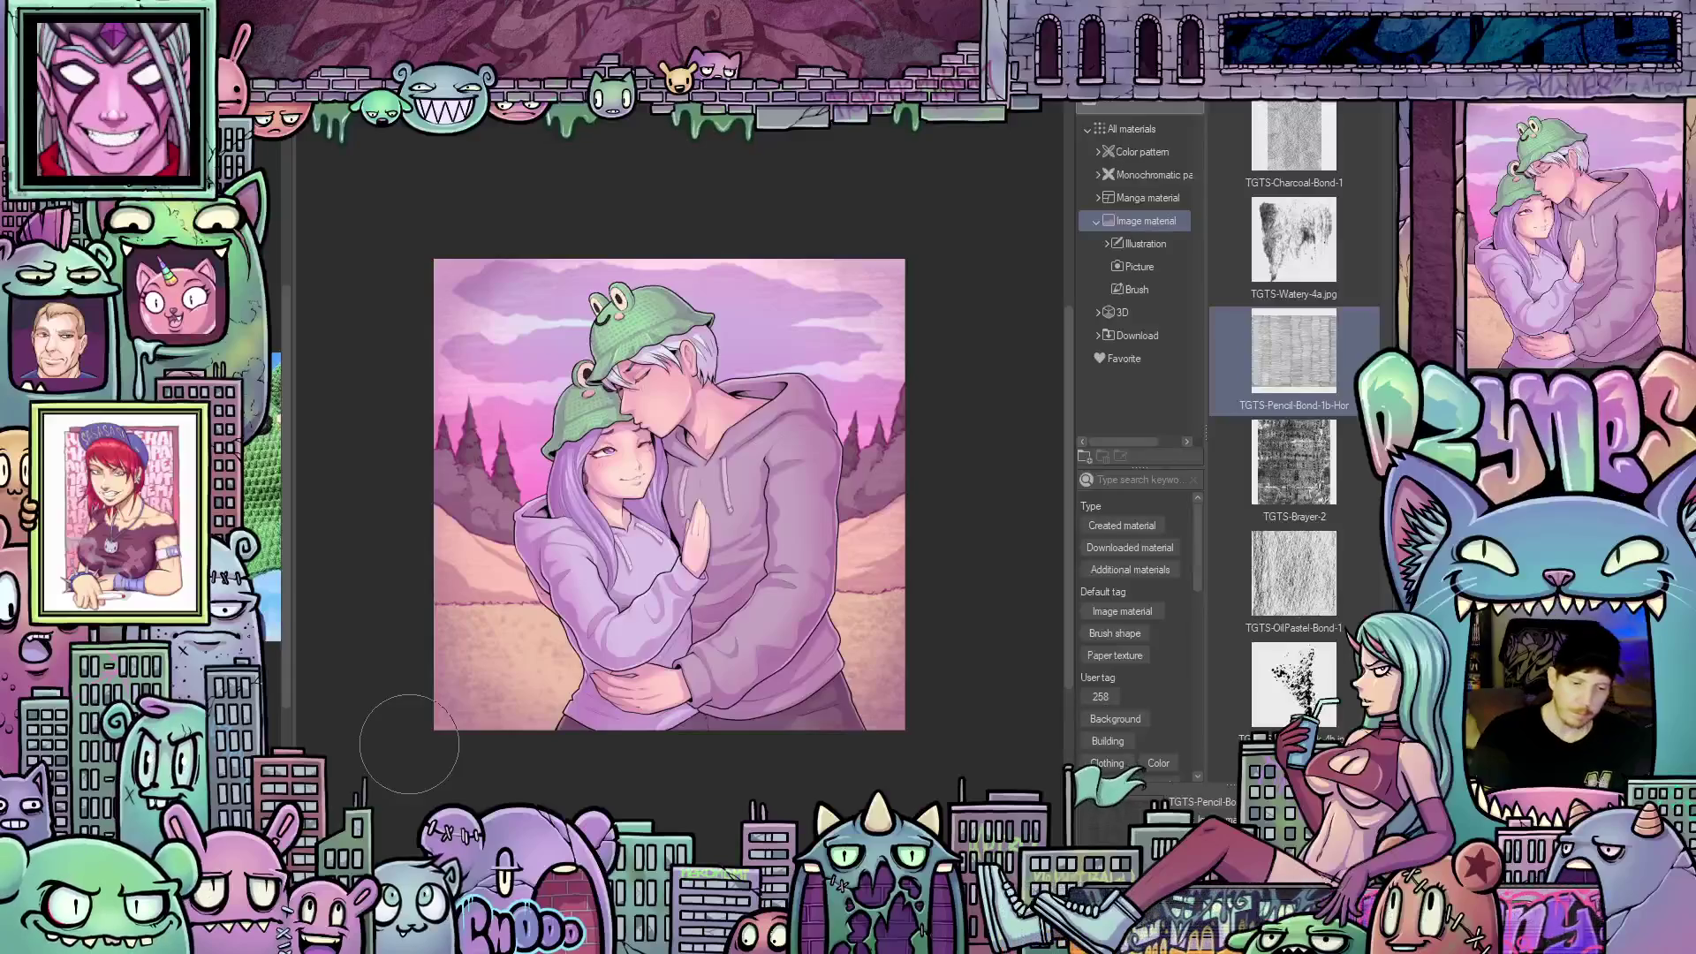
Pan and zoom the view to recentre the painting
scroll(459, 713, down, 1)
drag(560, 731, 655, 729)
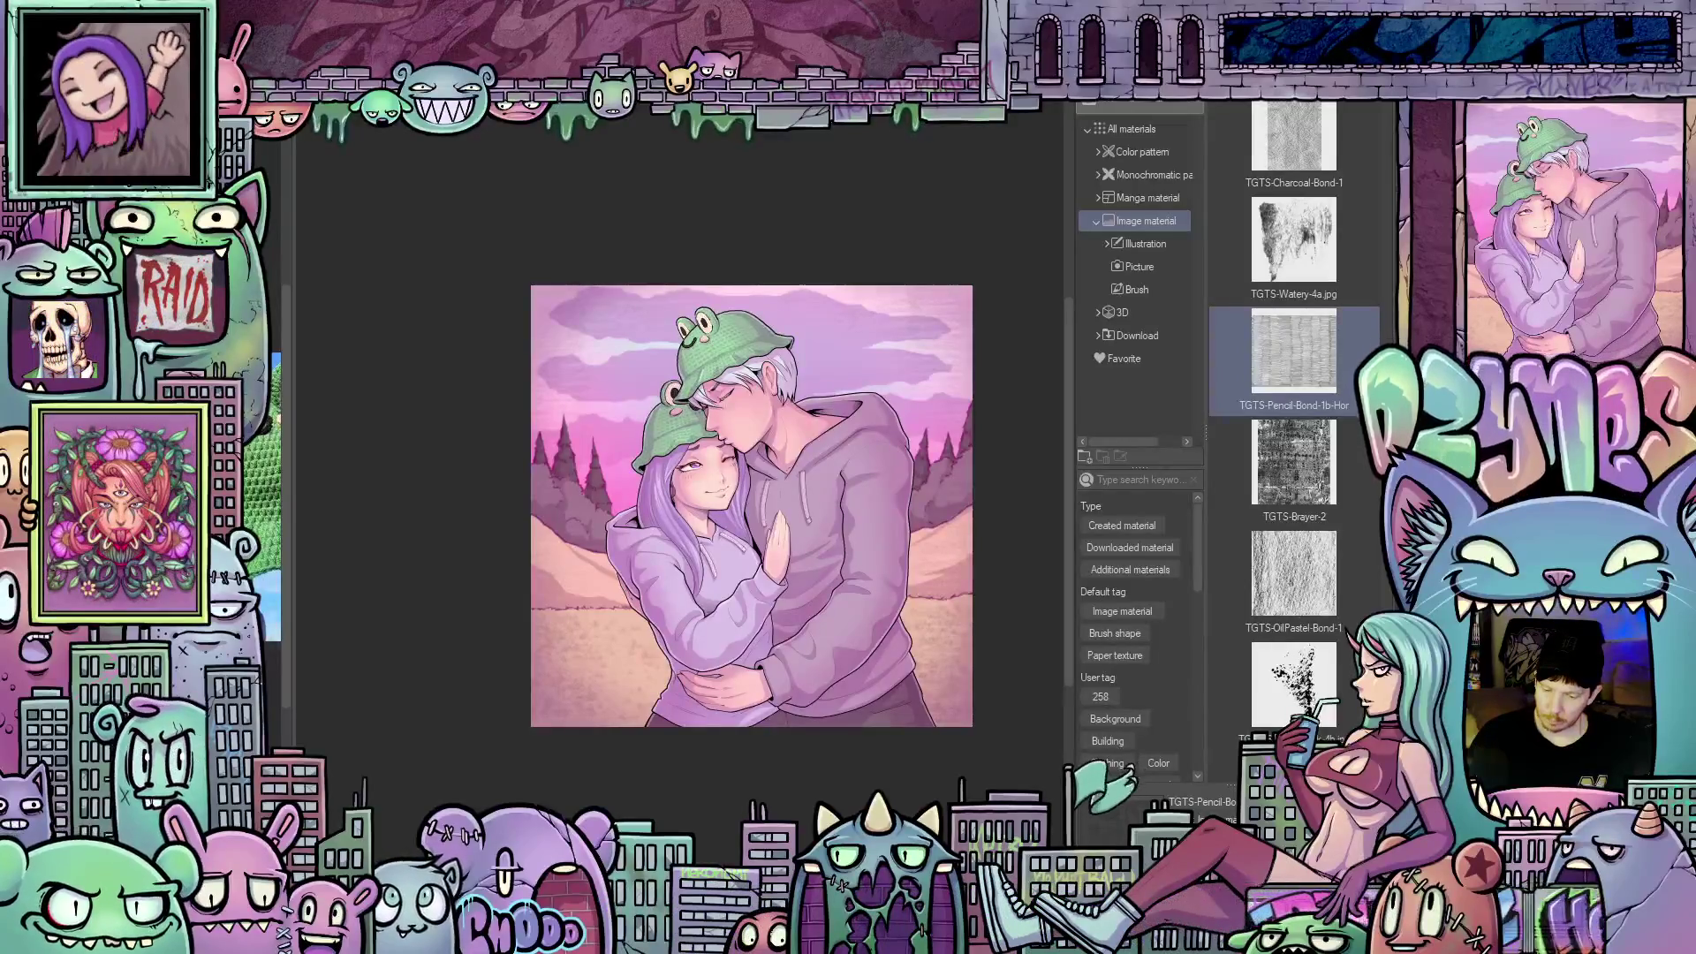
scroll(867, 638, up, 1)
scroll(541, 640, up, 1)
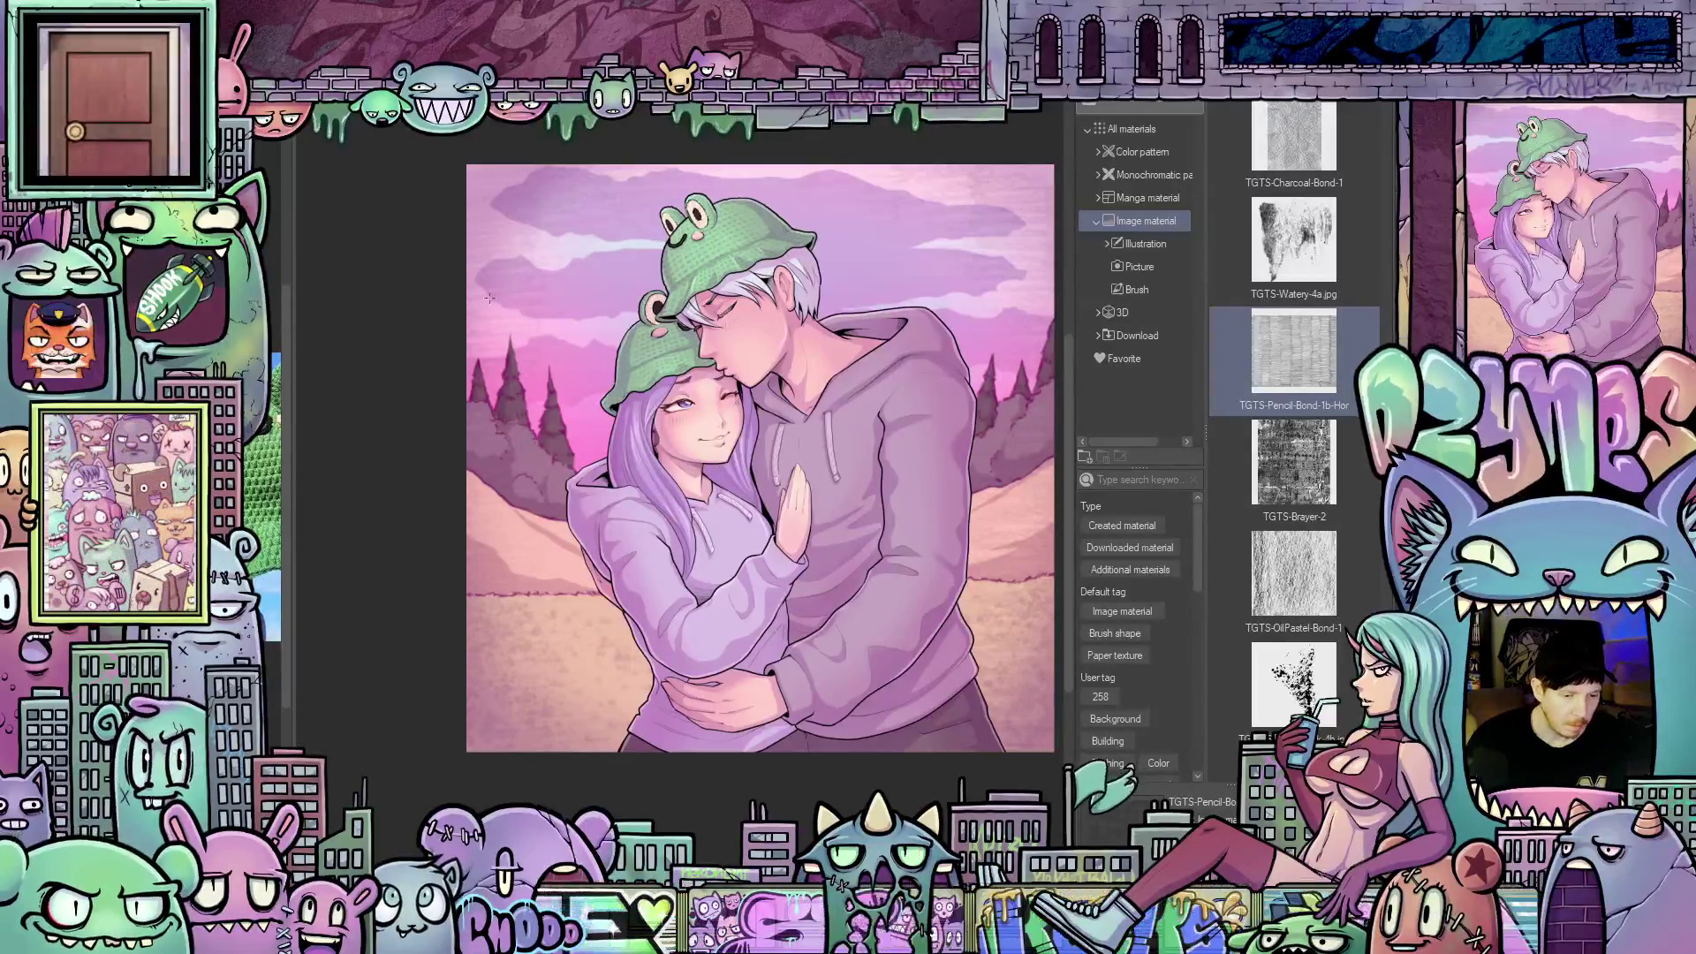
Fit the whole couple painting in the window, draw a selection rectangle around it, and open a menu
scroll(489, 298, up, 5)
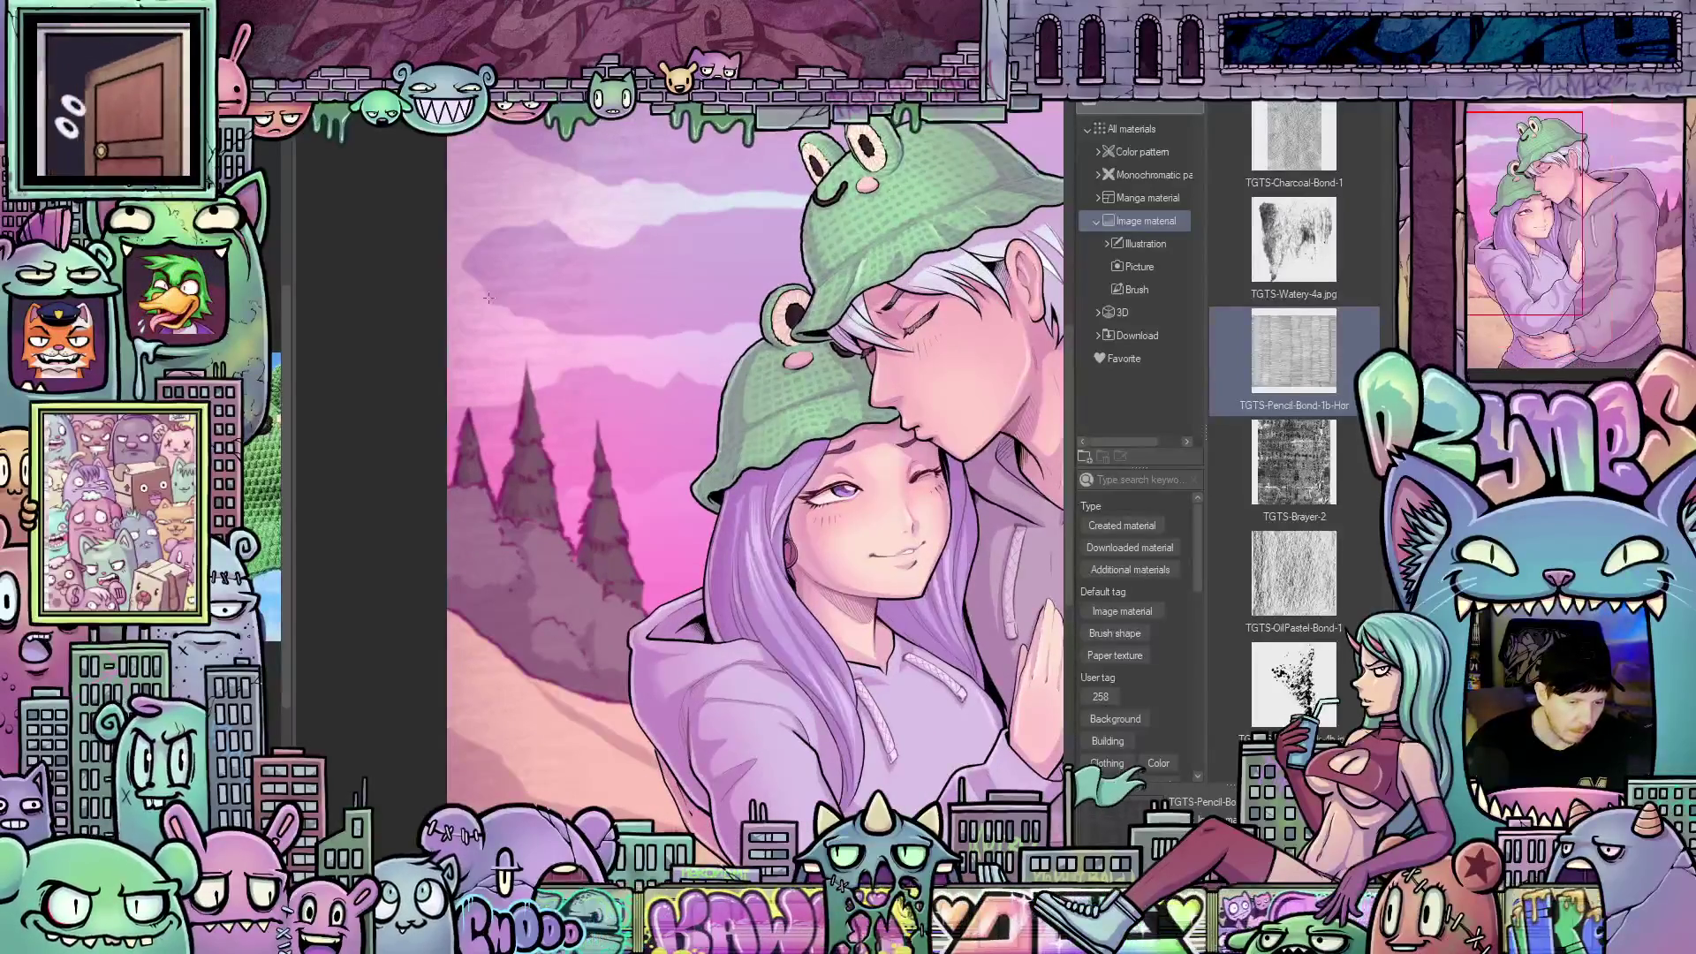
key(ctrl+0)
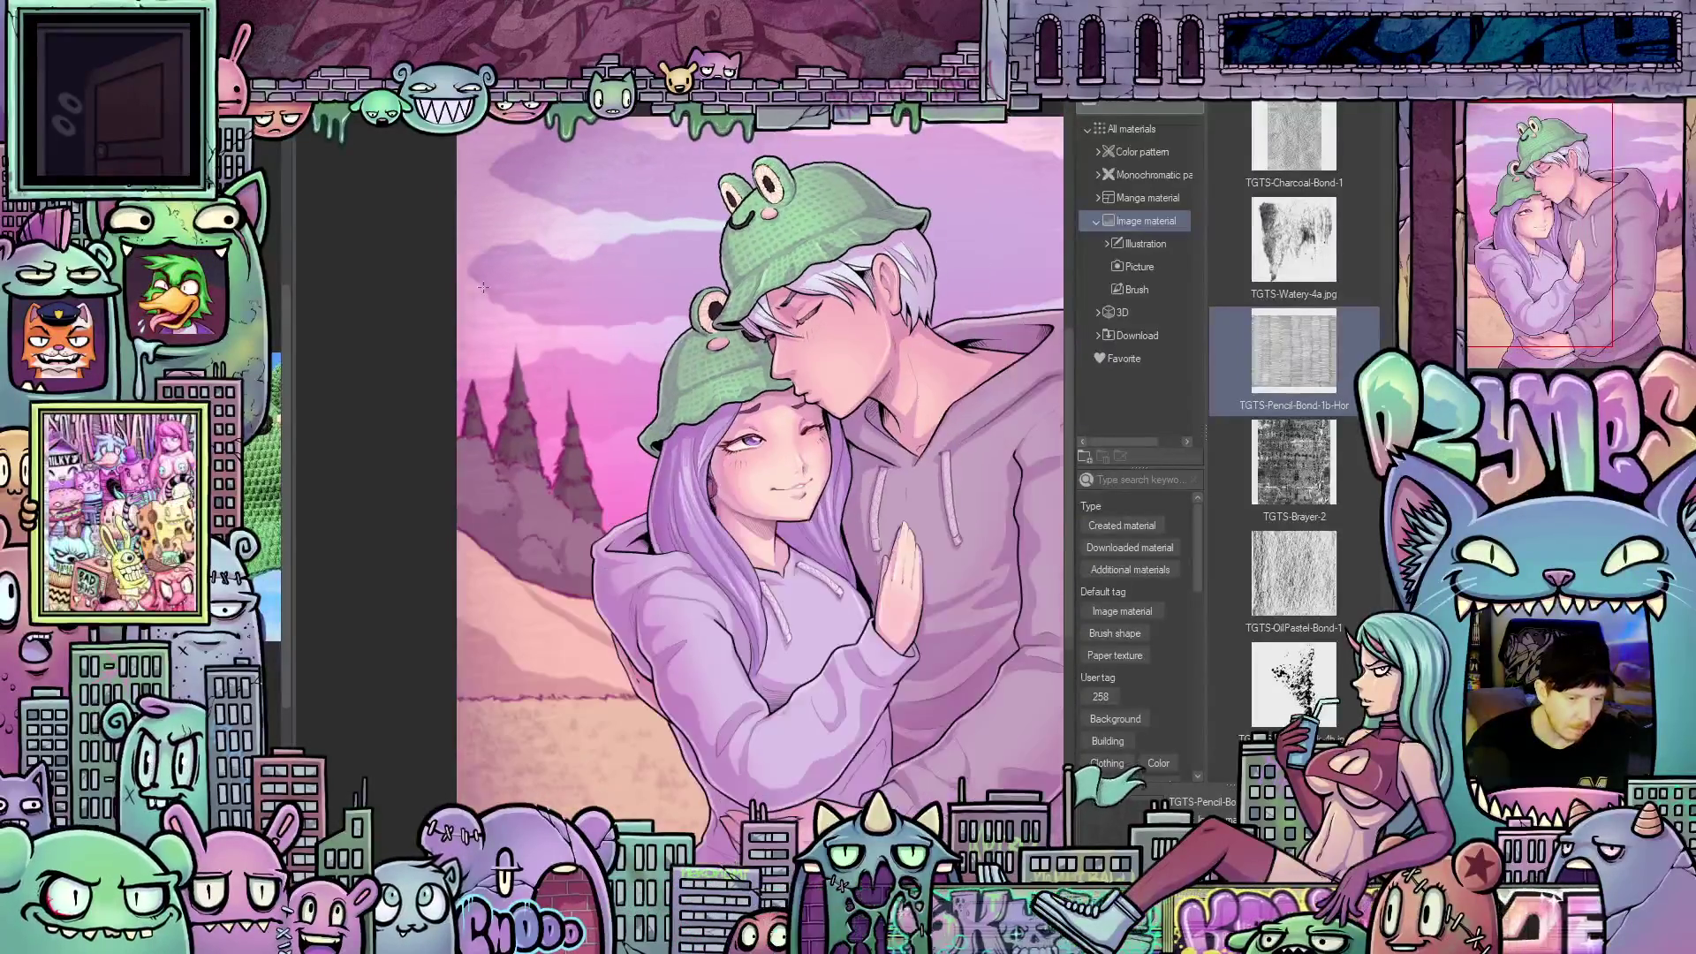
scroll(482, 281, down, 3)
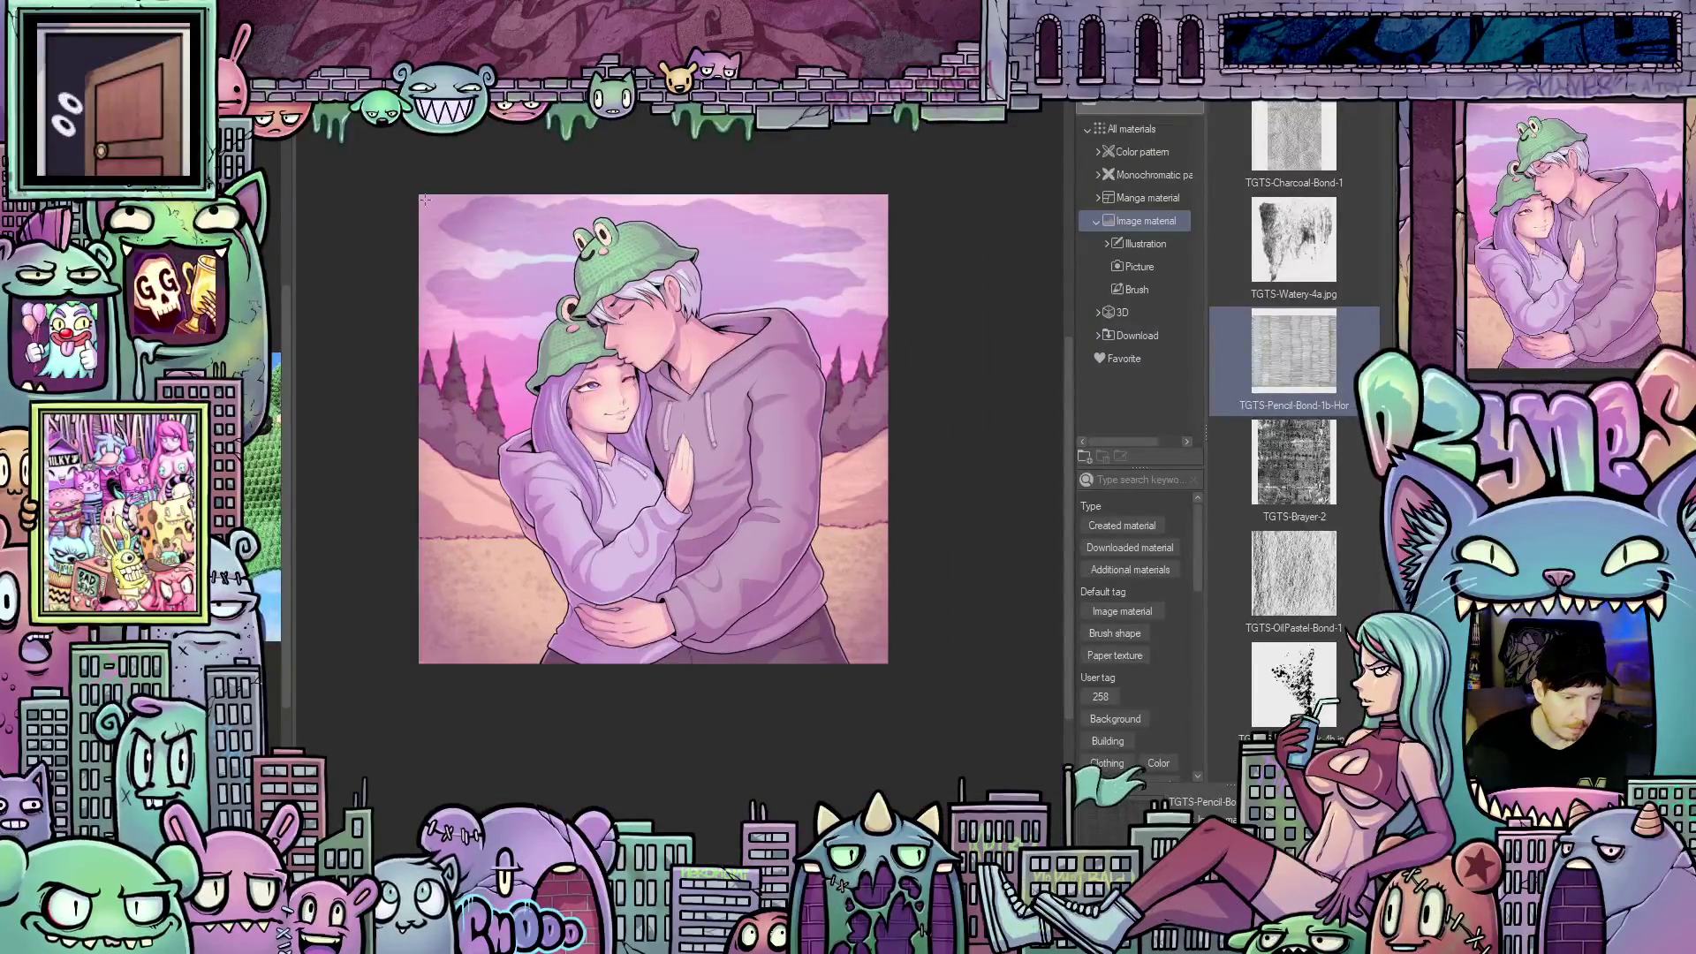
mouse_move(427, 205)
mouse_down()
mouse_move(554, 421)
mouse_move(662, 488)
mouse_move(776, 603)
mouse_move(883, 659)
mouse_up()
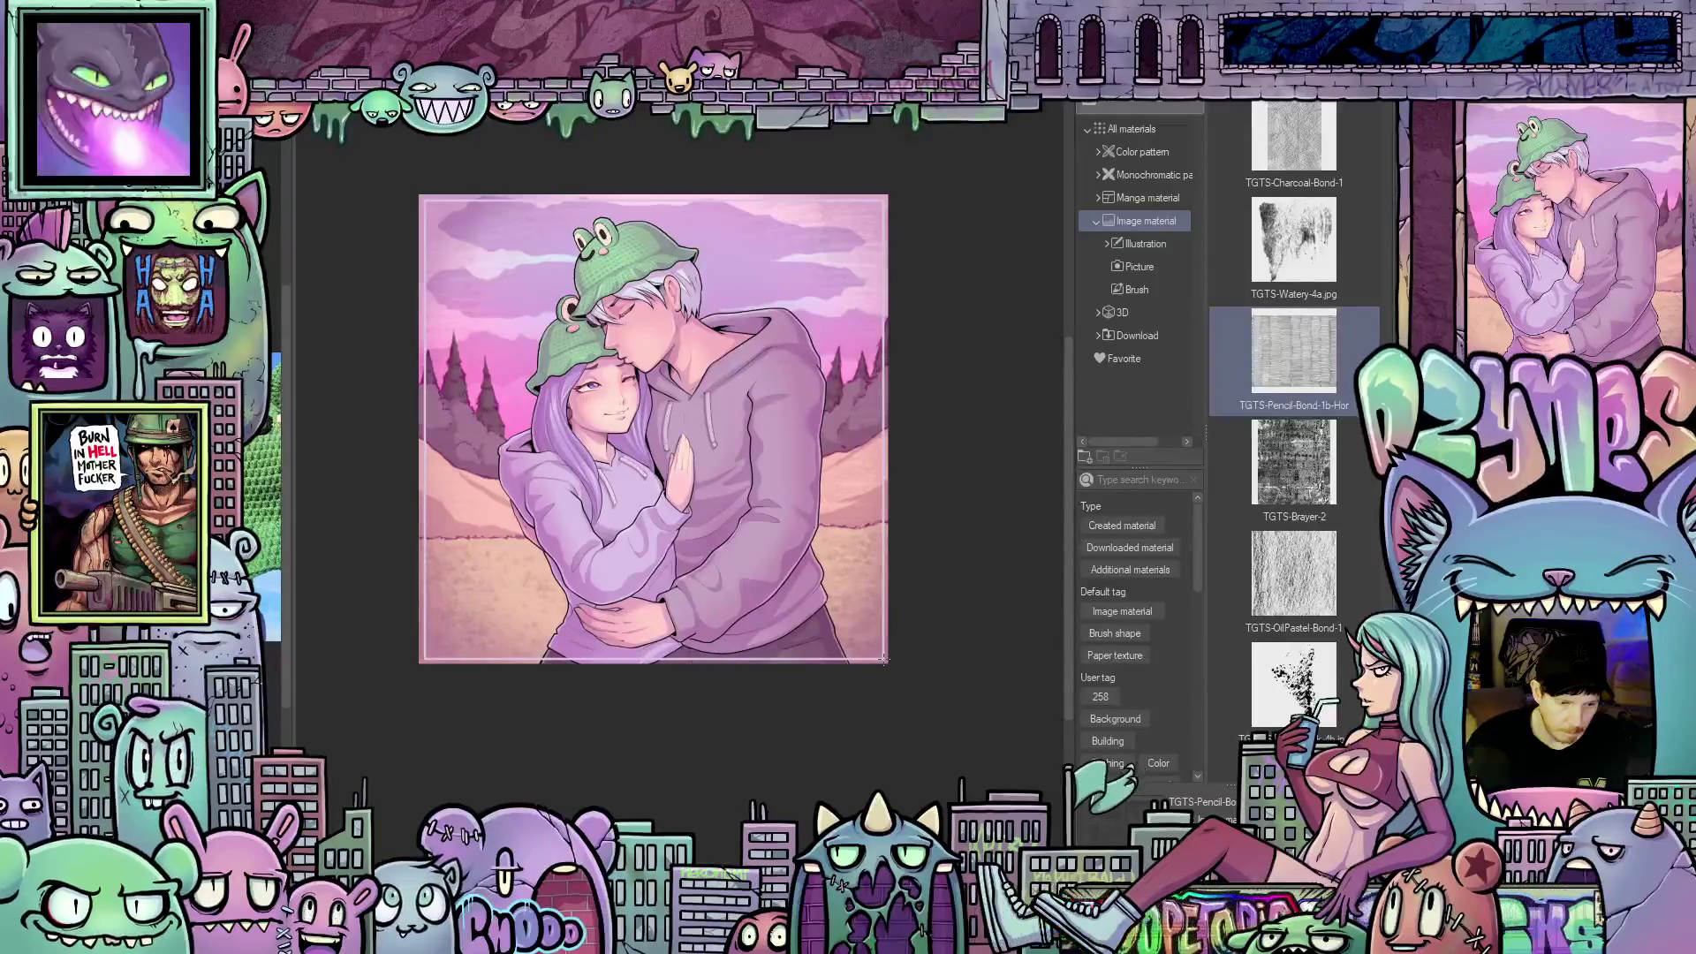
click(283, 142)
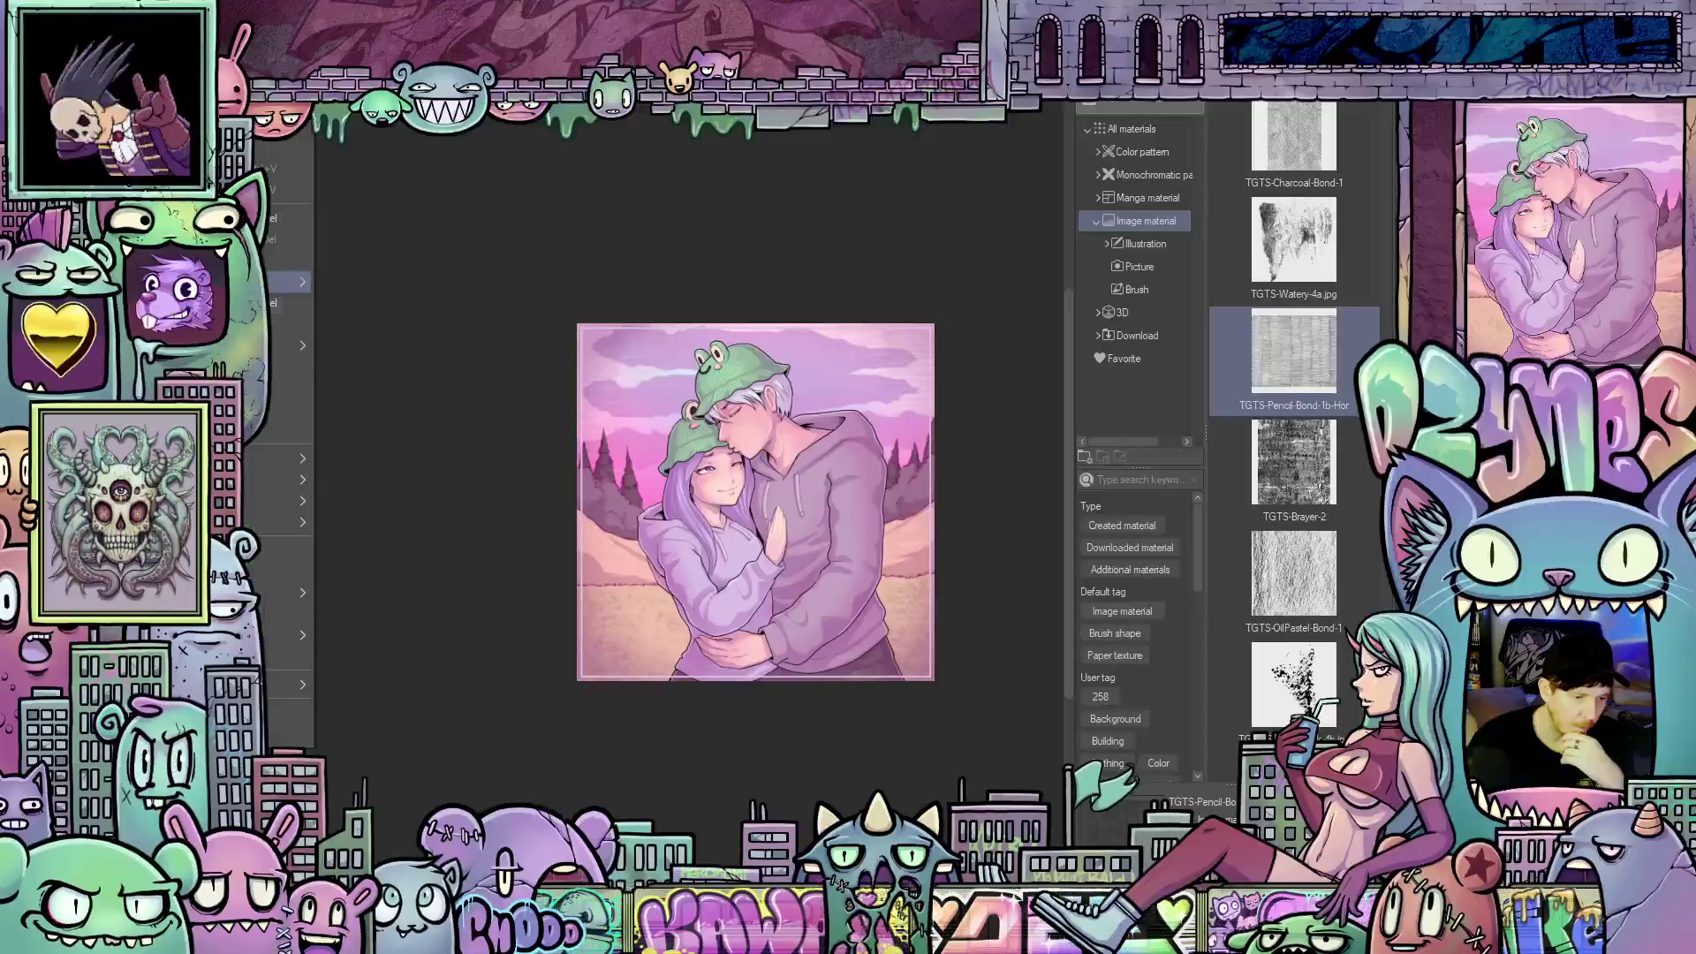
Dismiss the menu, save the illustration with Ctrl+S, and hide the side palettes
key(Escape)
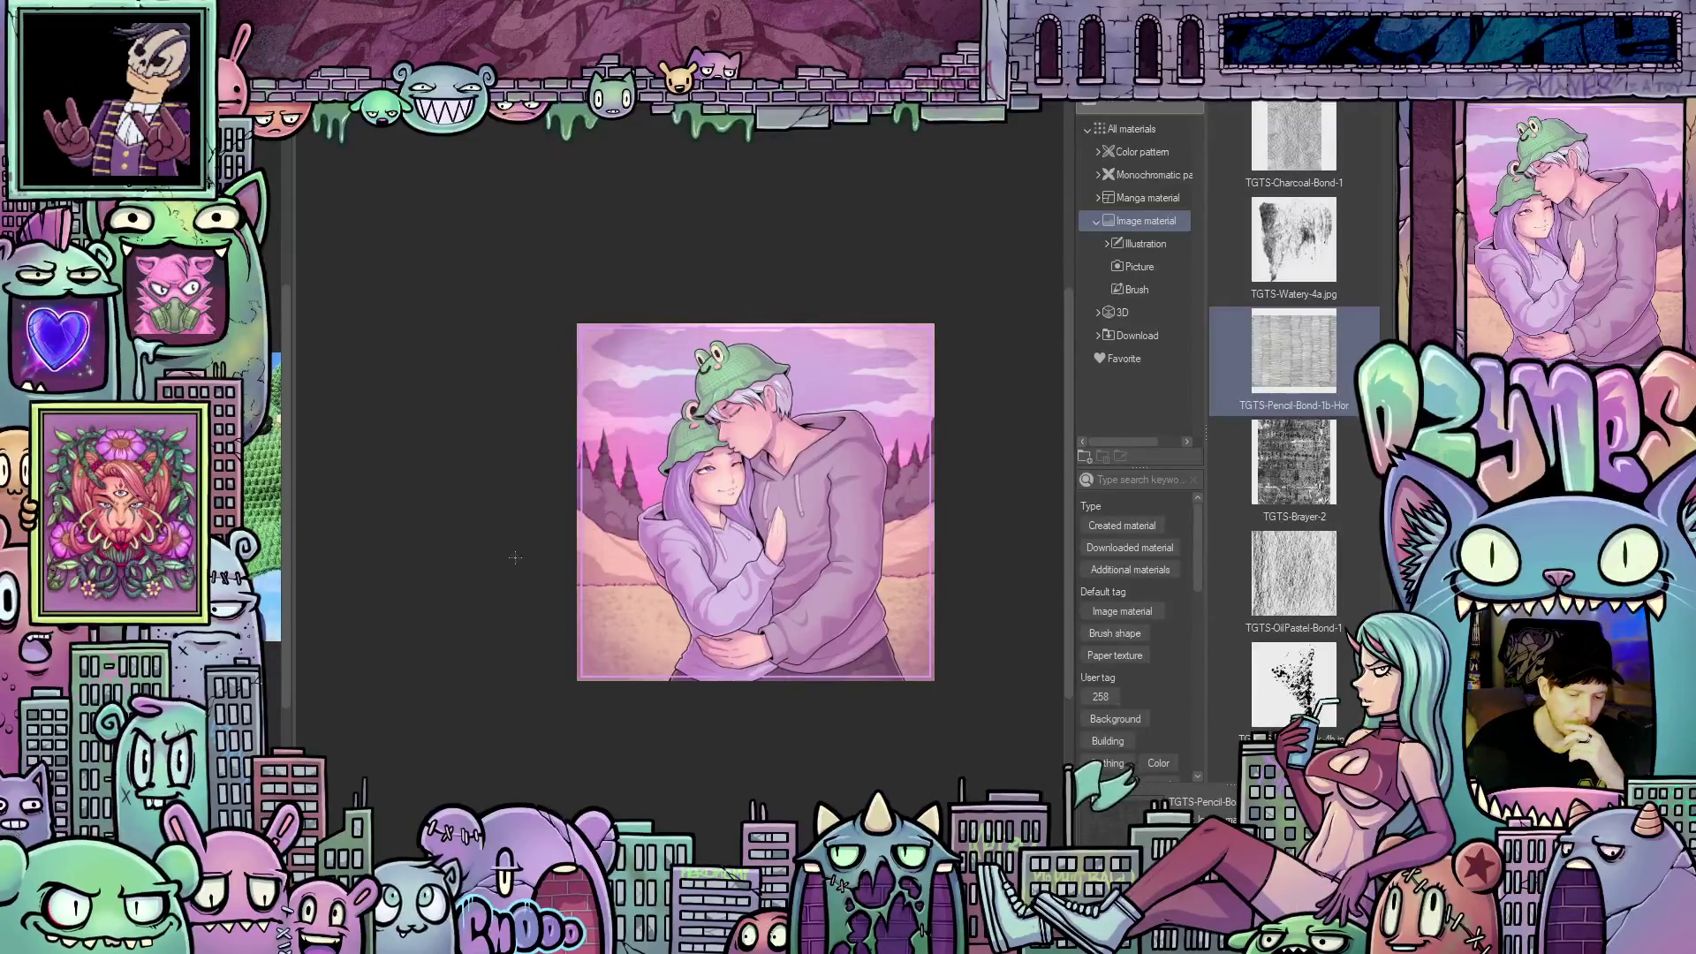
scroll(534, 581, up, 3)
scroll(534, 555, up, 1)
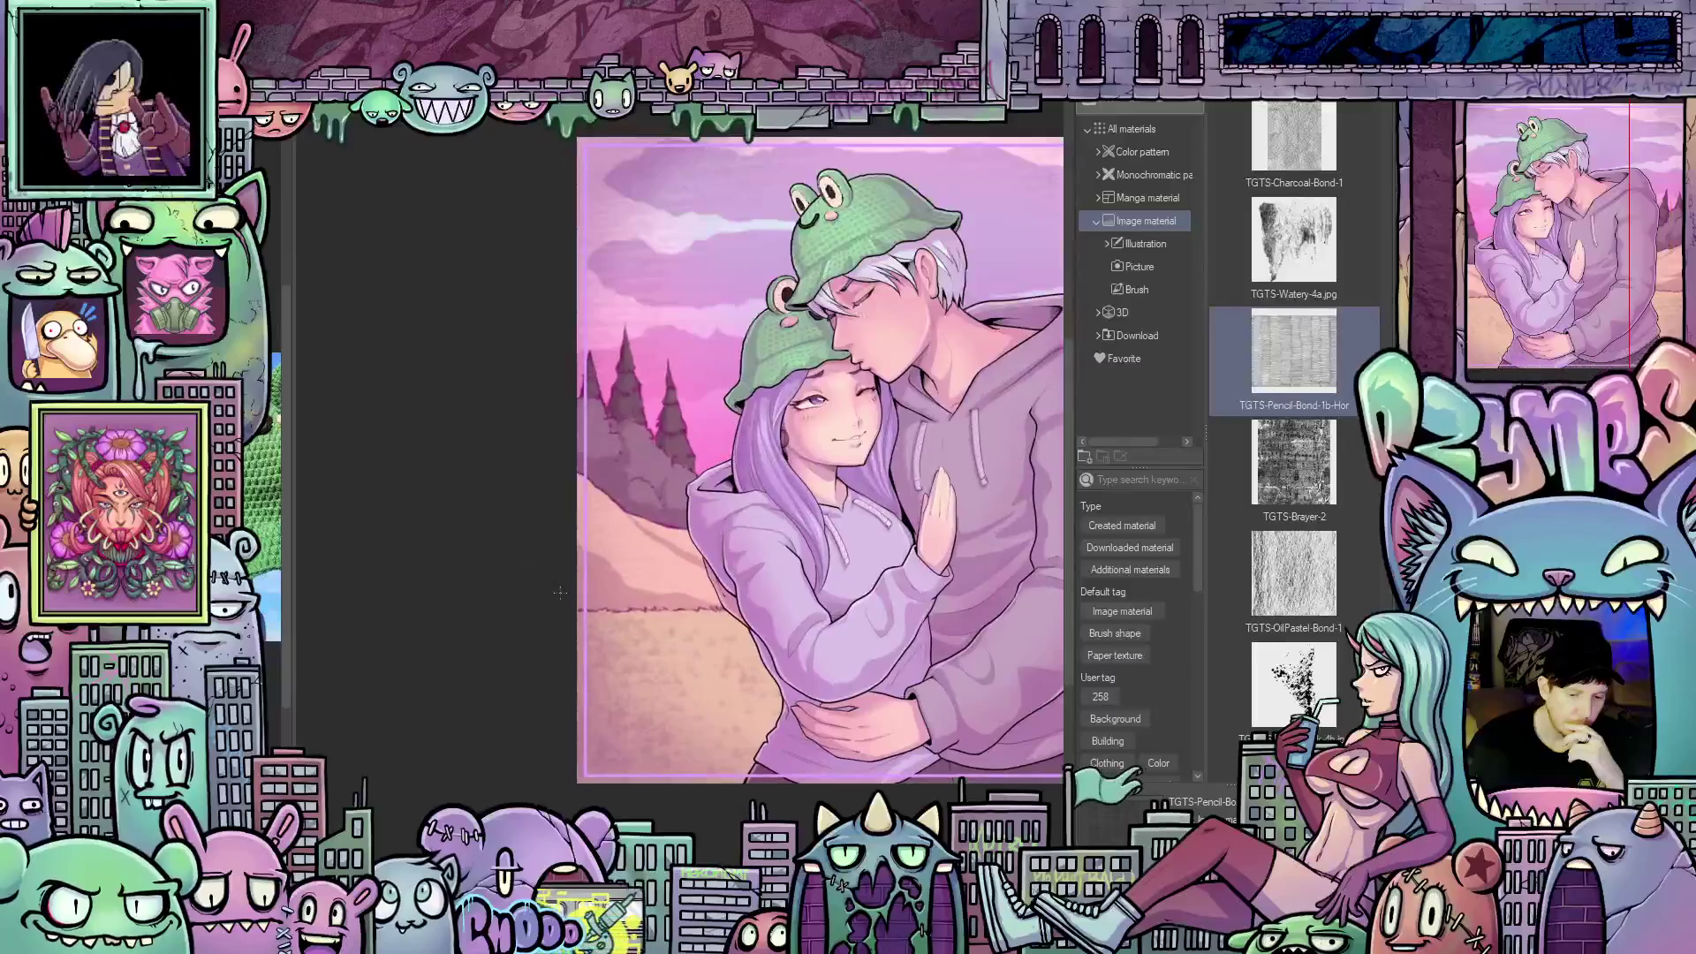
scroll(534, 555, down, 2)
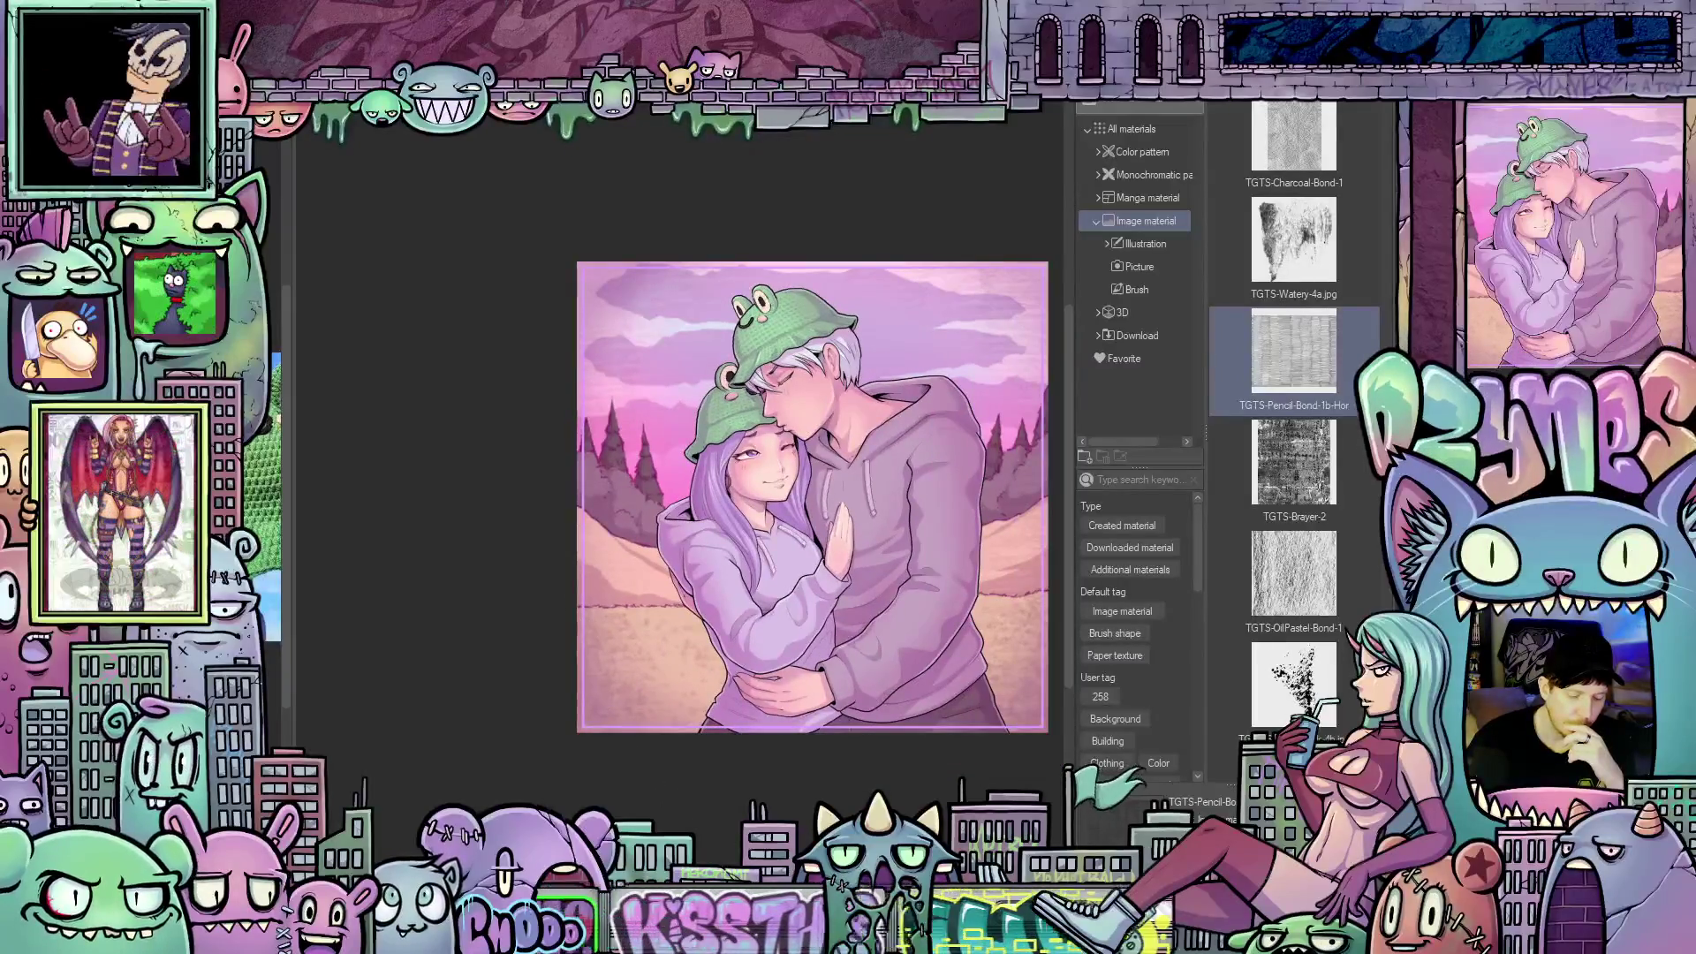
scroll(813, 496, right, 2)
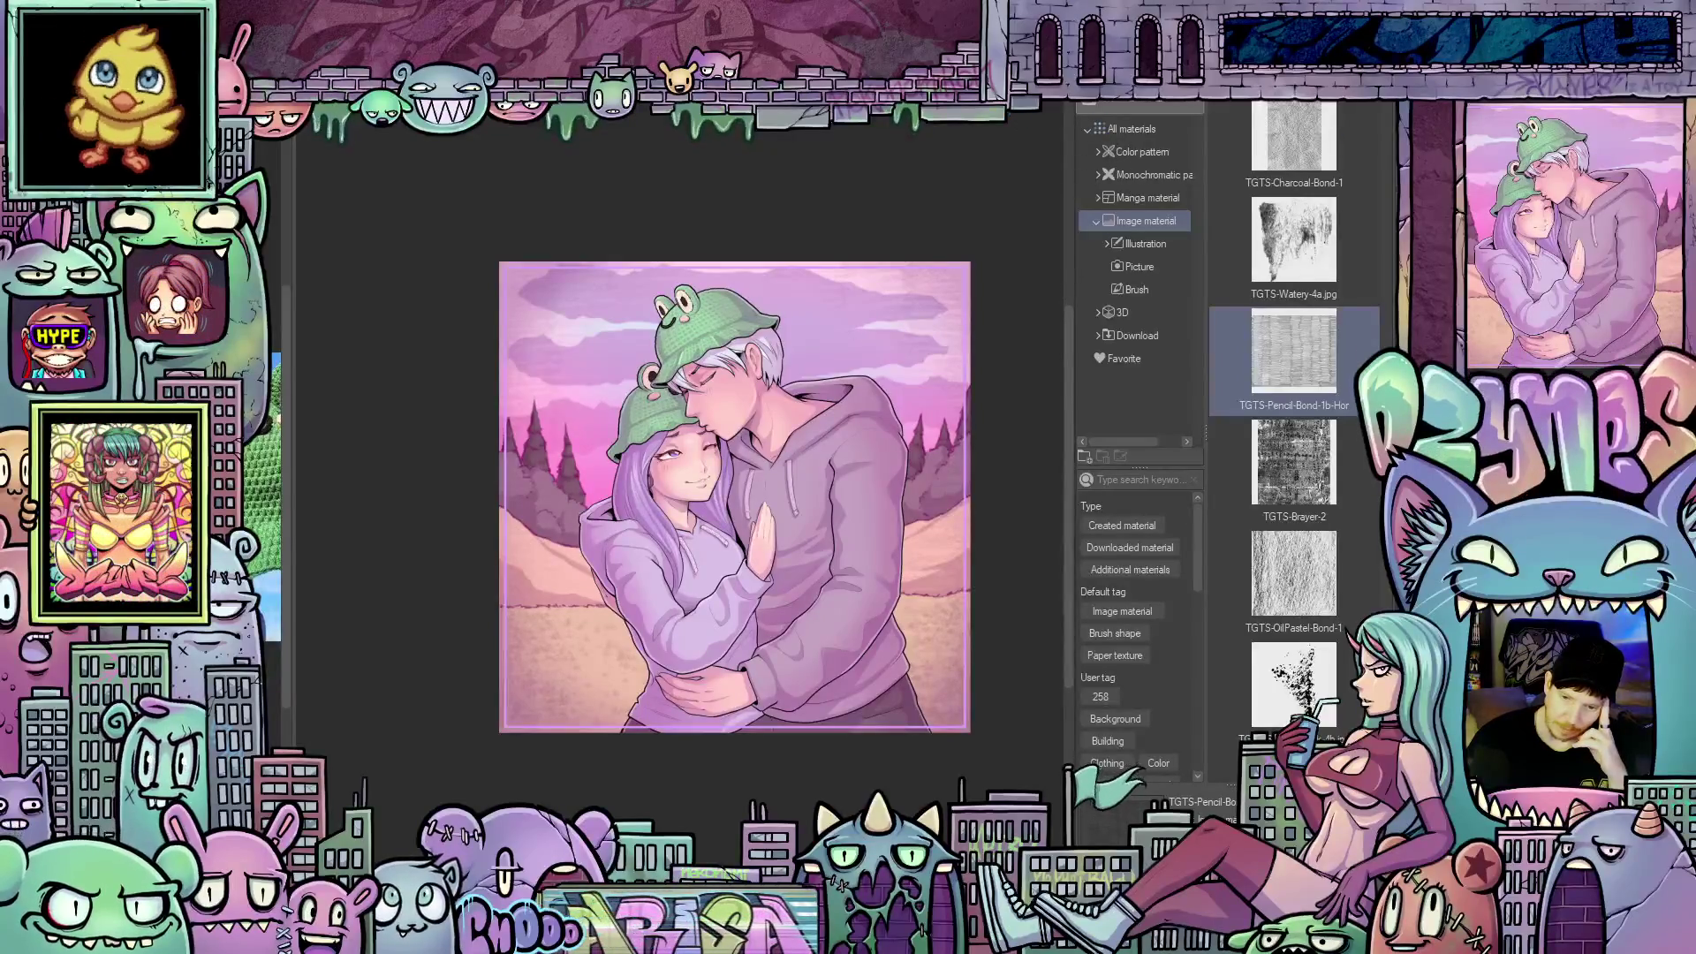
key(ctrl+s)
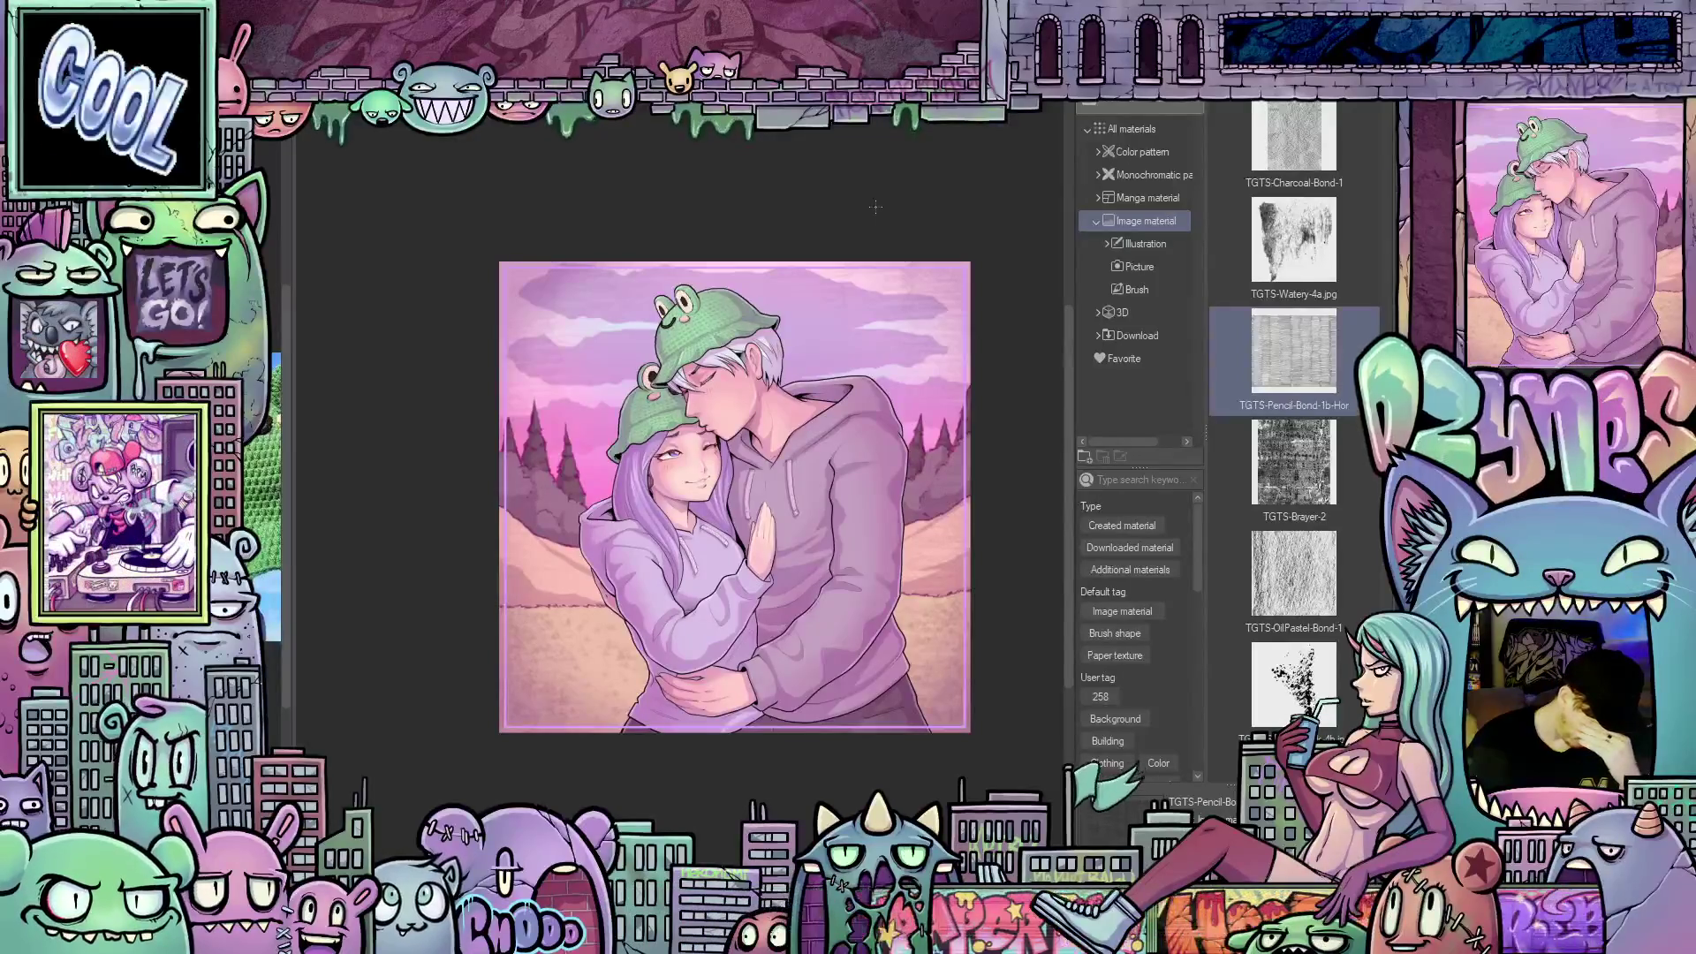
scroll(955, 261, up, 3)
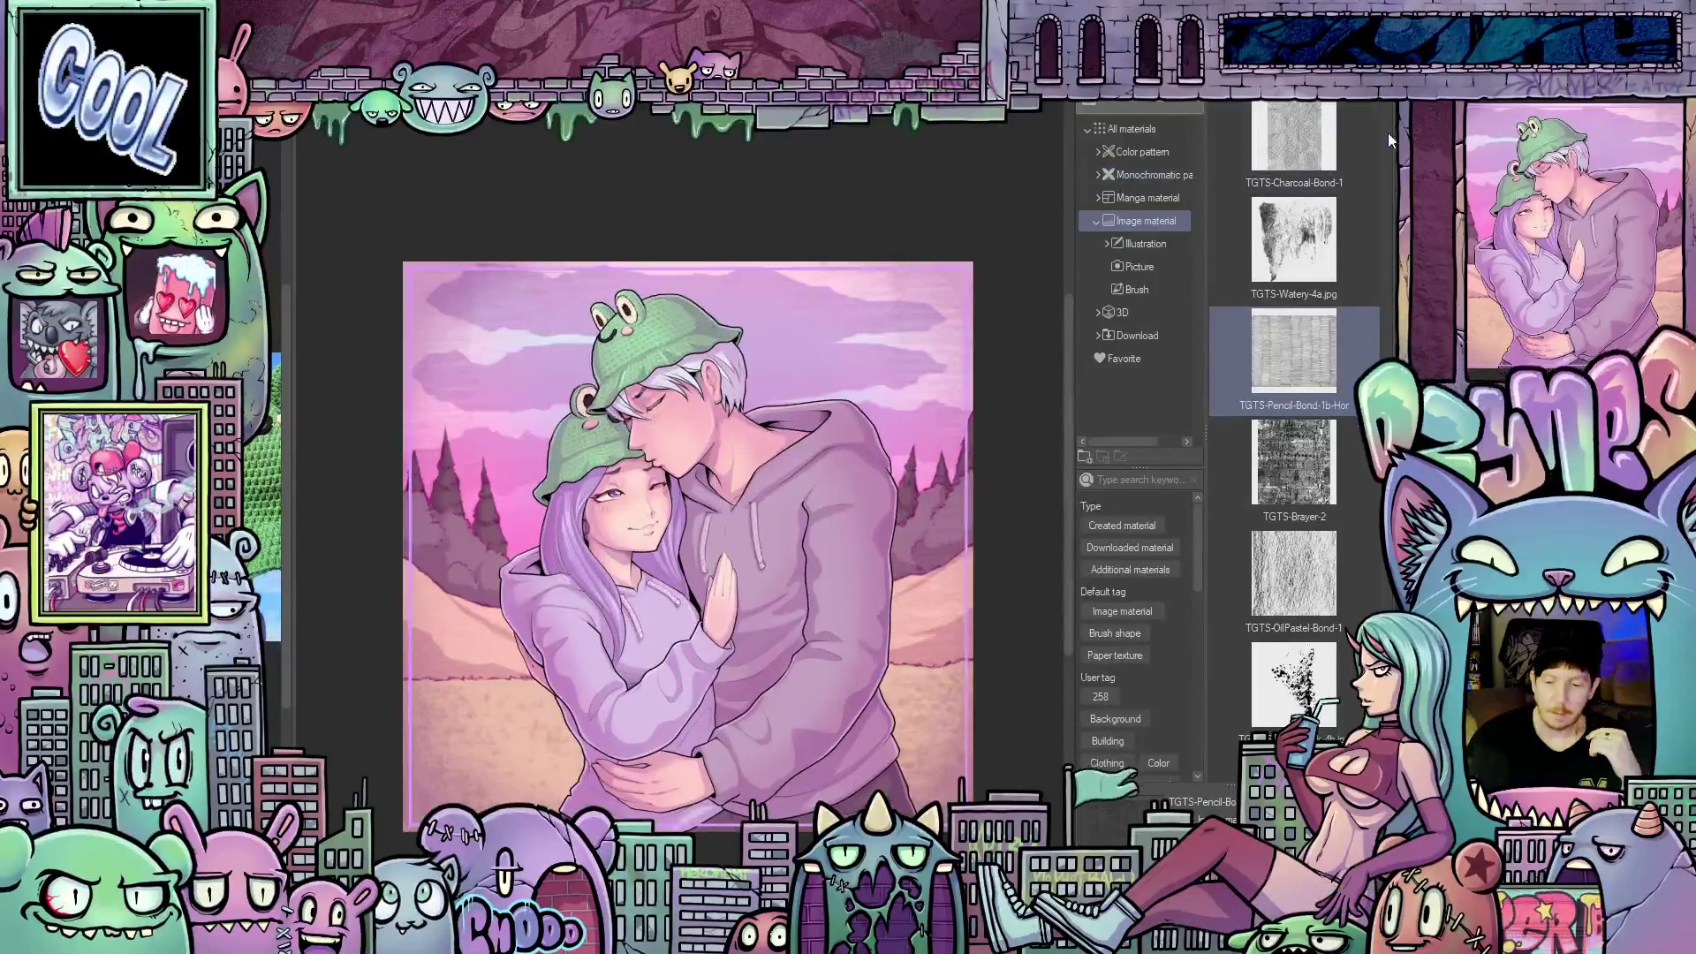
key(Tab)
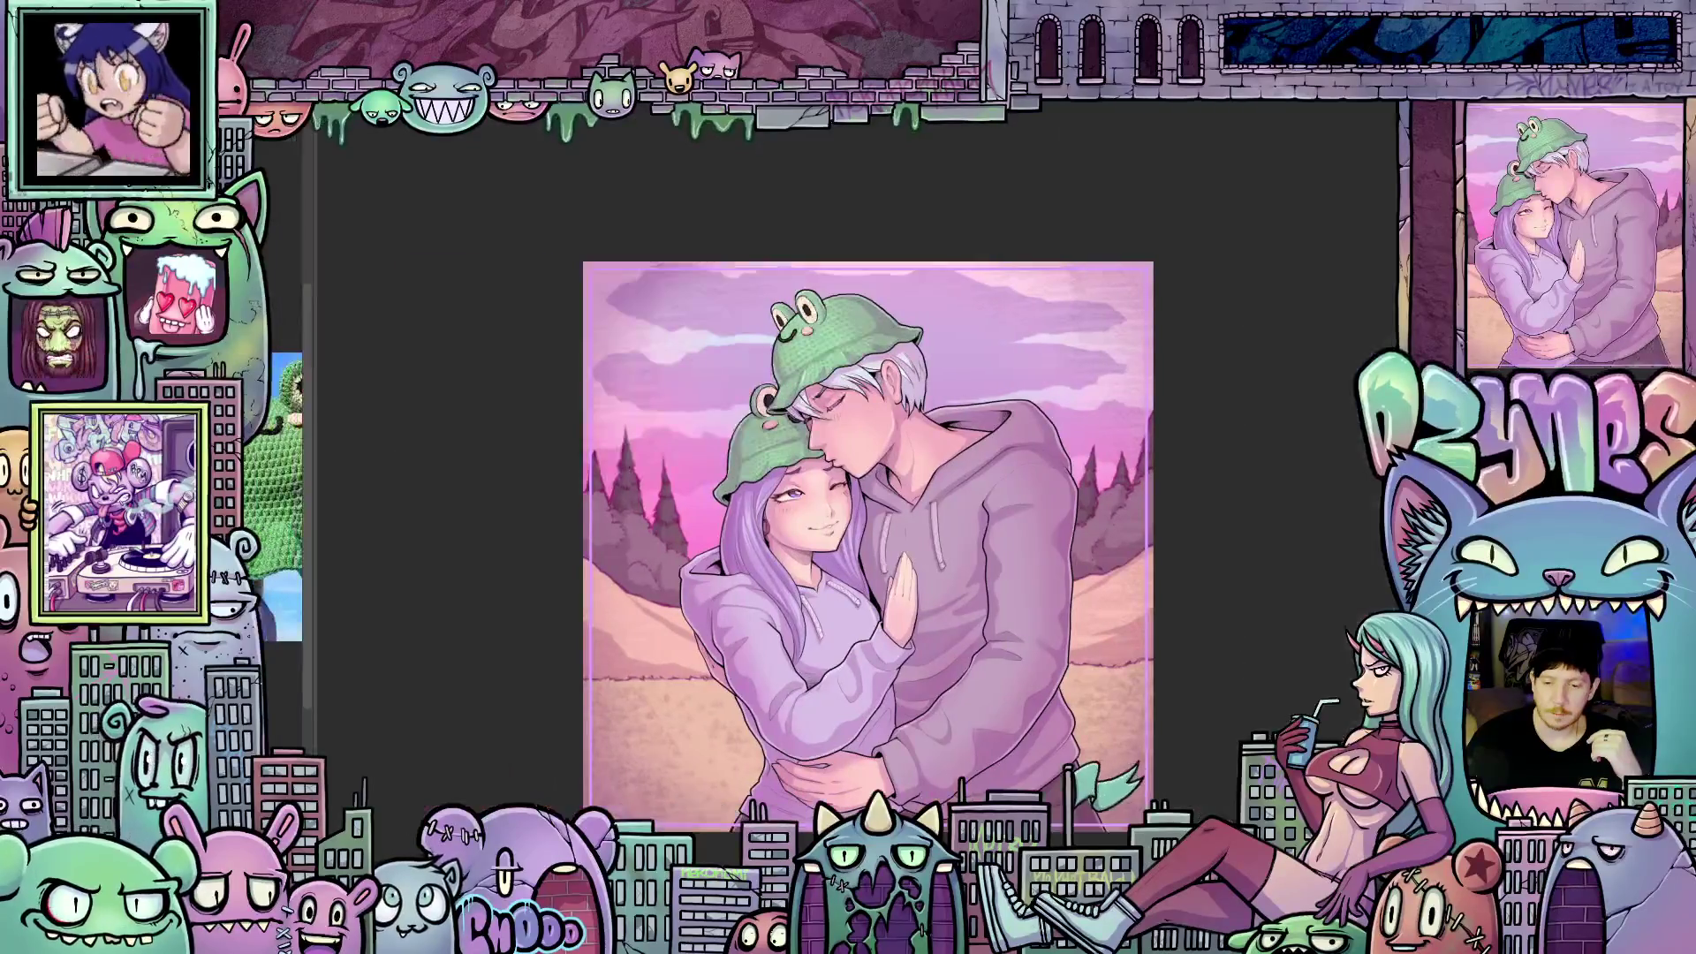
Scroll the YouTube 'bridge kids' video page down to its 1,149 comments
scroll(983, 136, down, 2)
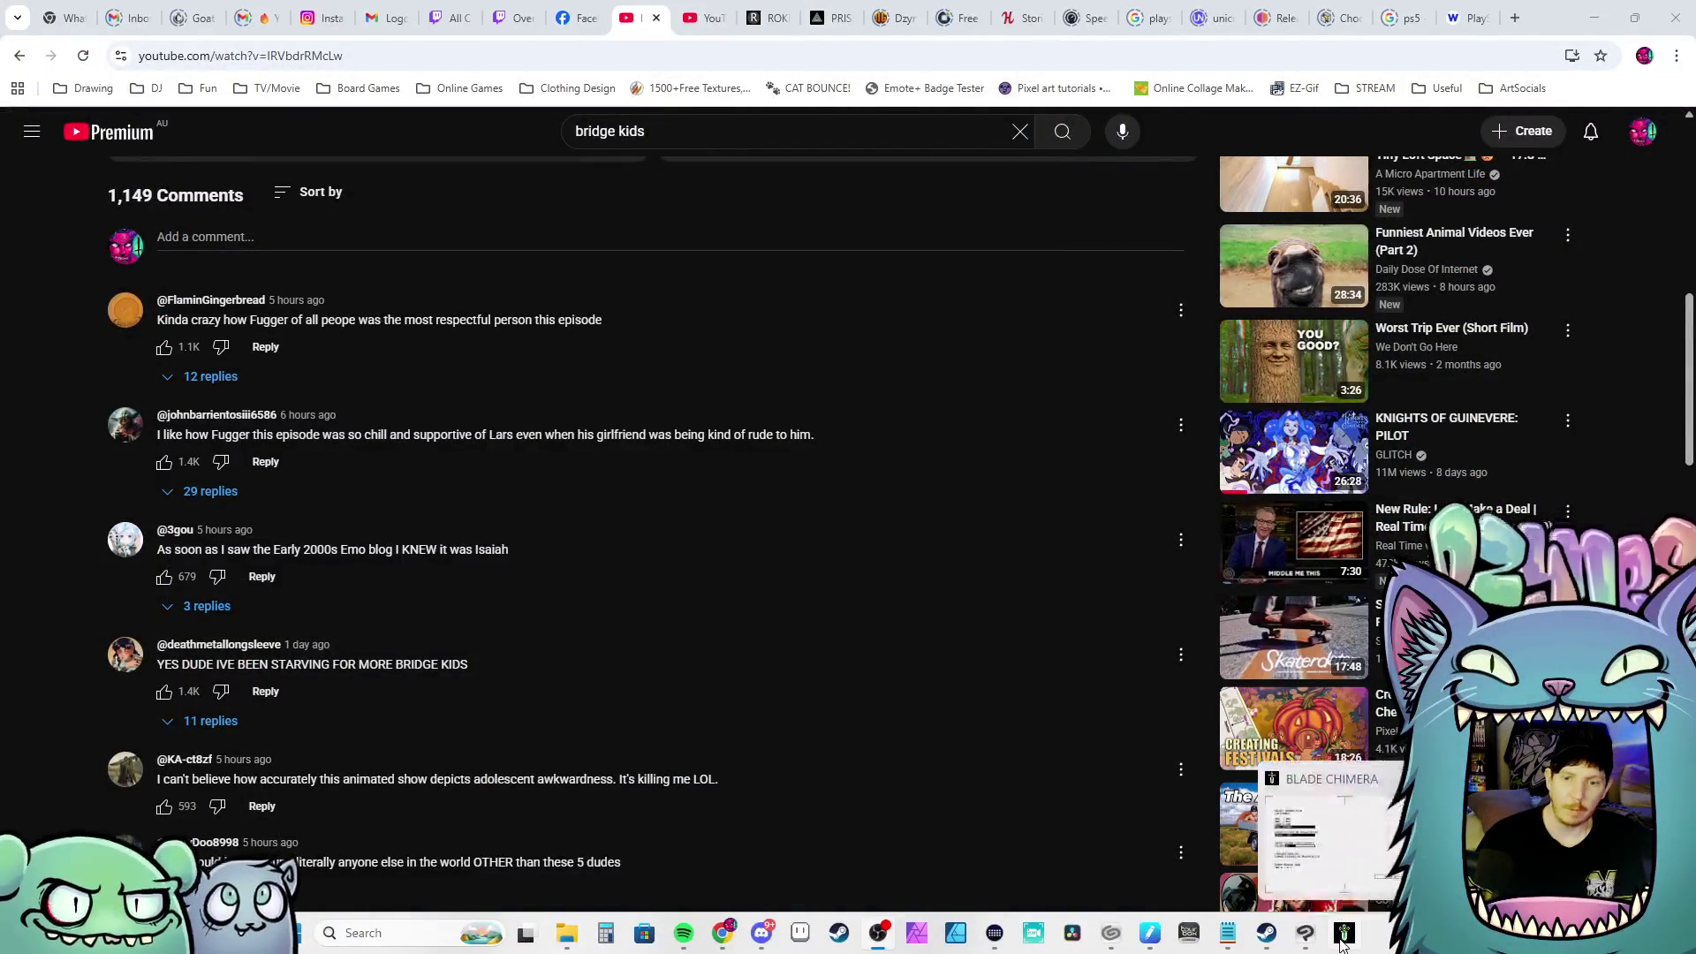
Bring up Blade Chimera, set Resolution to full screen in Game Setting, and apply it
click(1342, 938)
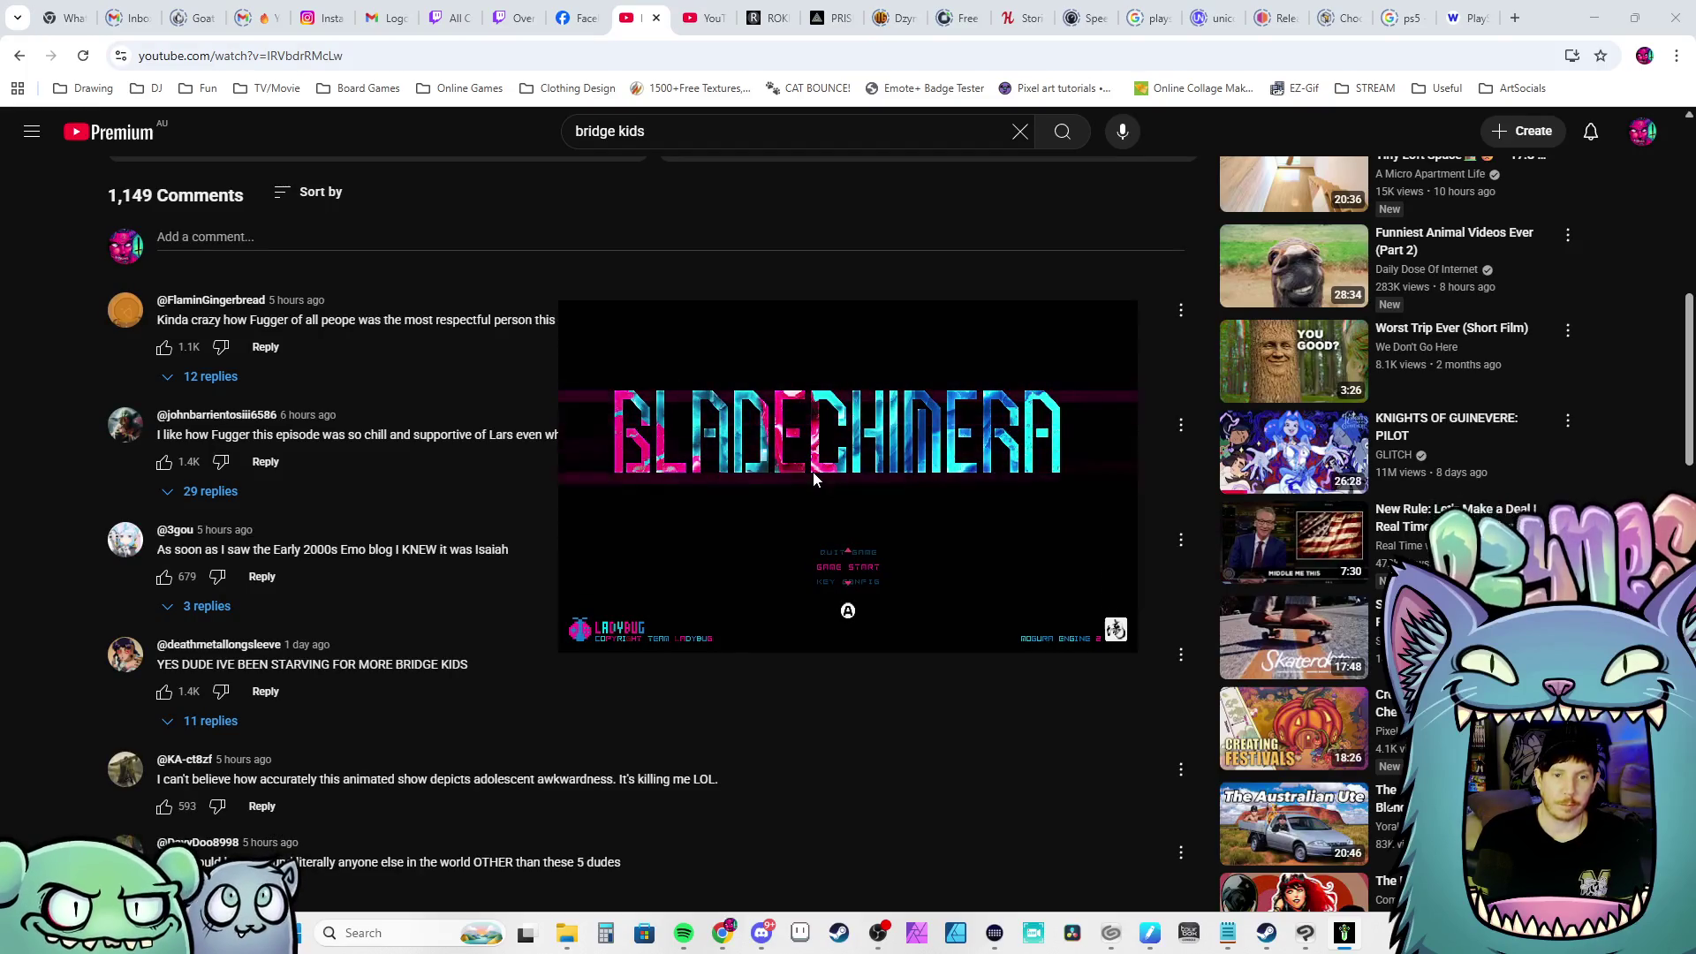
key(z)
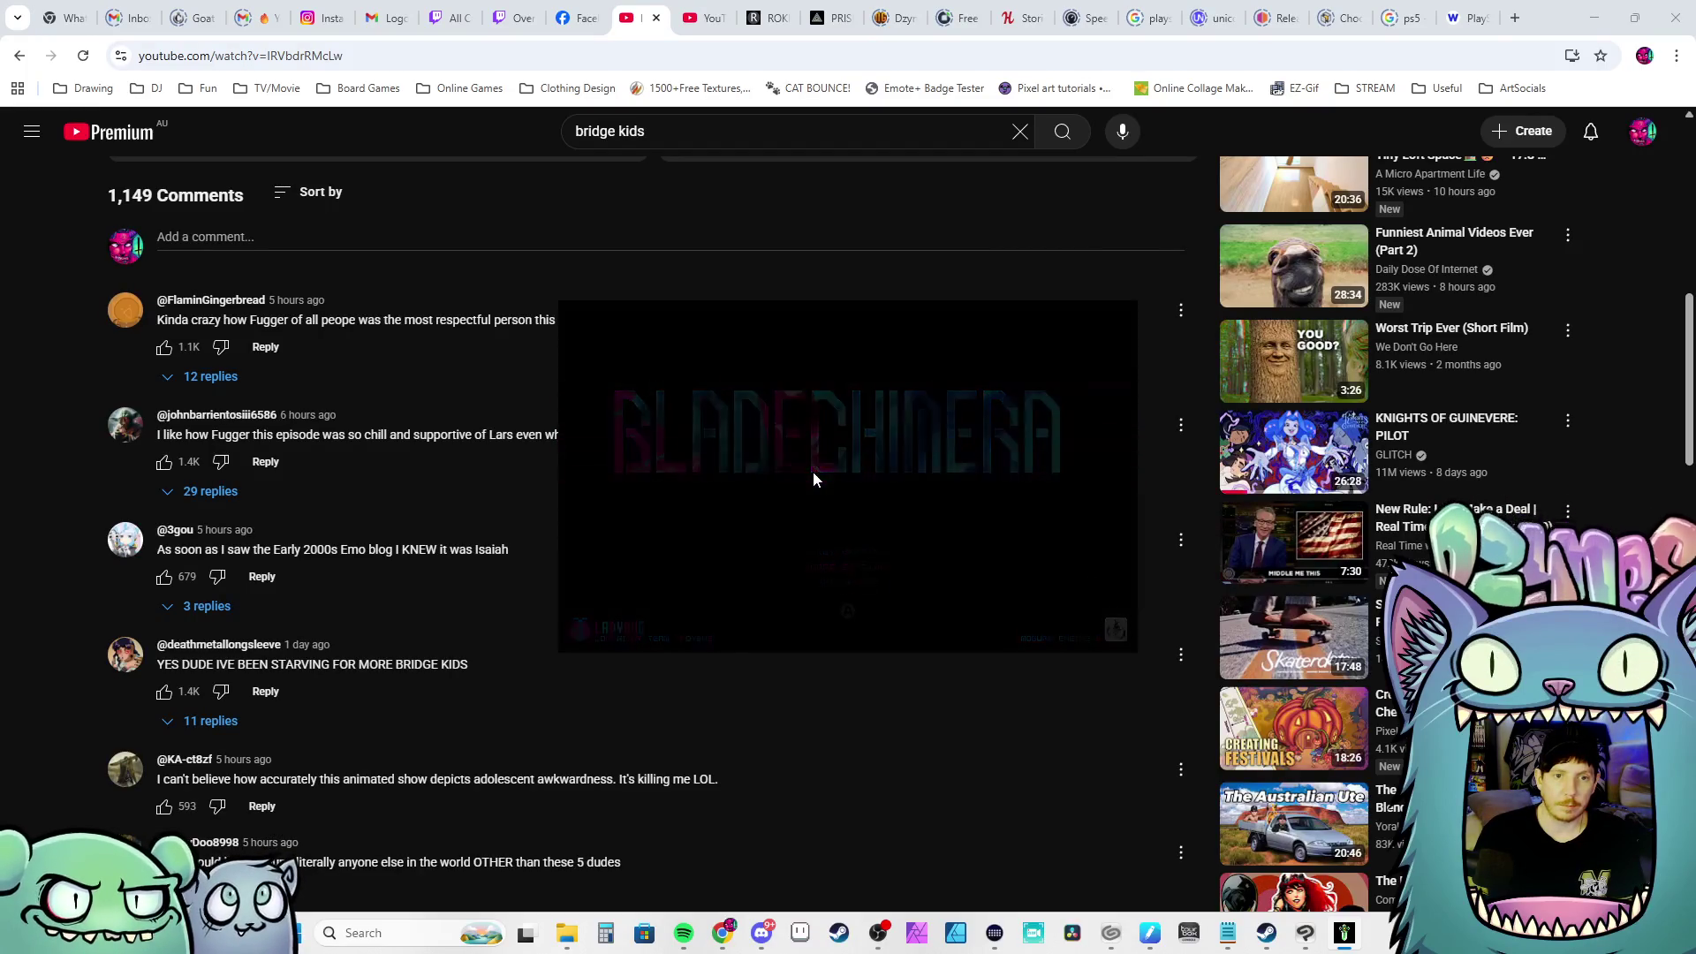
key(Down)
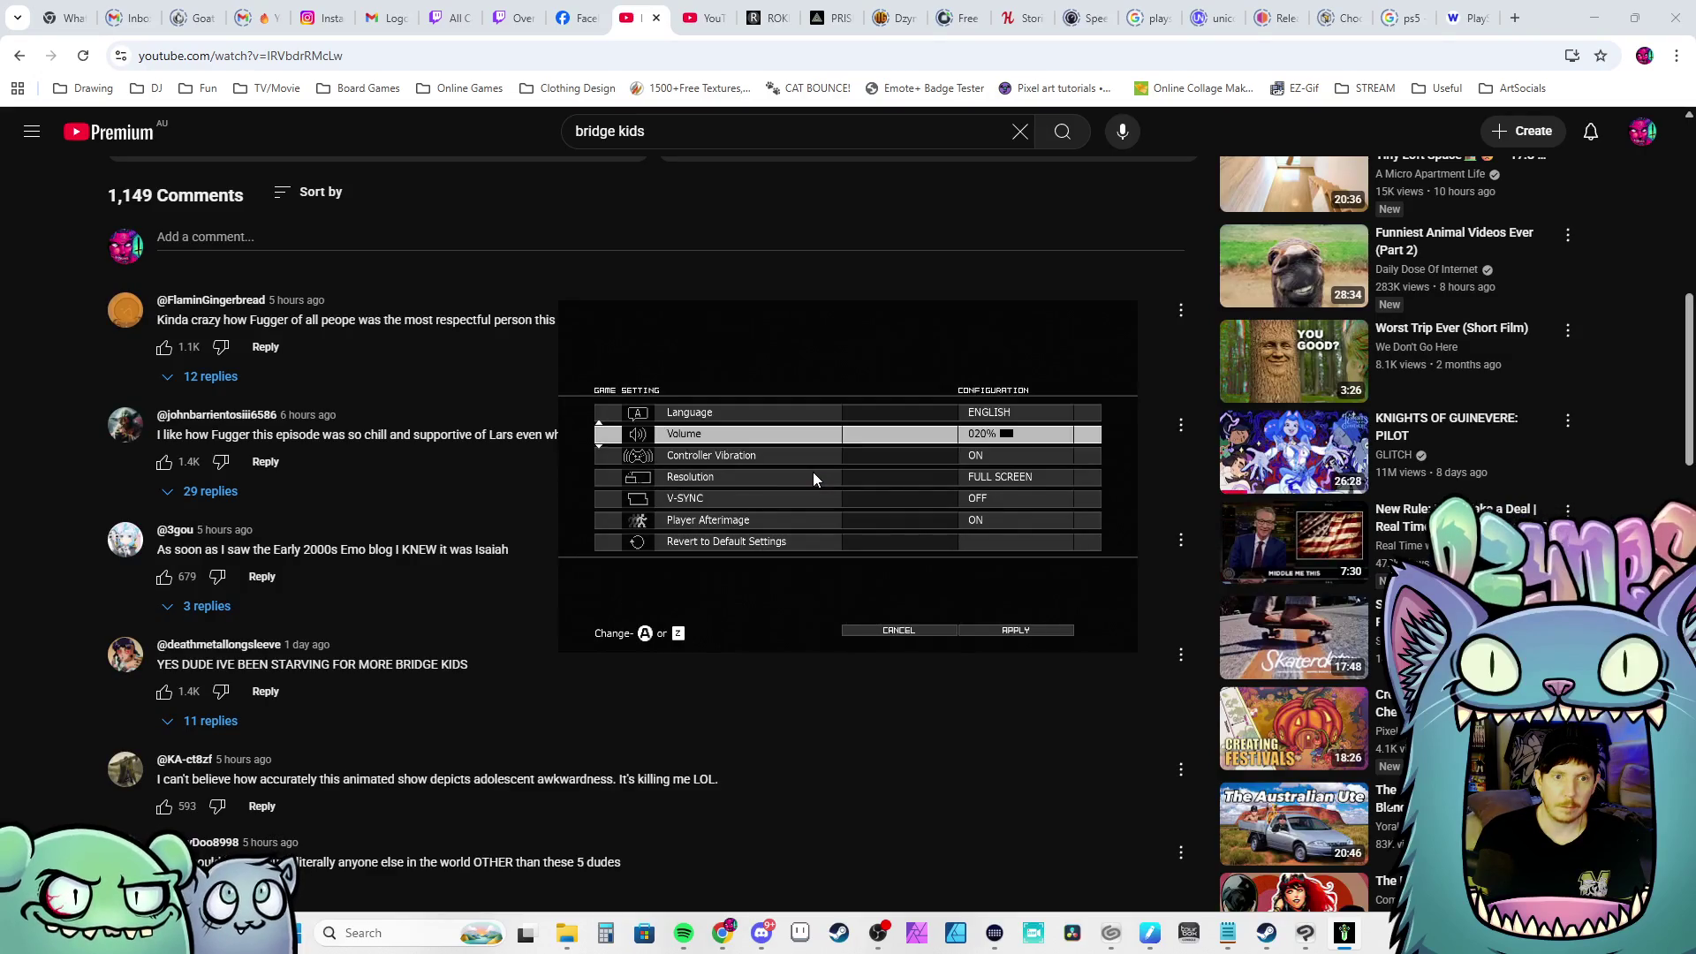
key(Down)
key(Down)
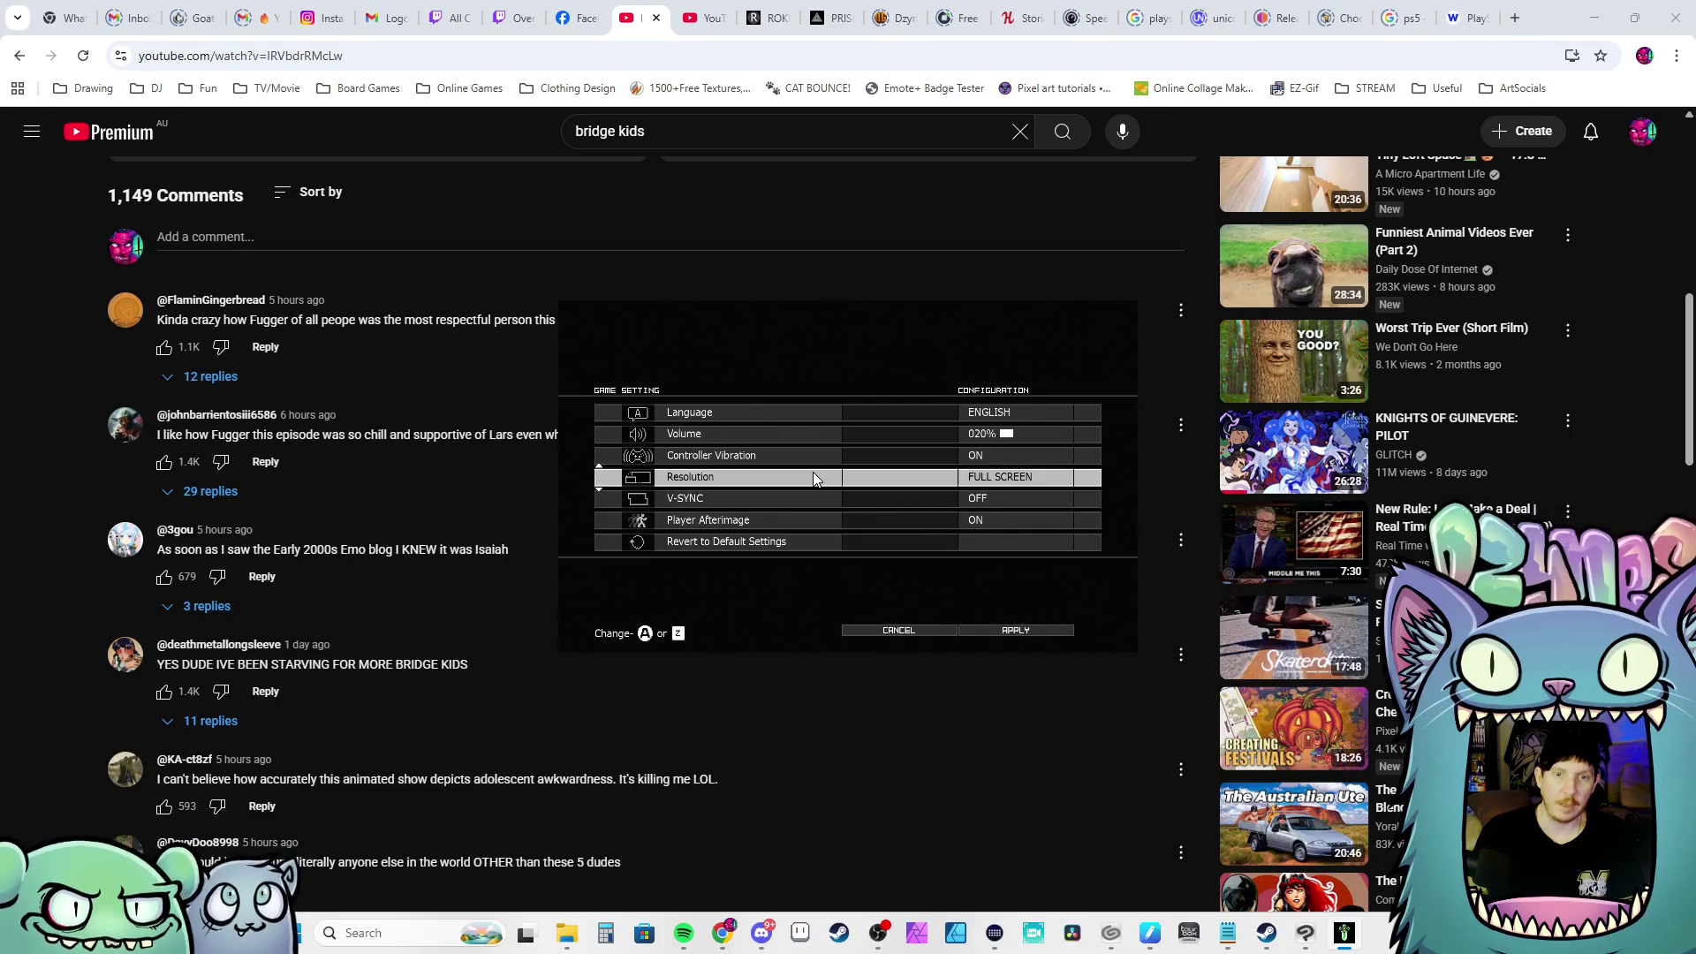
key(z)
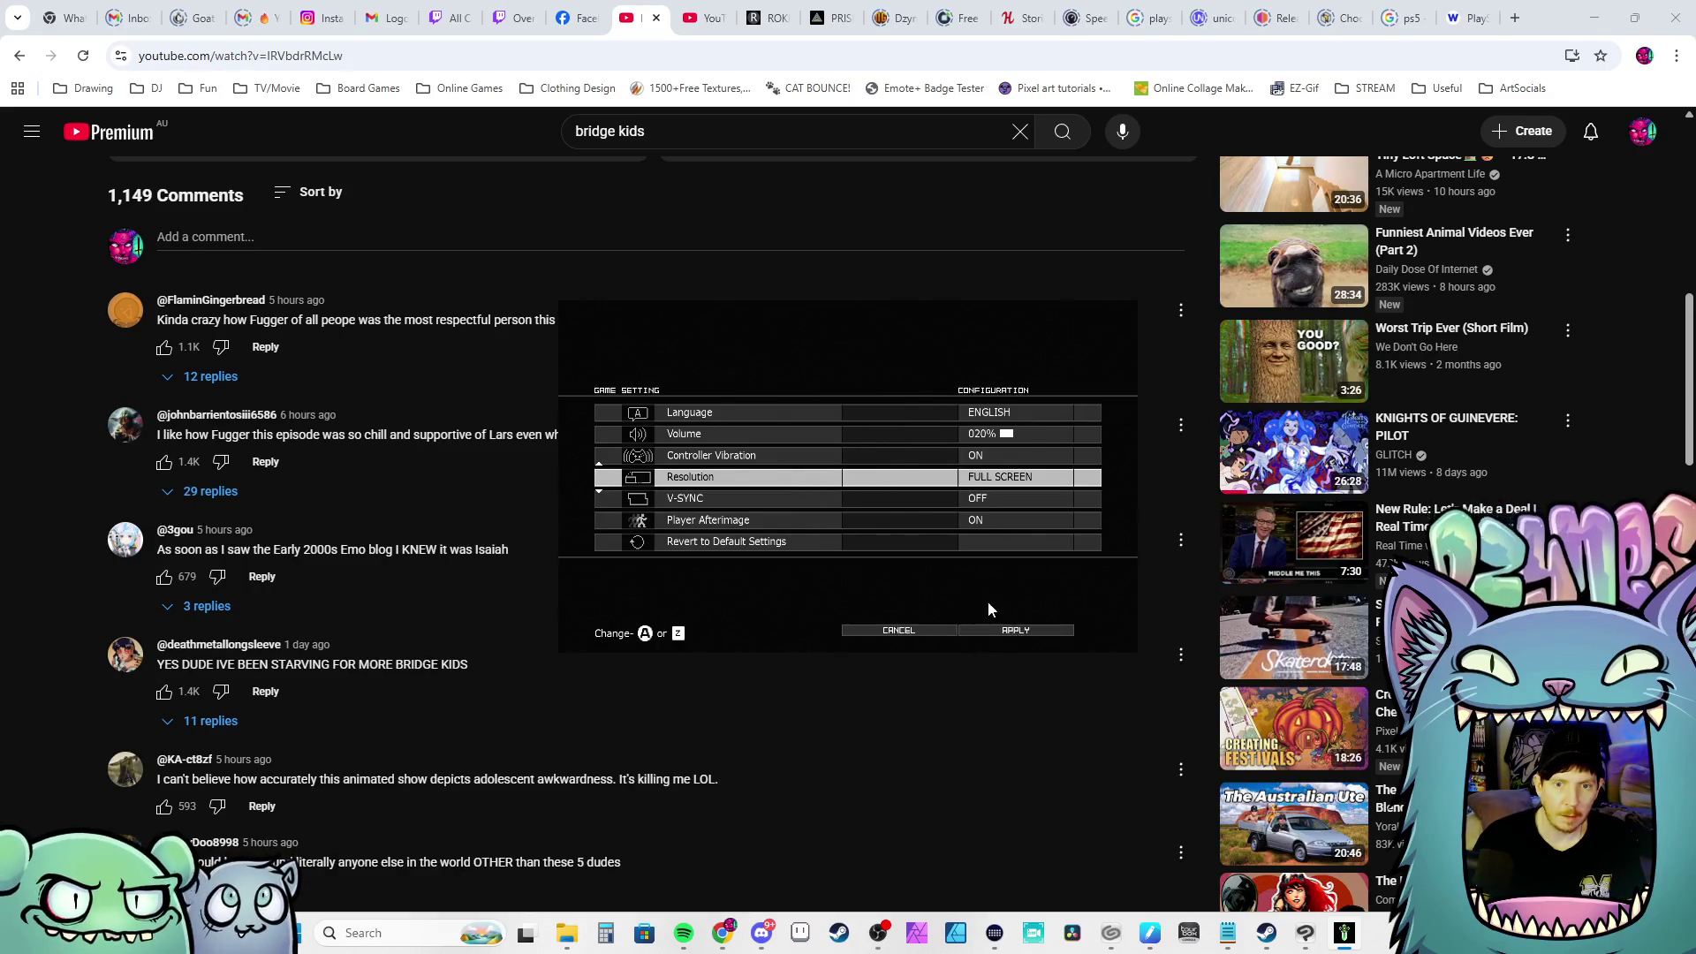
key(Down)
key(Down)
key(Down)
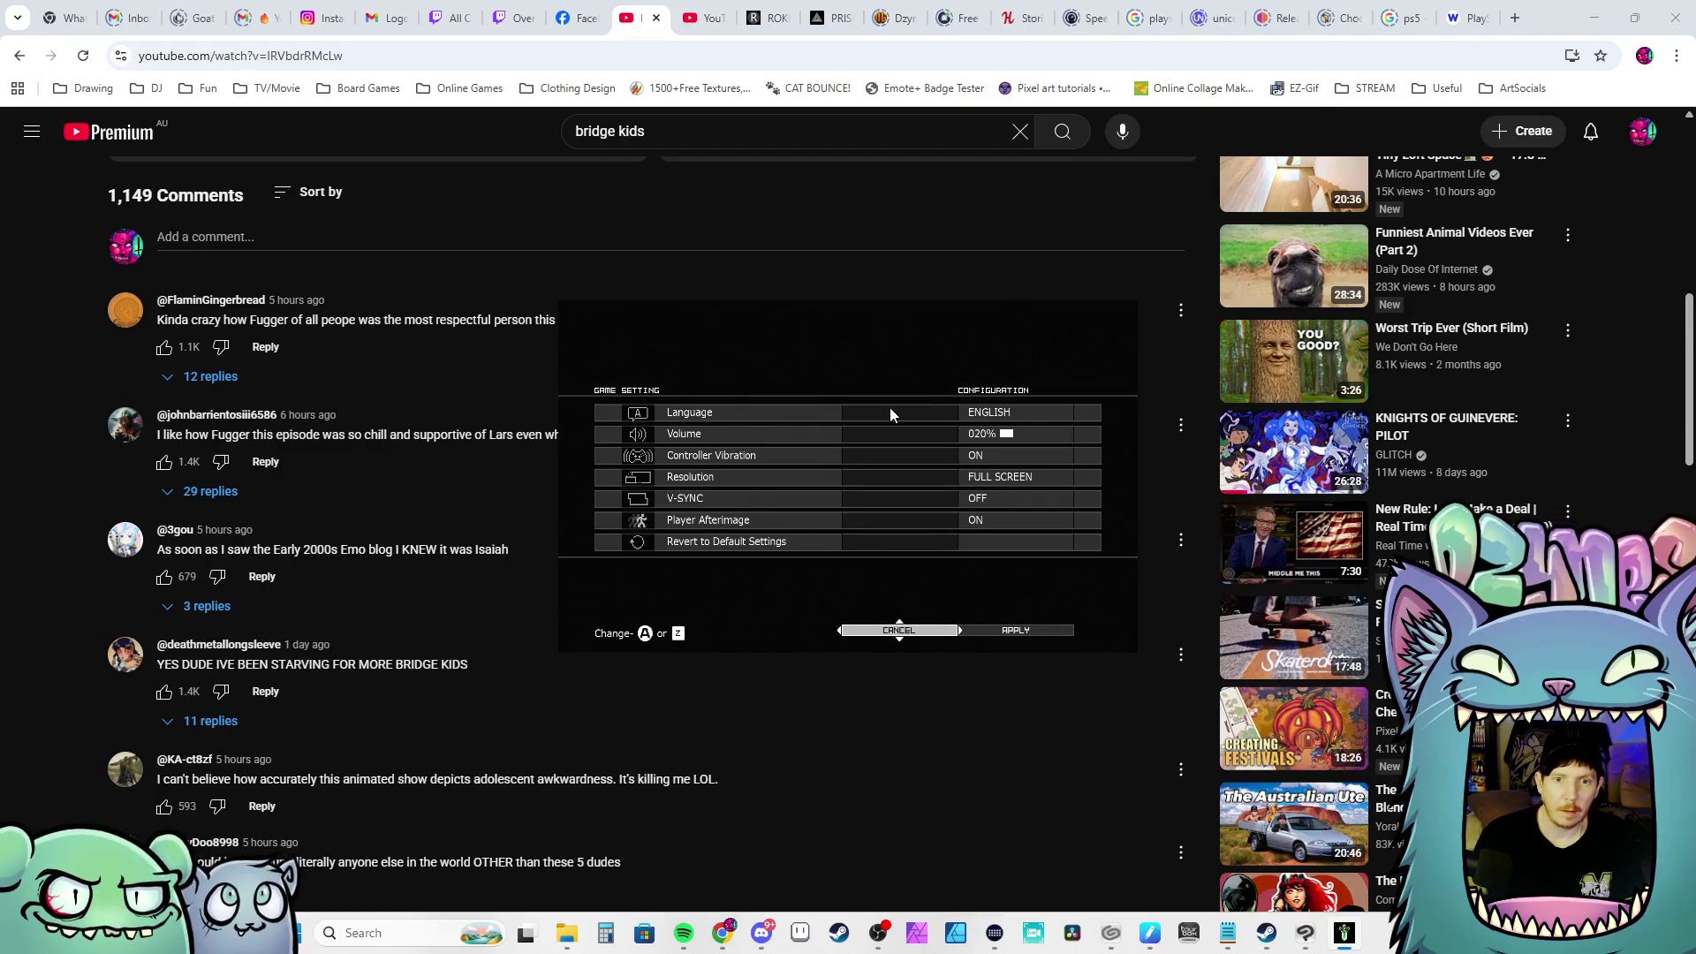
key(Right)
key(z)
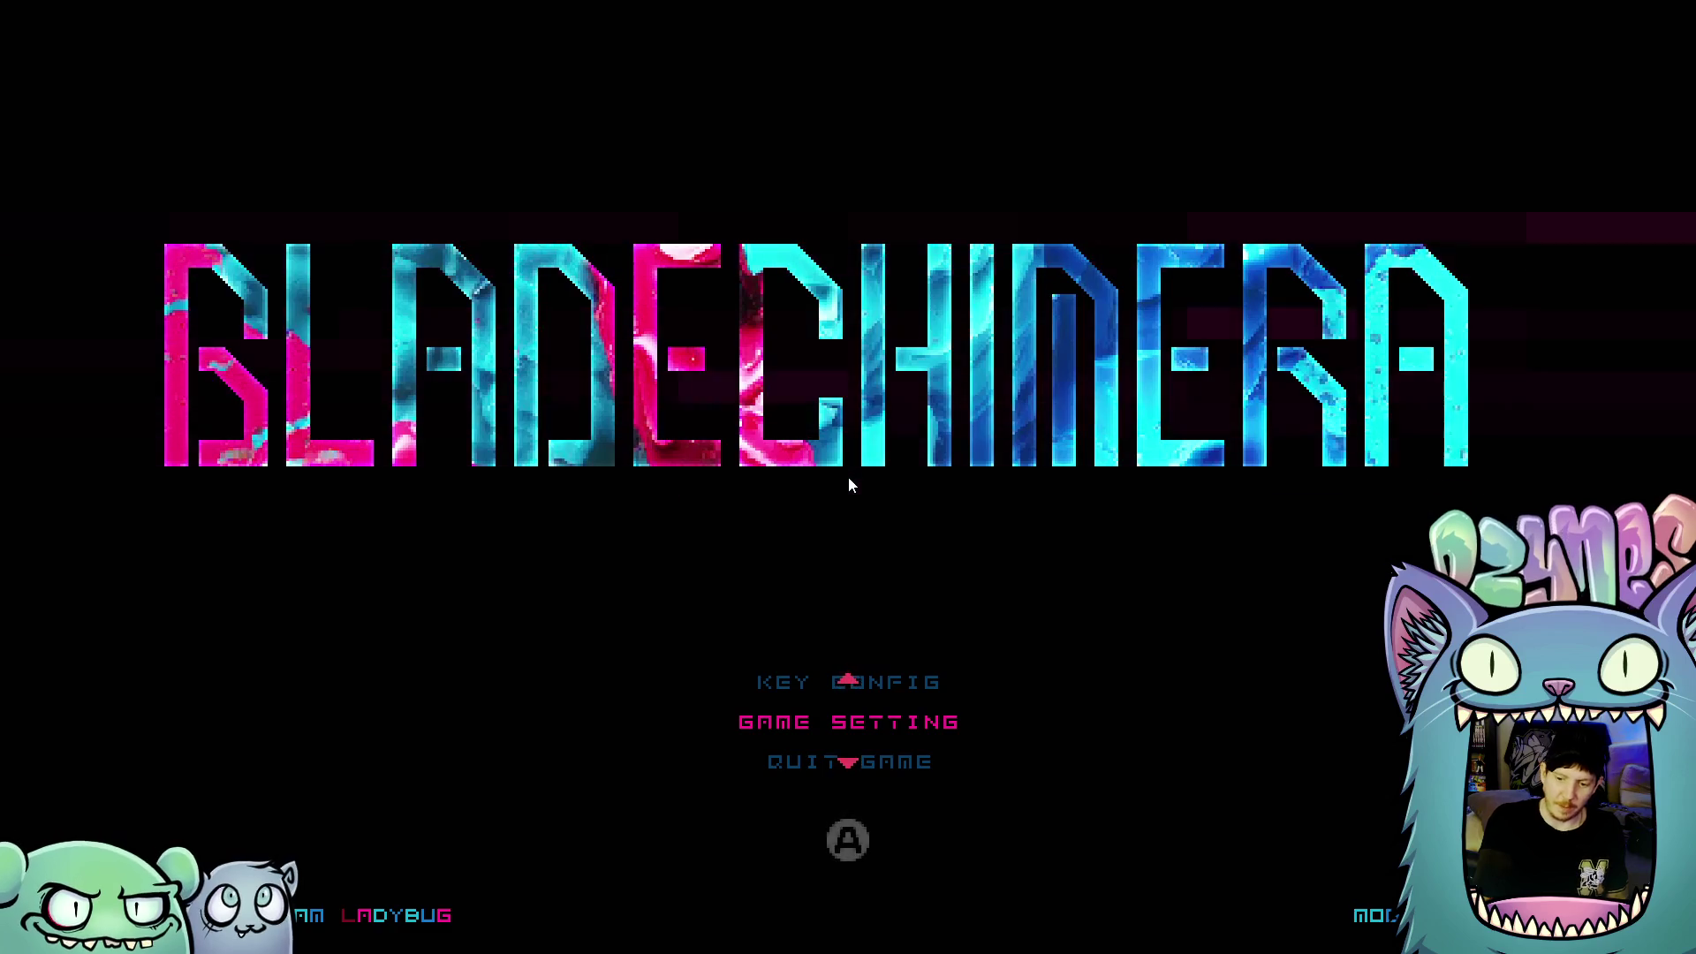
Start the game from the title menu and load save slot 01
key(Up)
key(Down)
key(Down)
key(Down)
key(z)
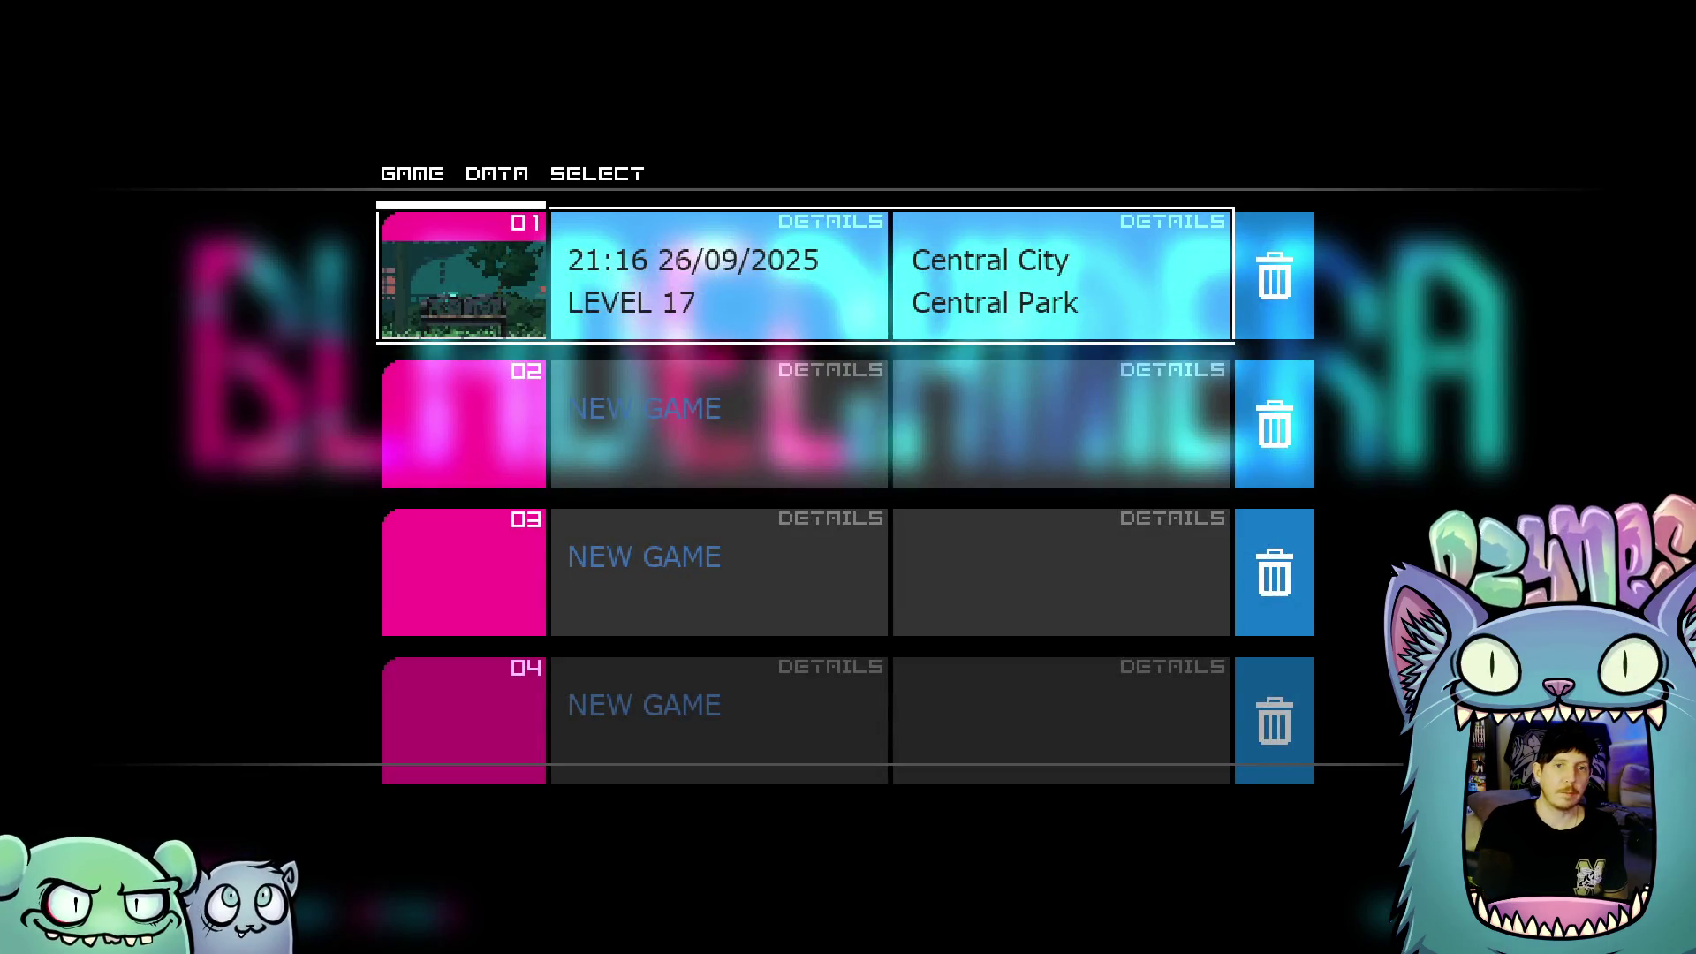
key(z)
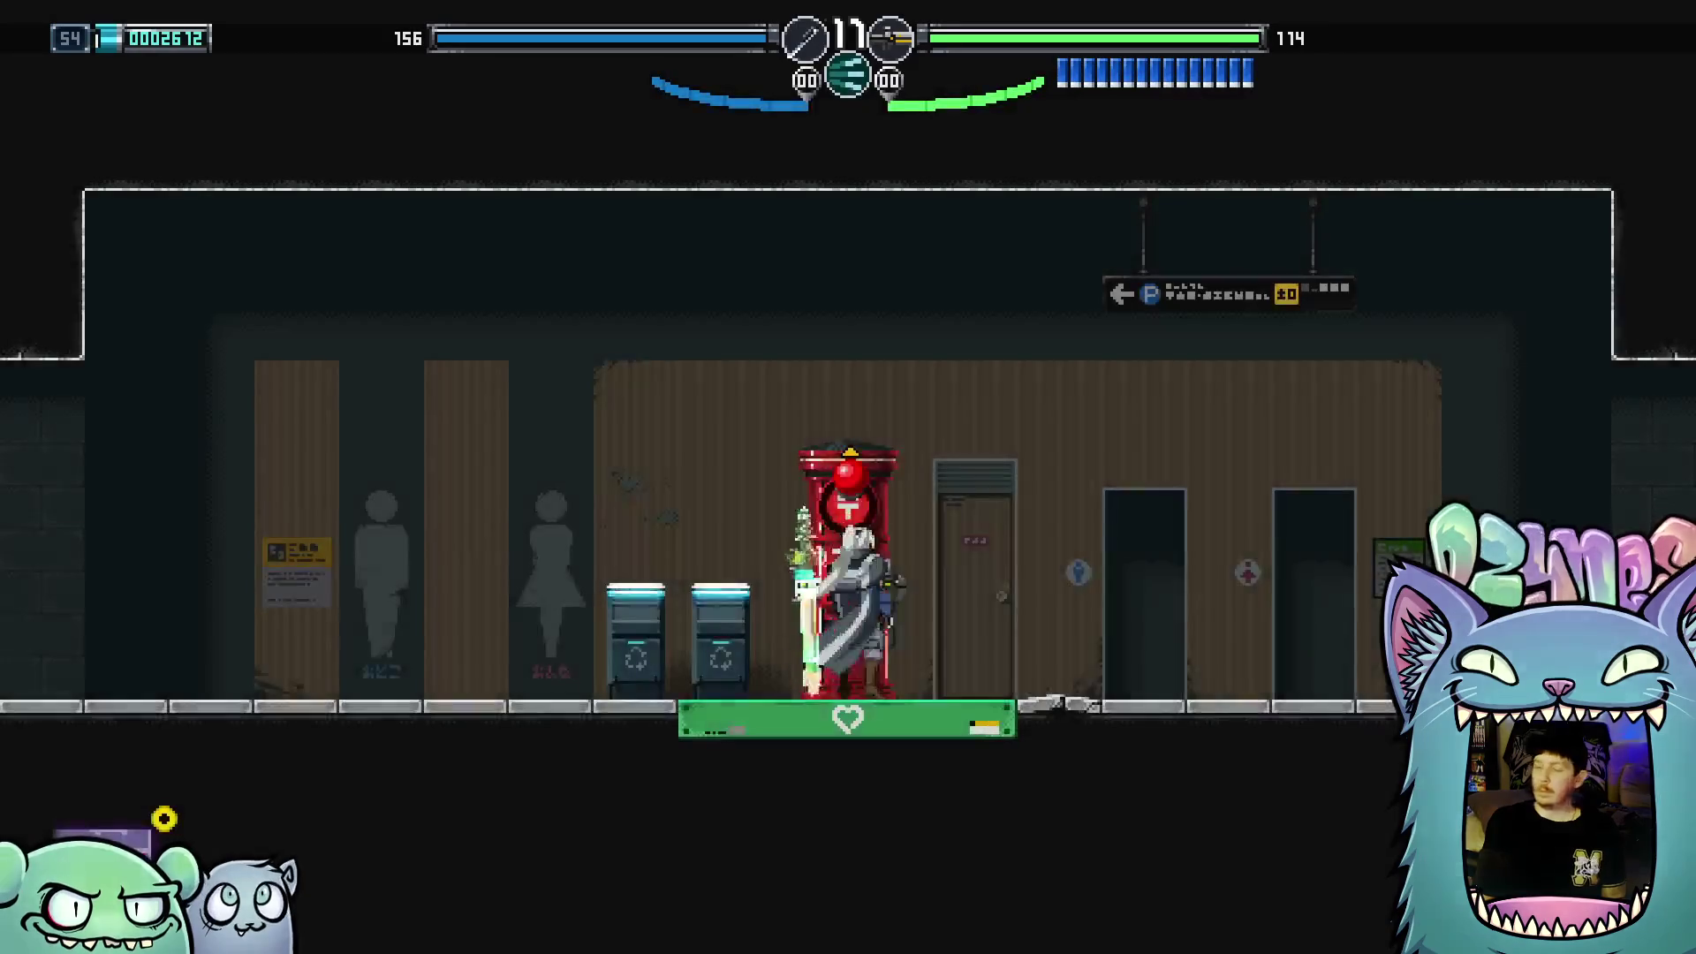
Run past the postbox, down the staircase to the subway platform, and talk to the hooded figure
key(Left)
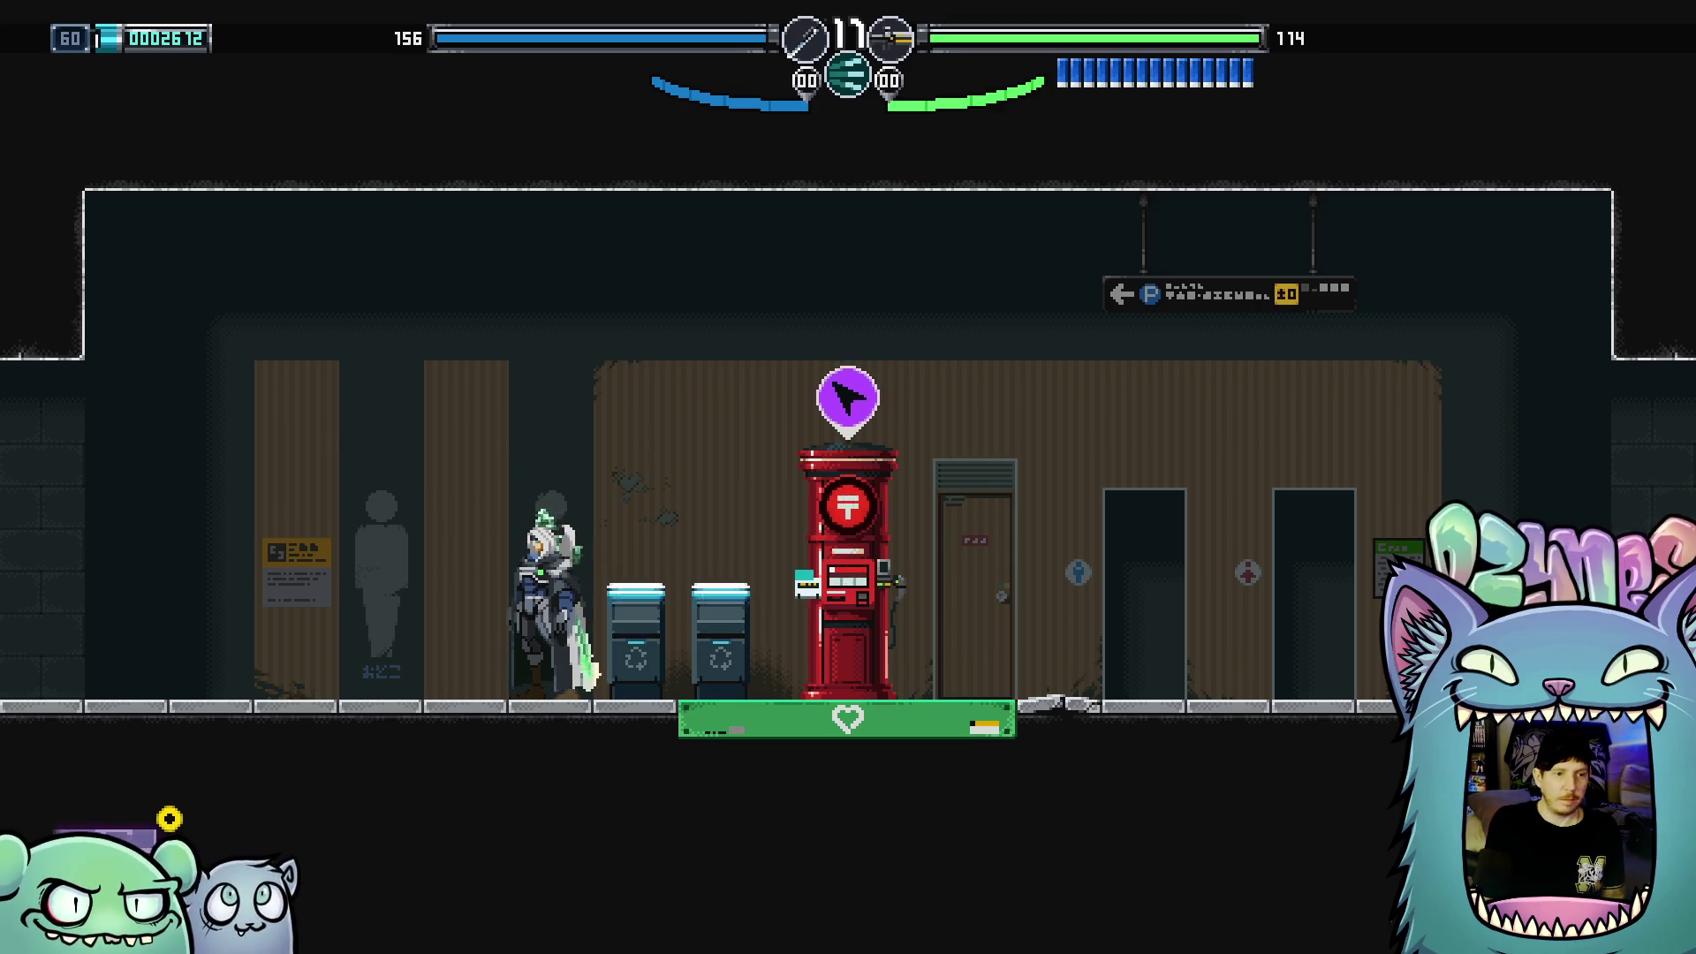
key(Right)
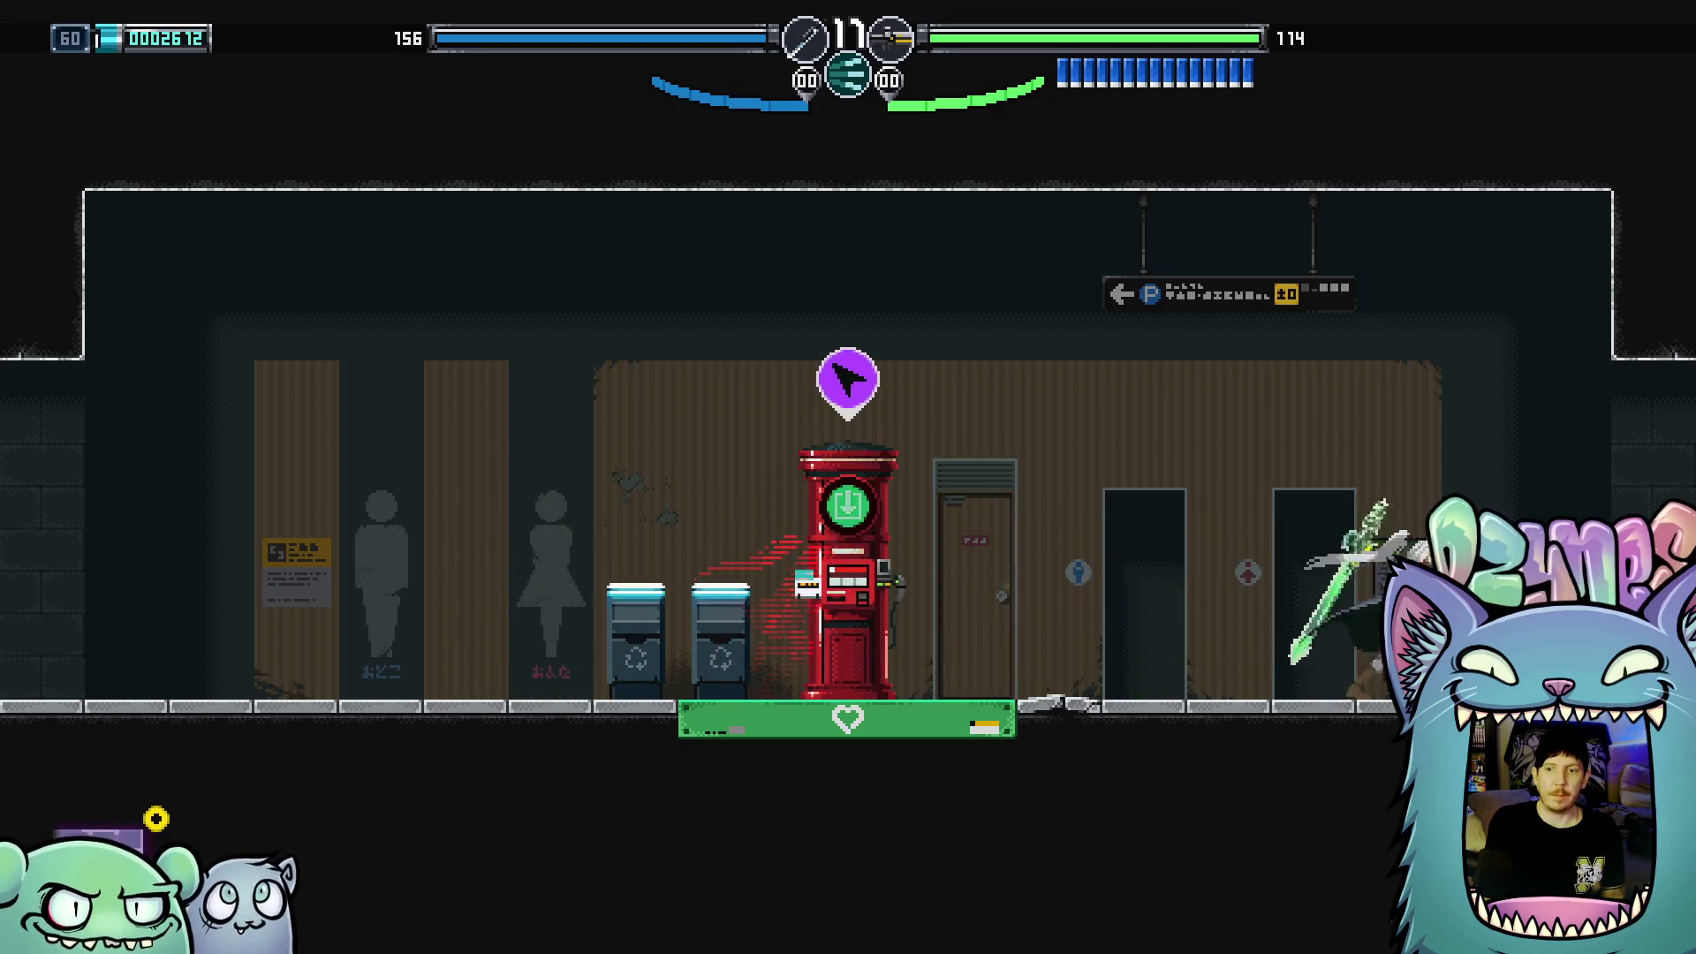
key(Right)
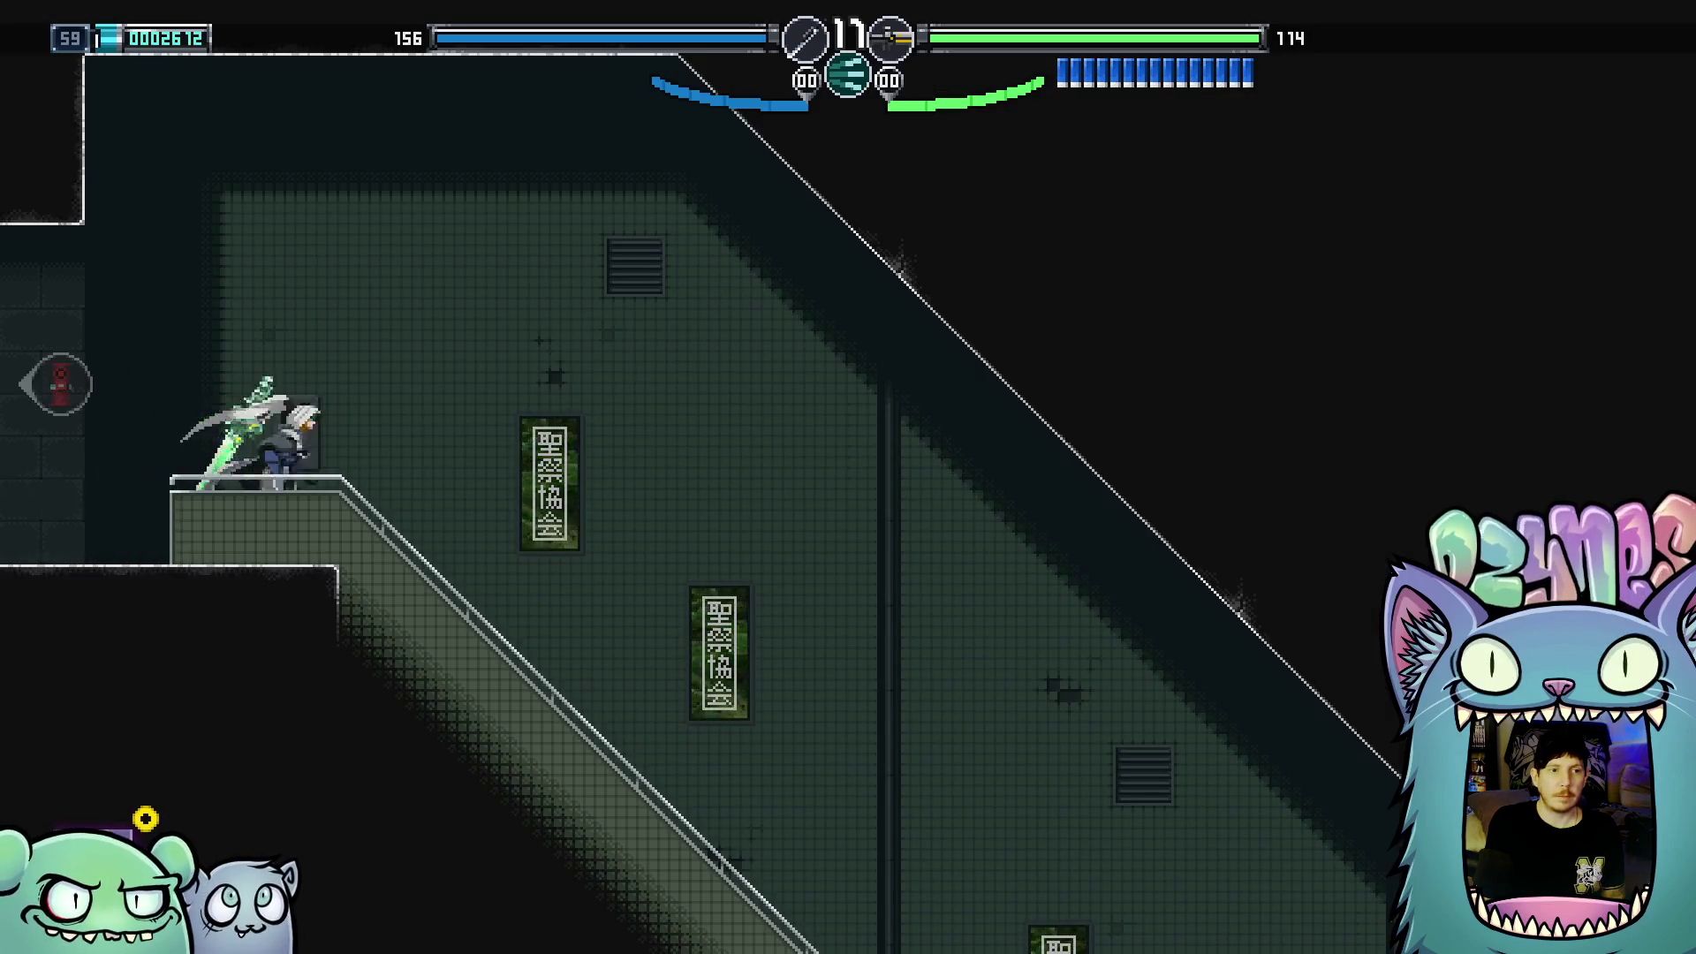
key(Right)
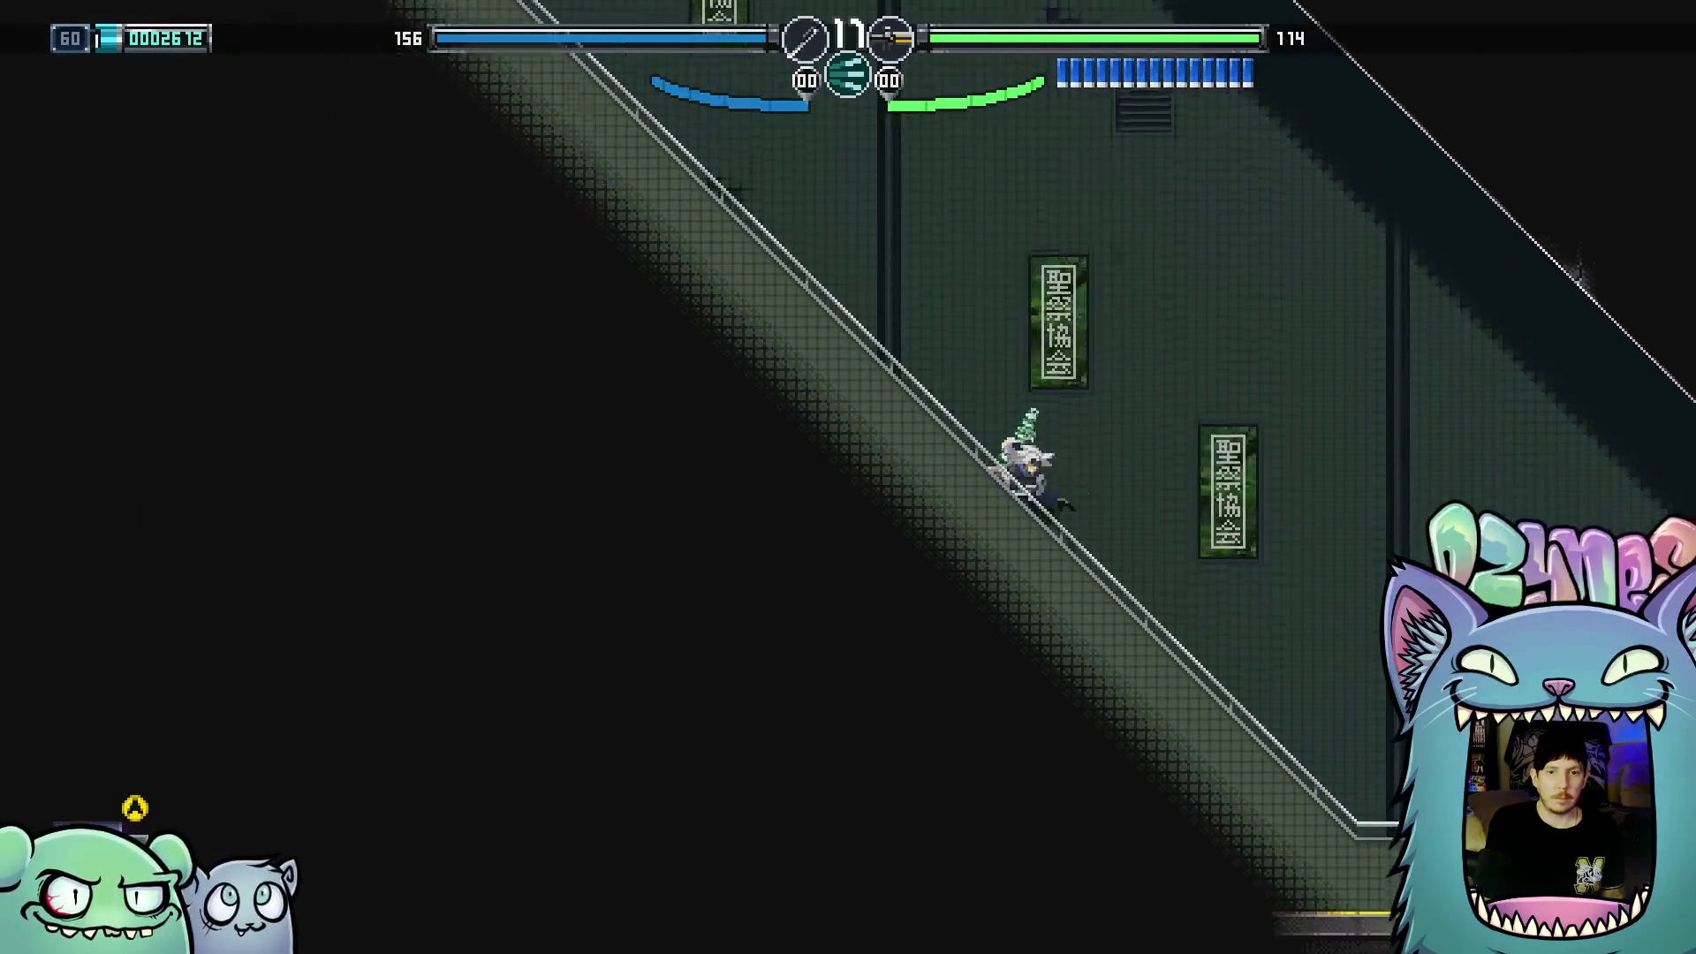
key(Right)
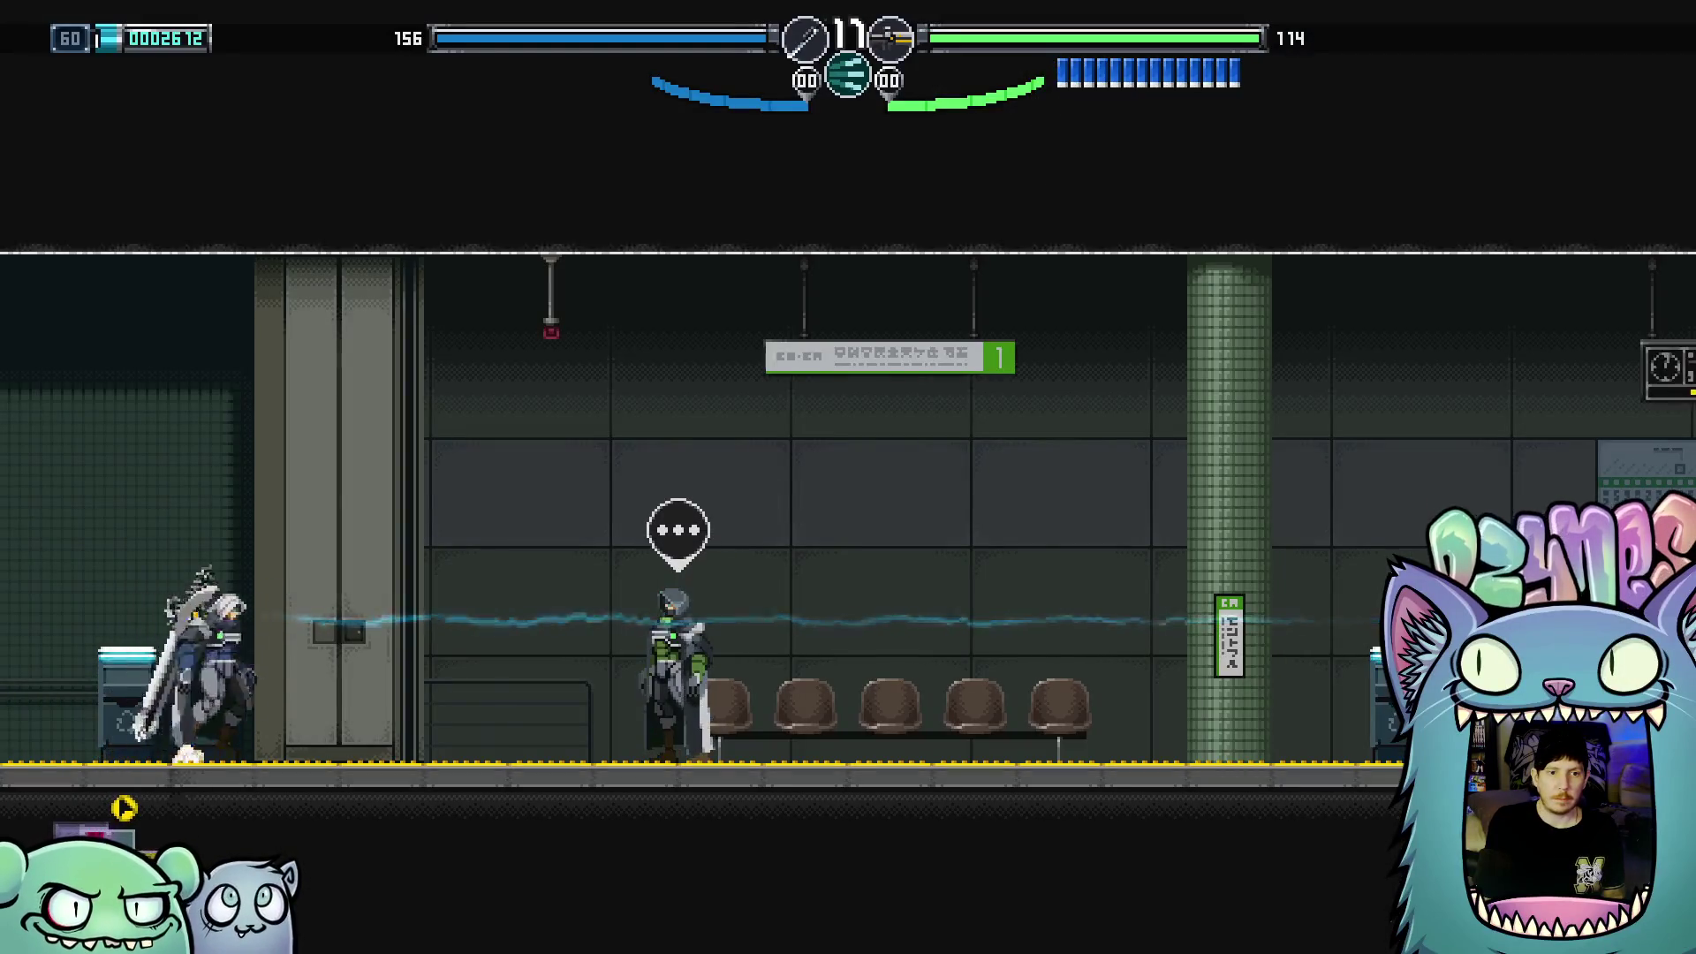
key(Right)
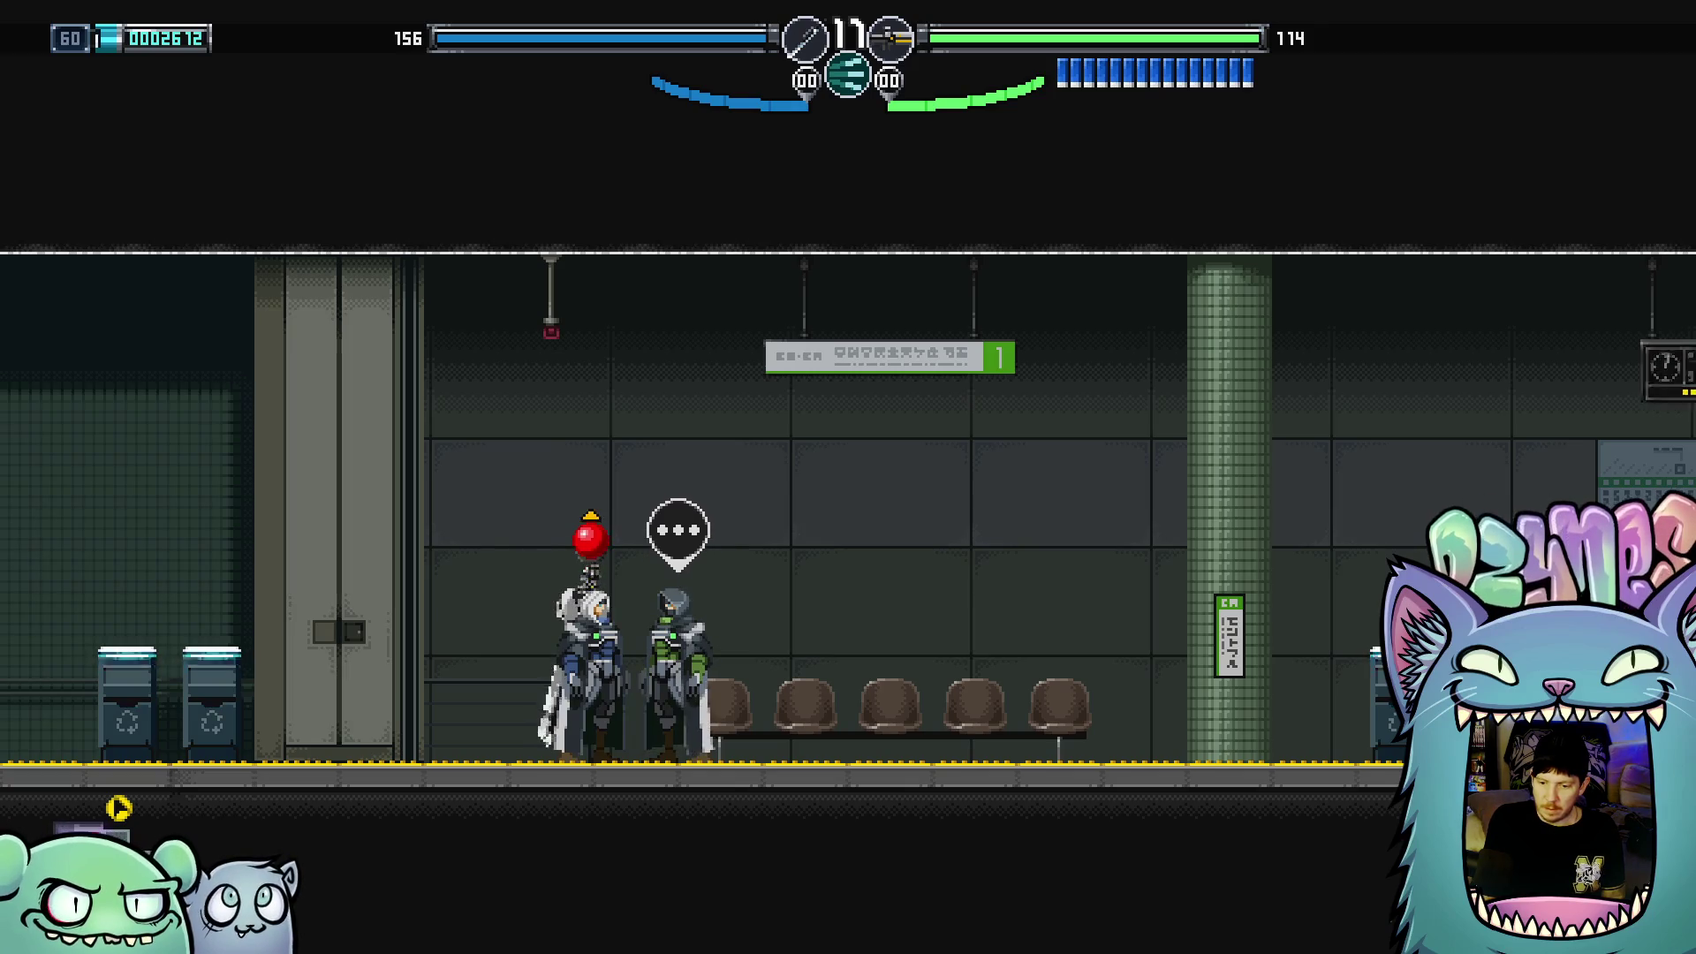
key(Up)
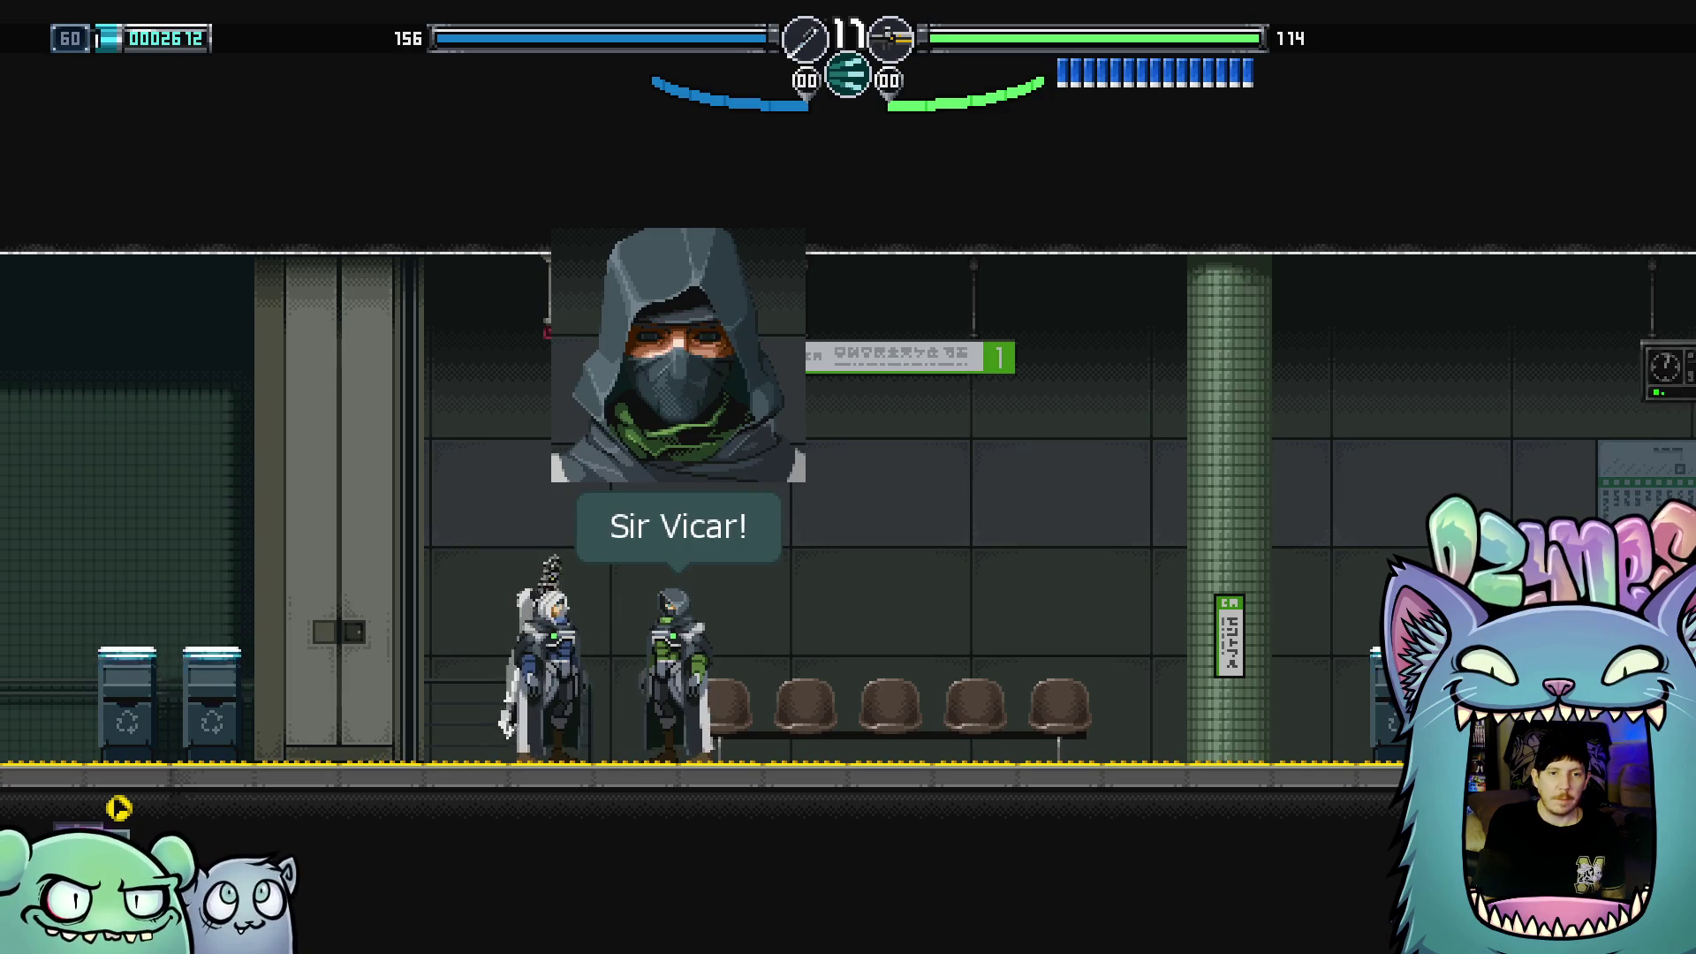
Finish the platform conversation and run right along the platform
key(Return)
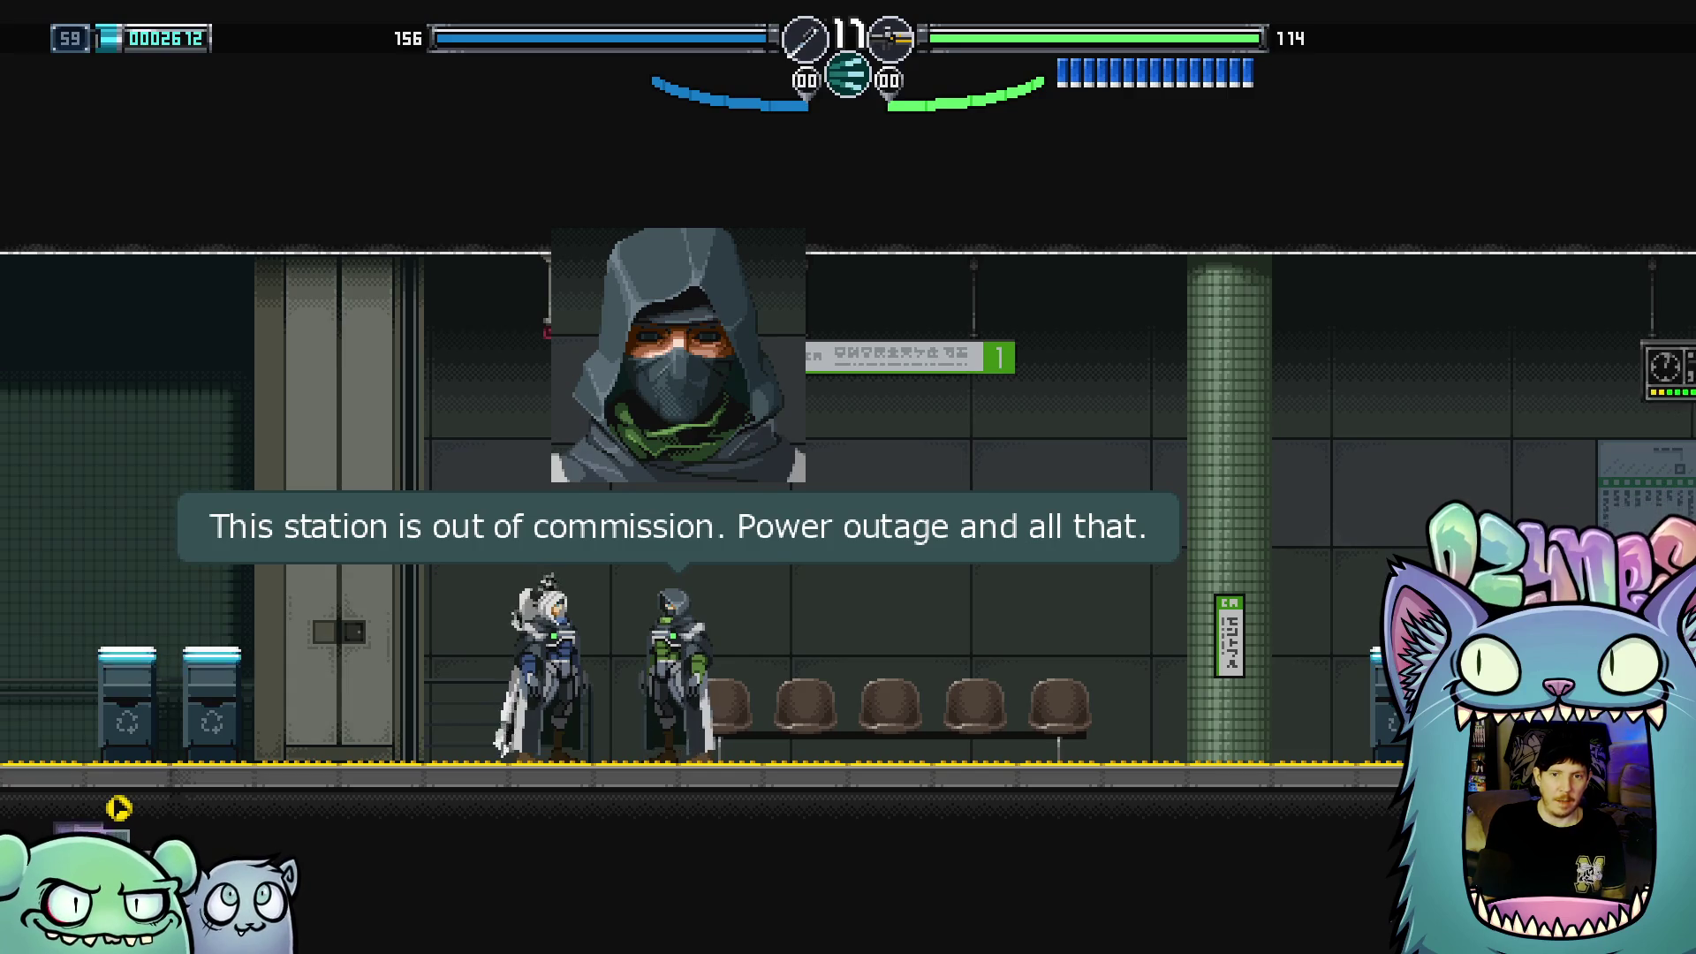
key(Return)
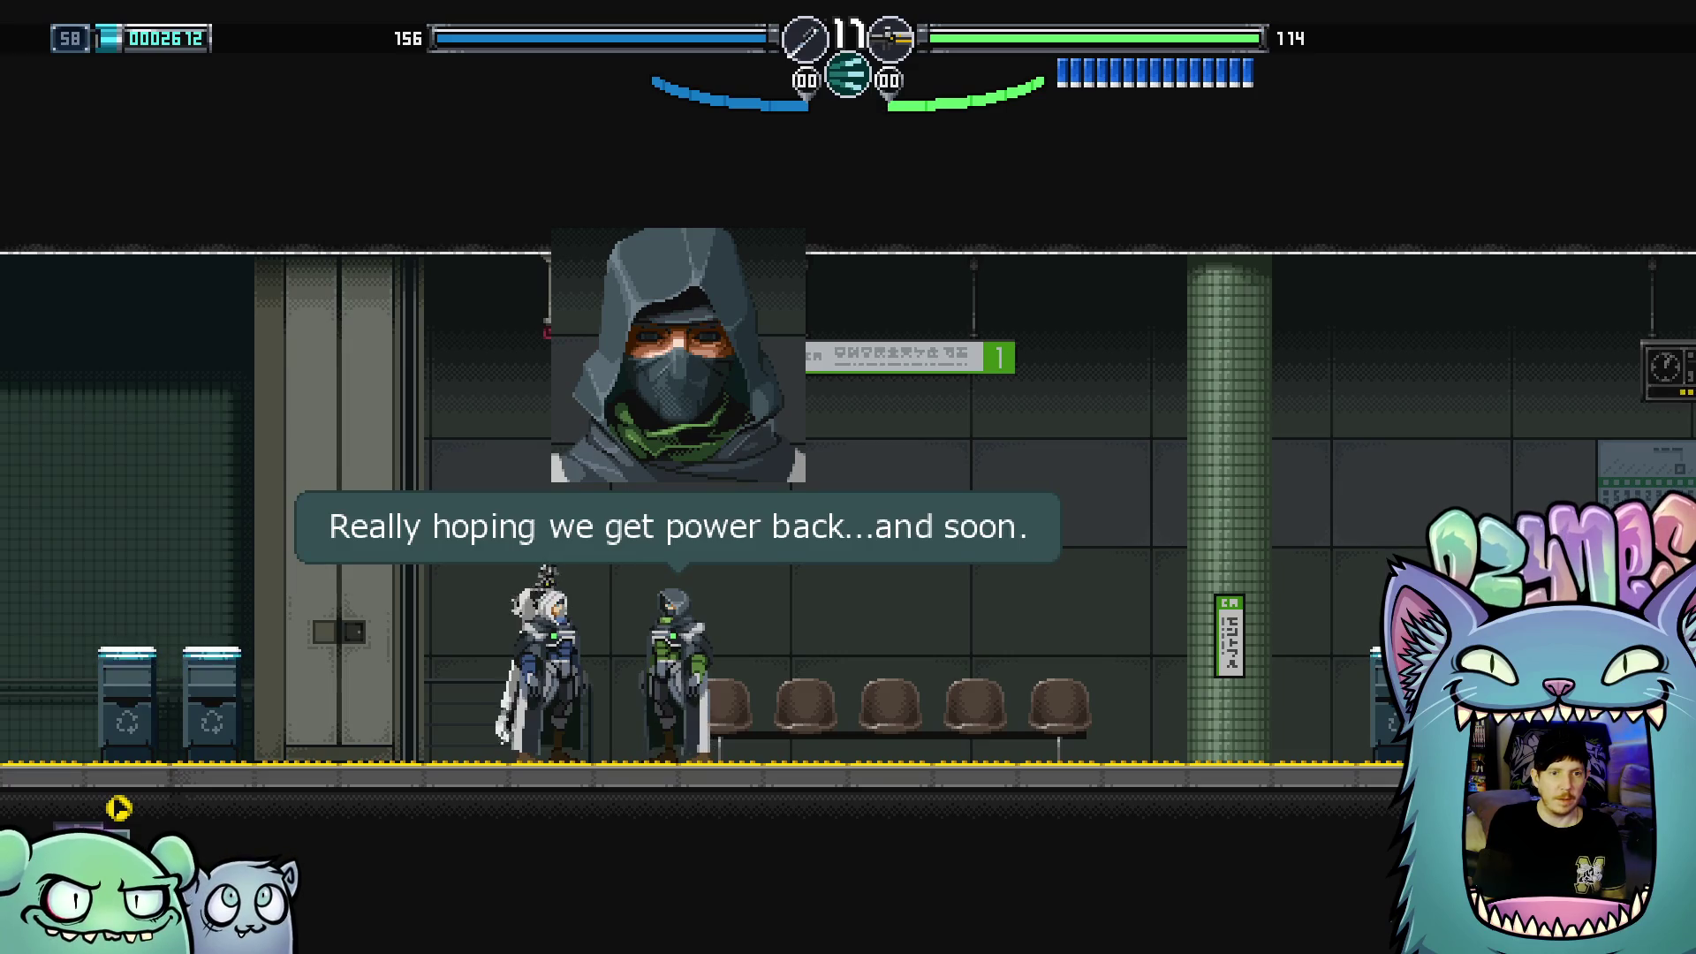
key(Return)
key(Right)
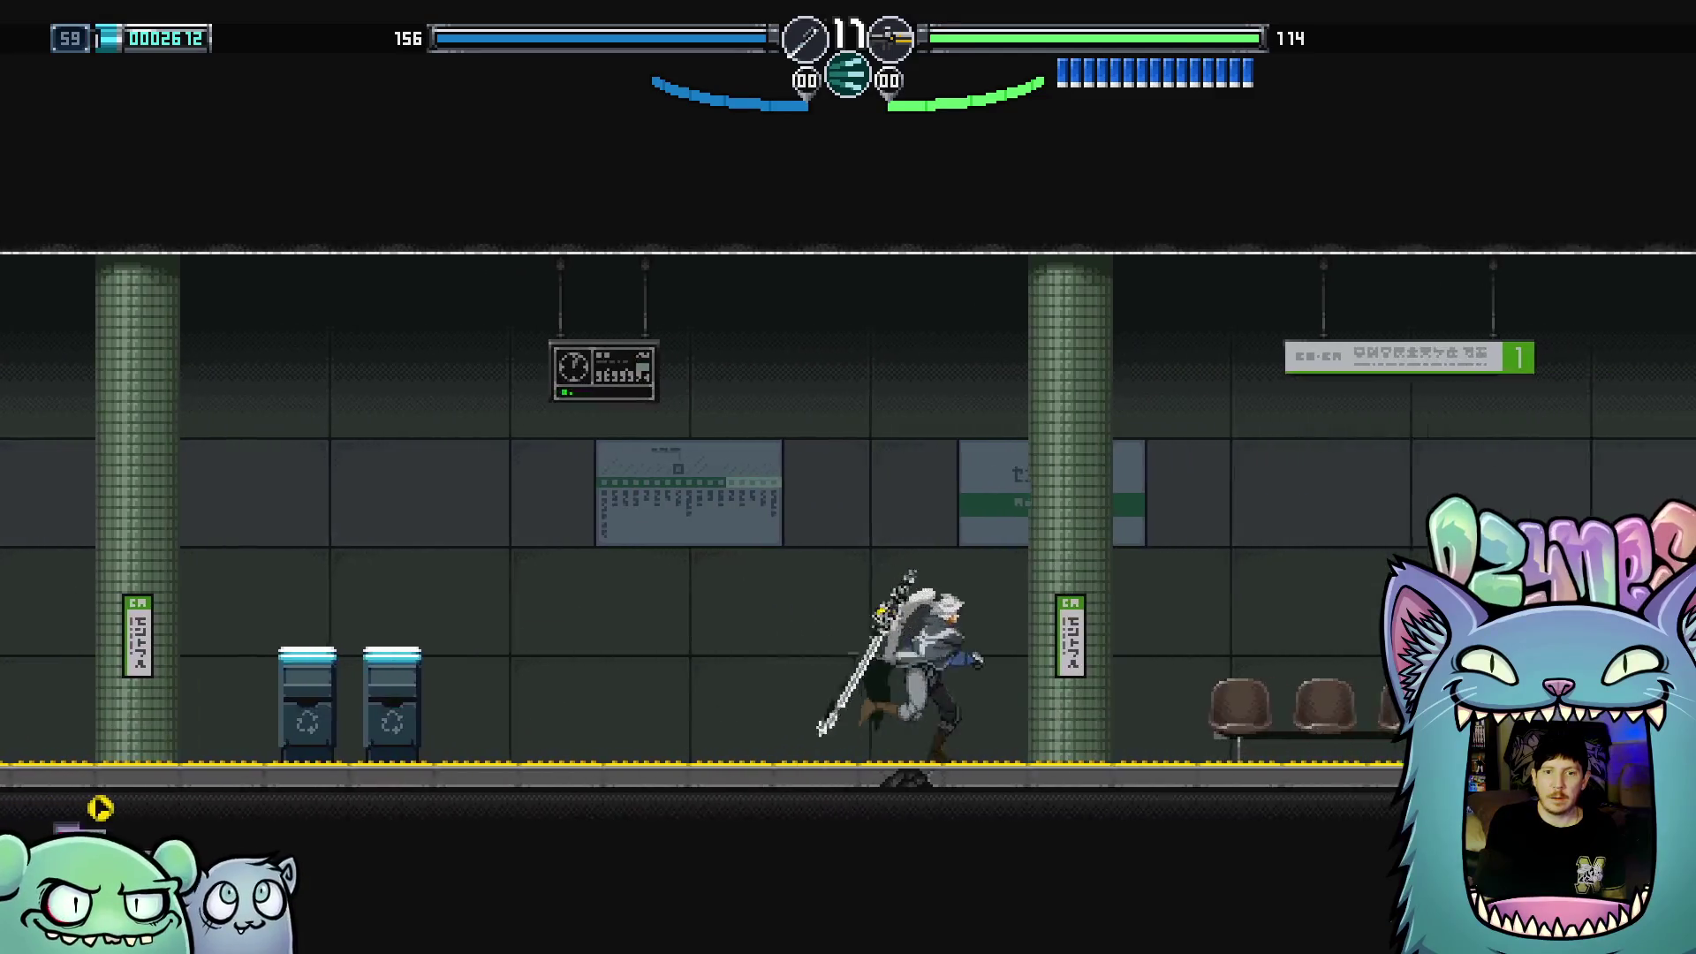
key(space)
key(Right)
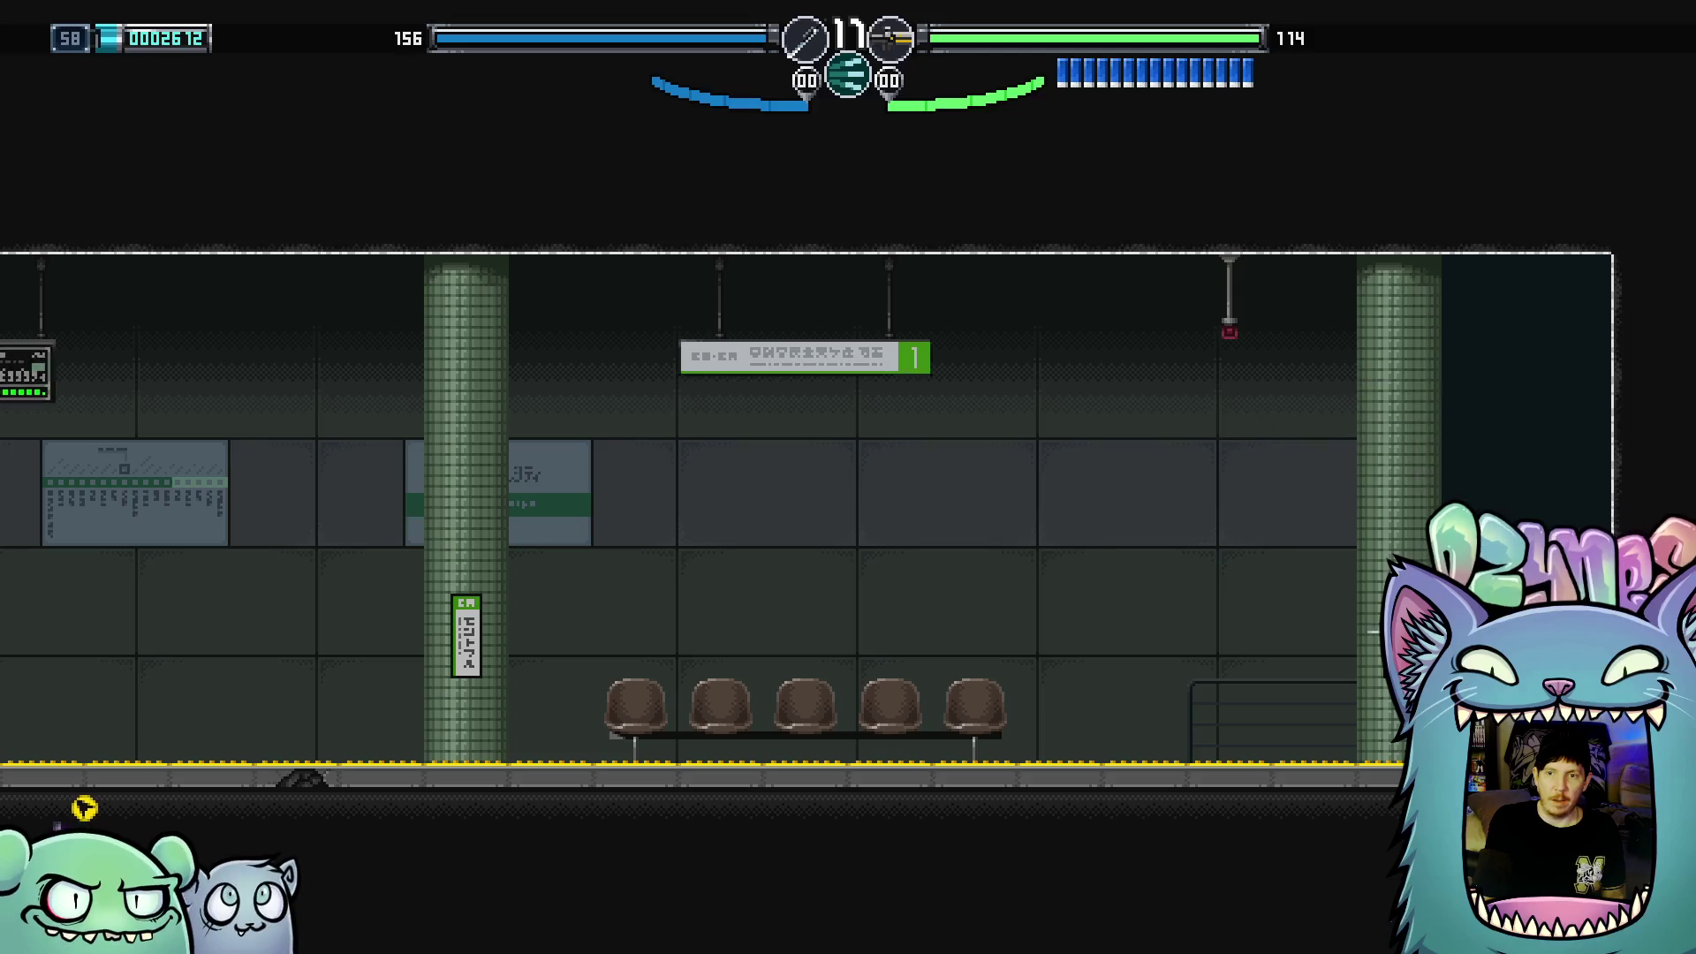
Fight back left off the platform and climb the stairs to the red mailbox
key(Left)
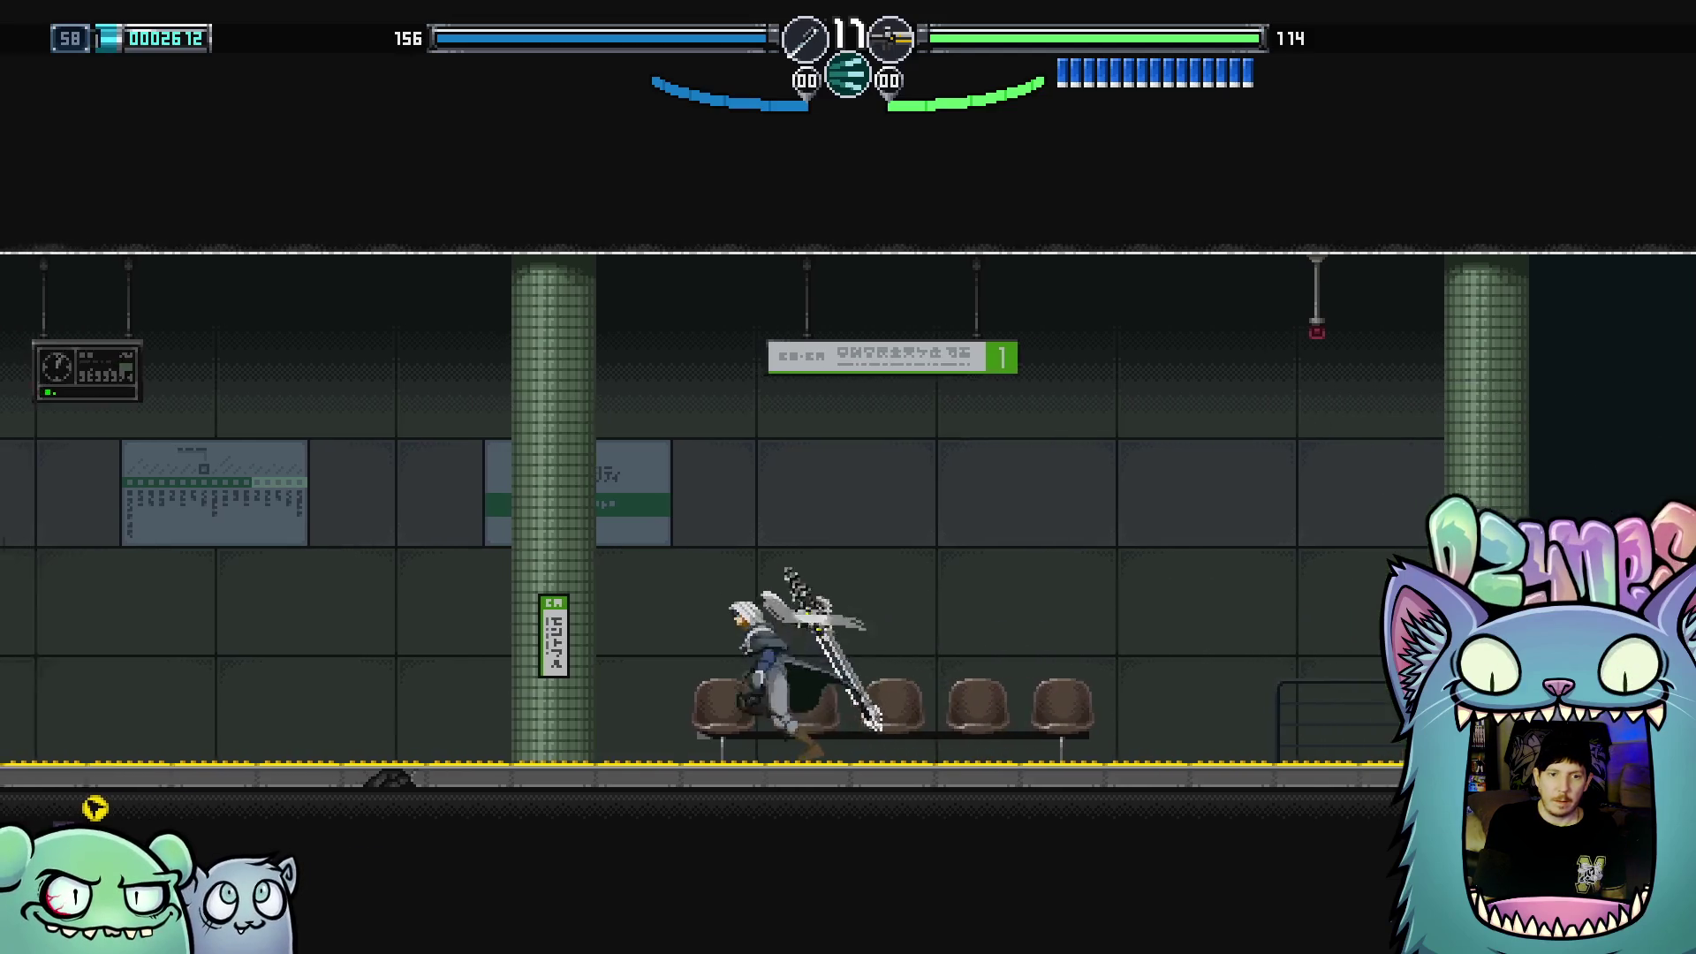
key(Left)
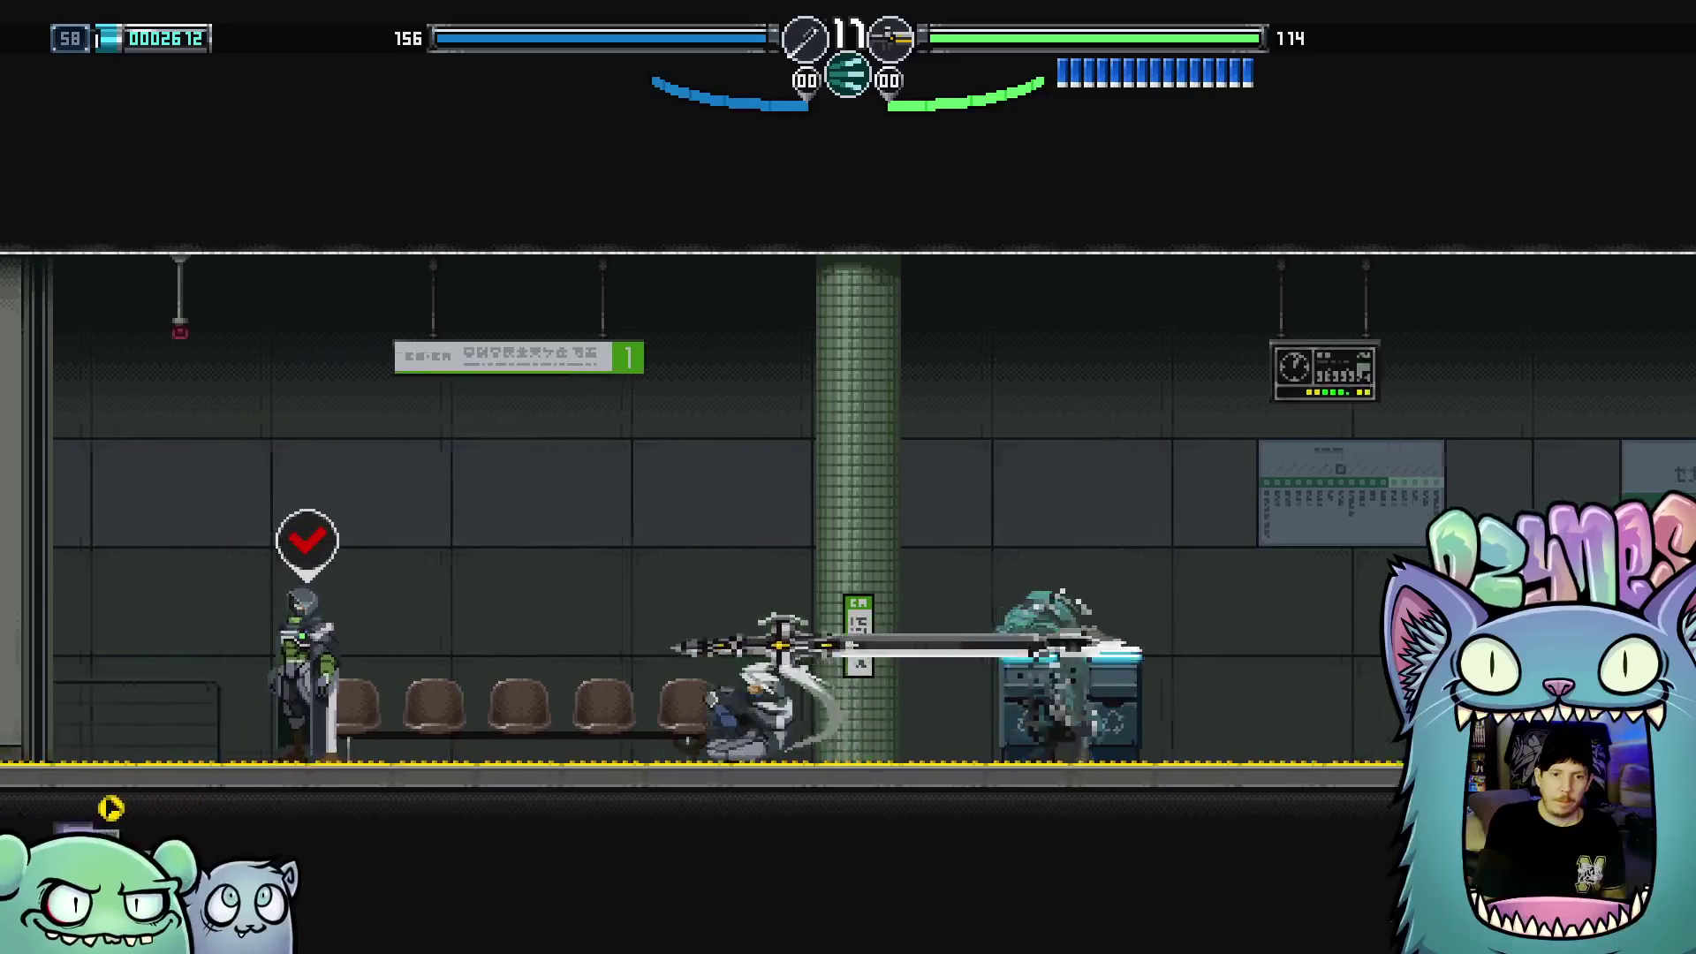
key(Left)
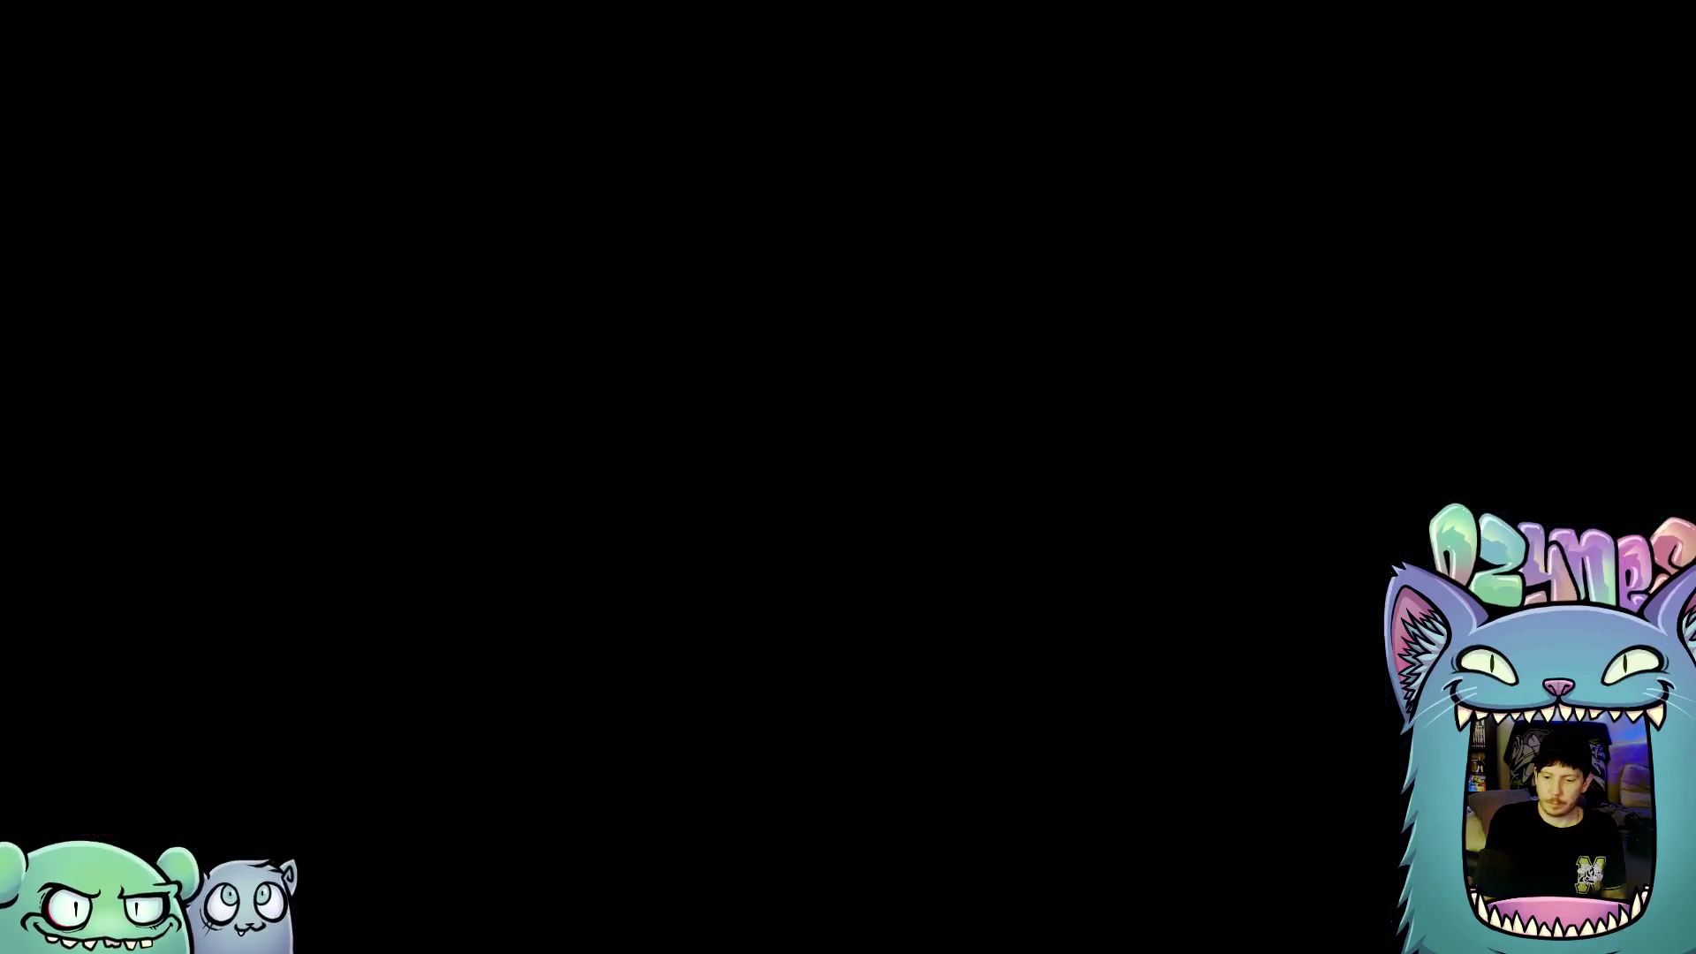
key(Left)
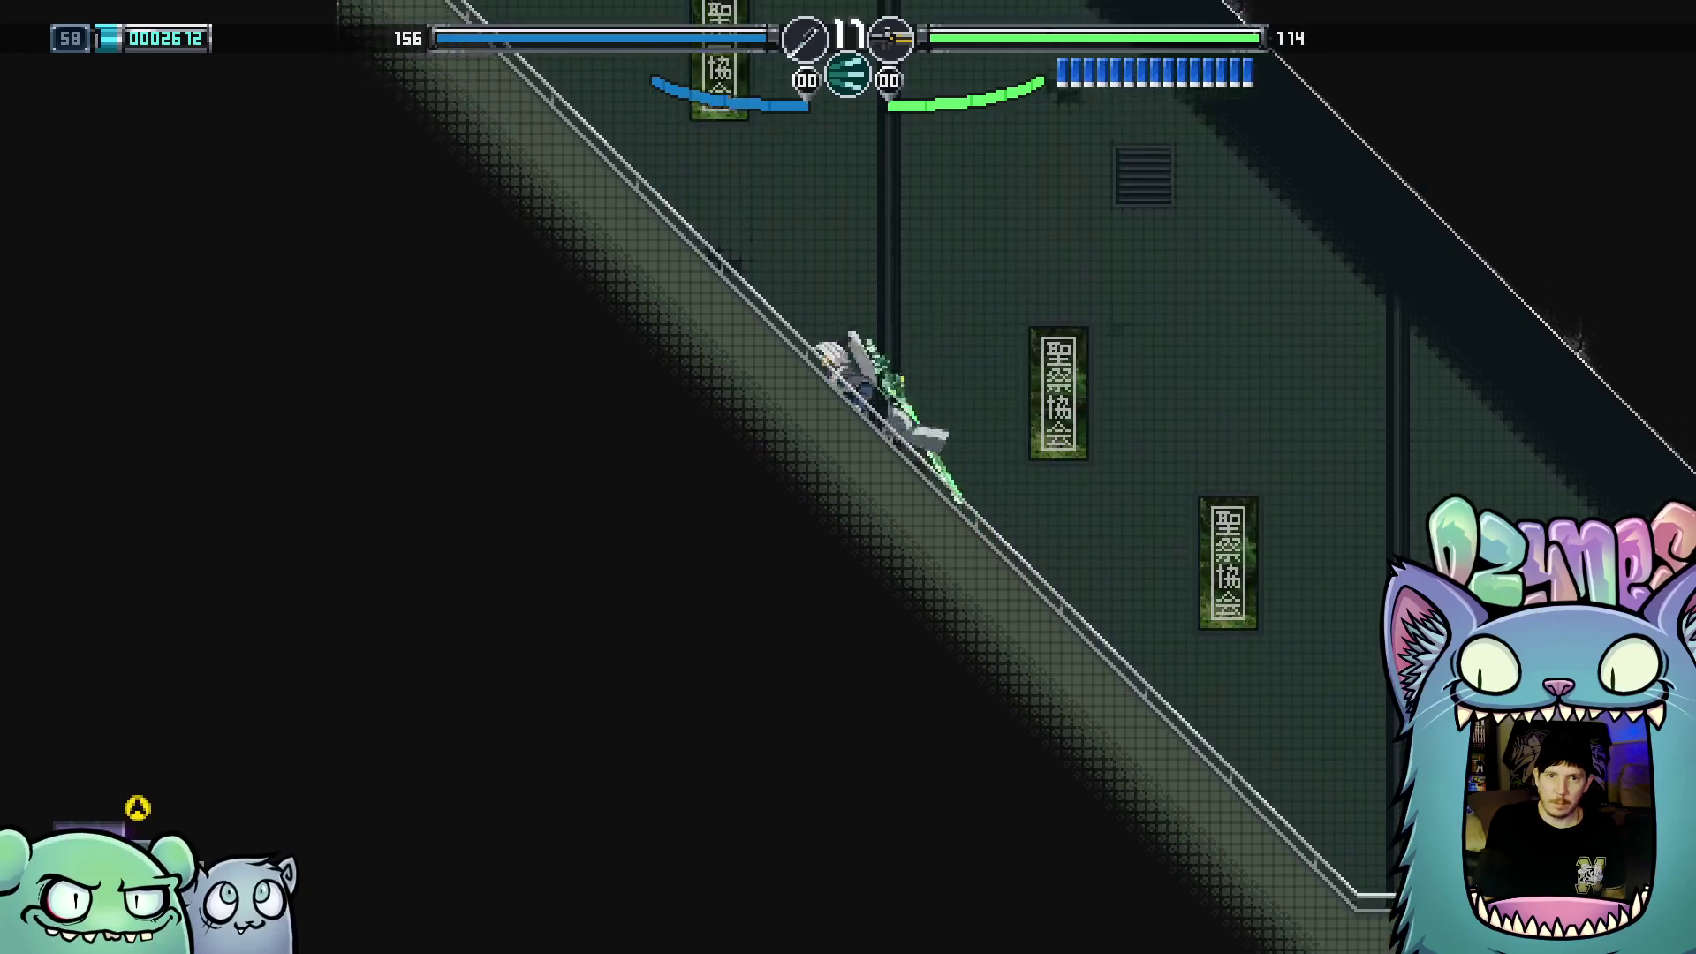
key(Left)
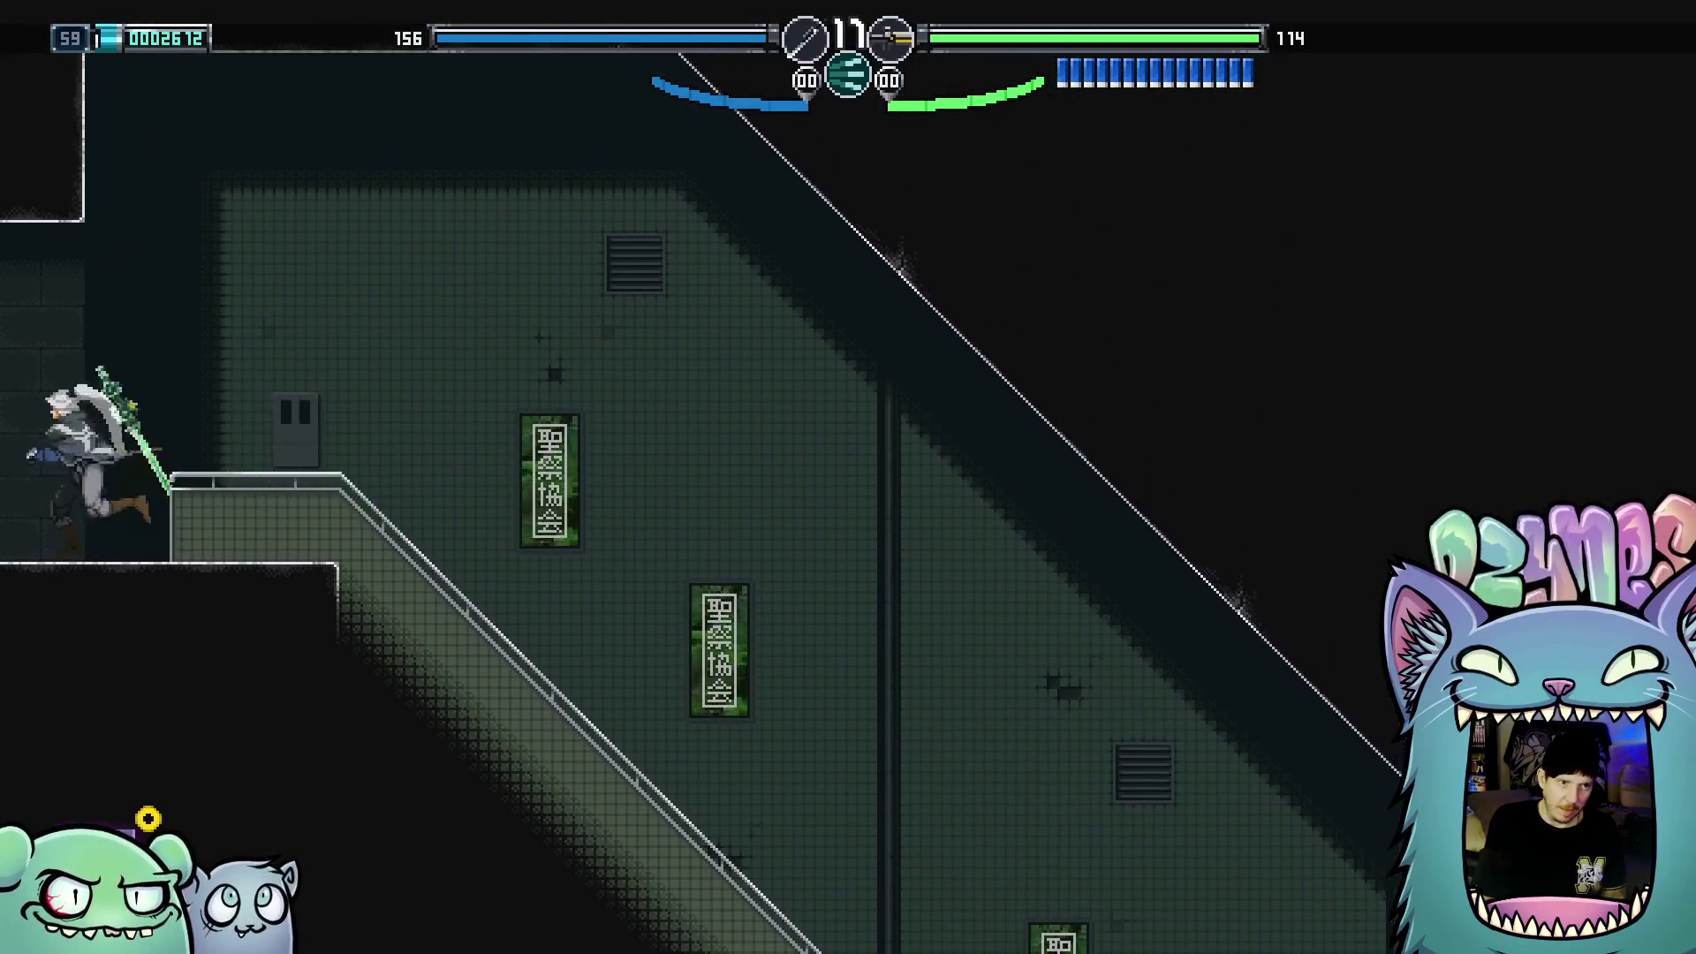
key(Left)
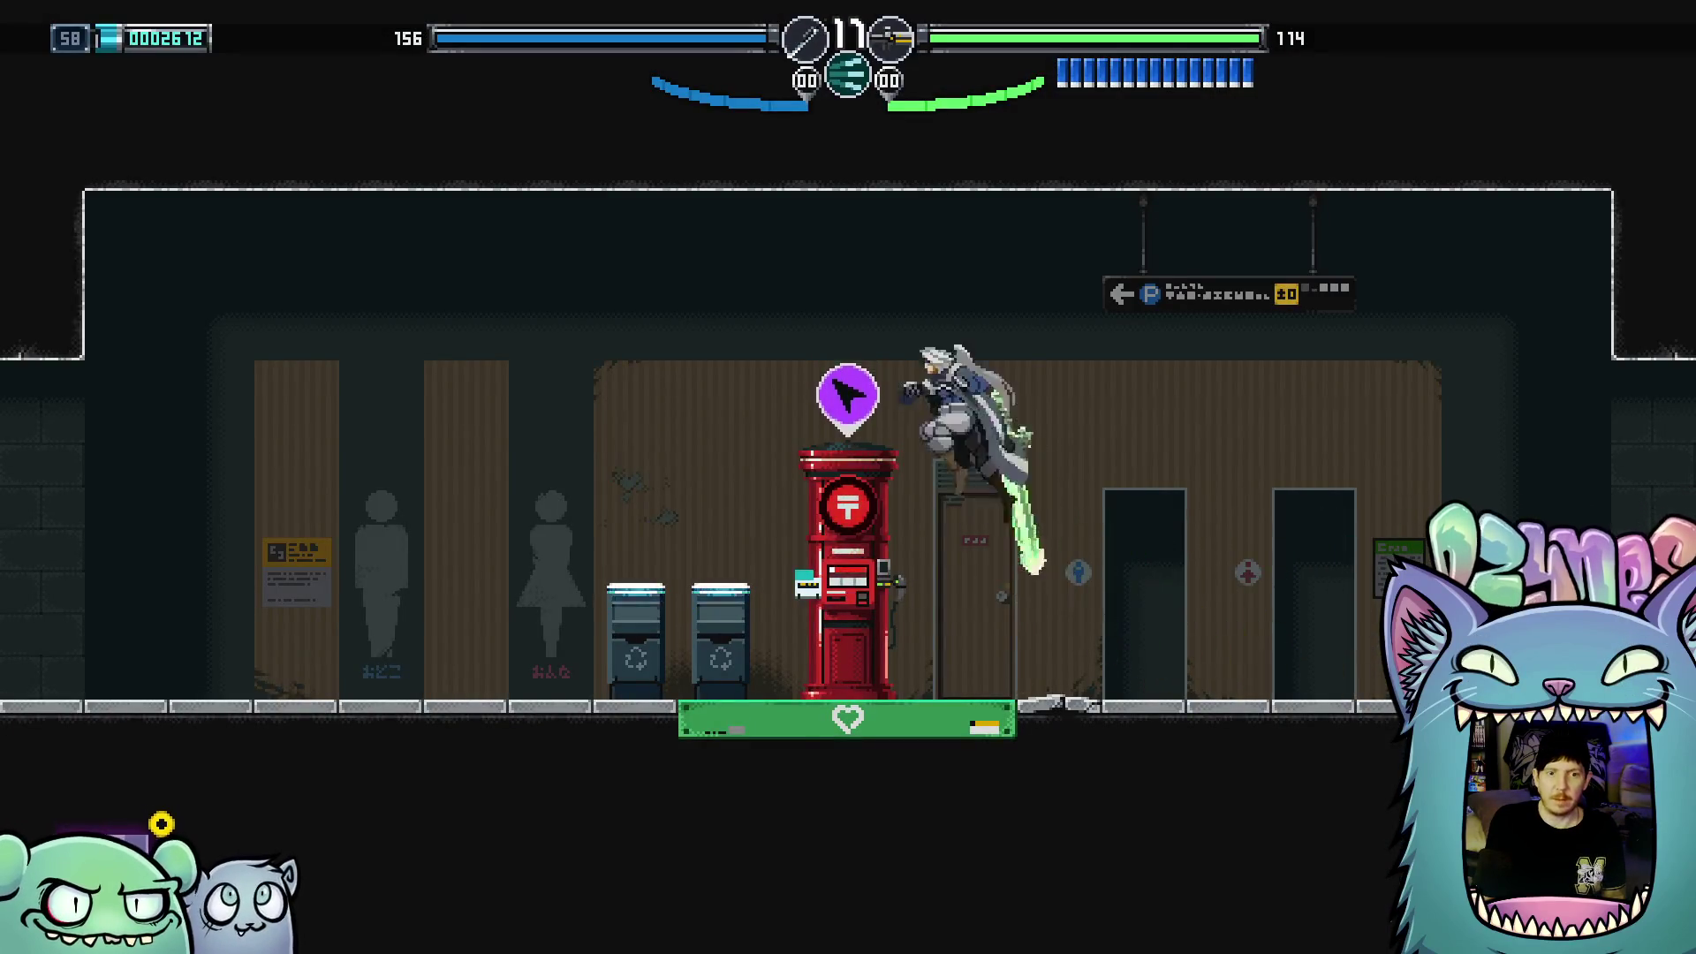
key(Left)
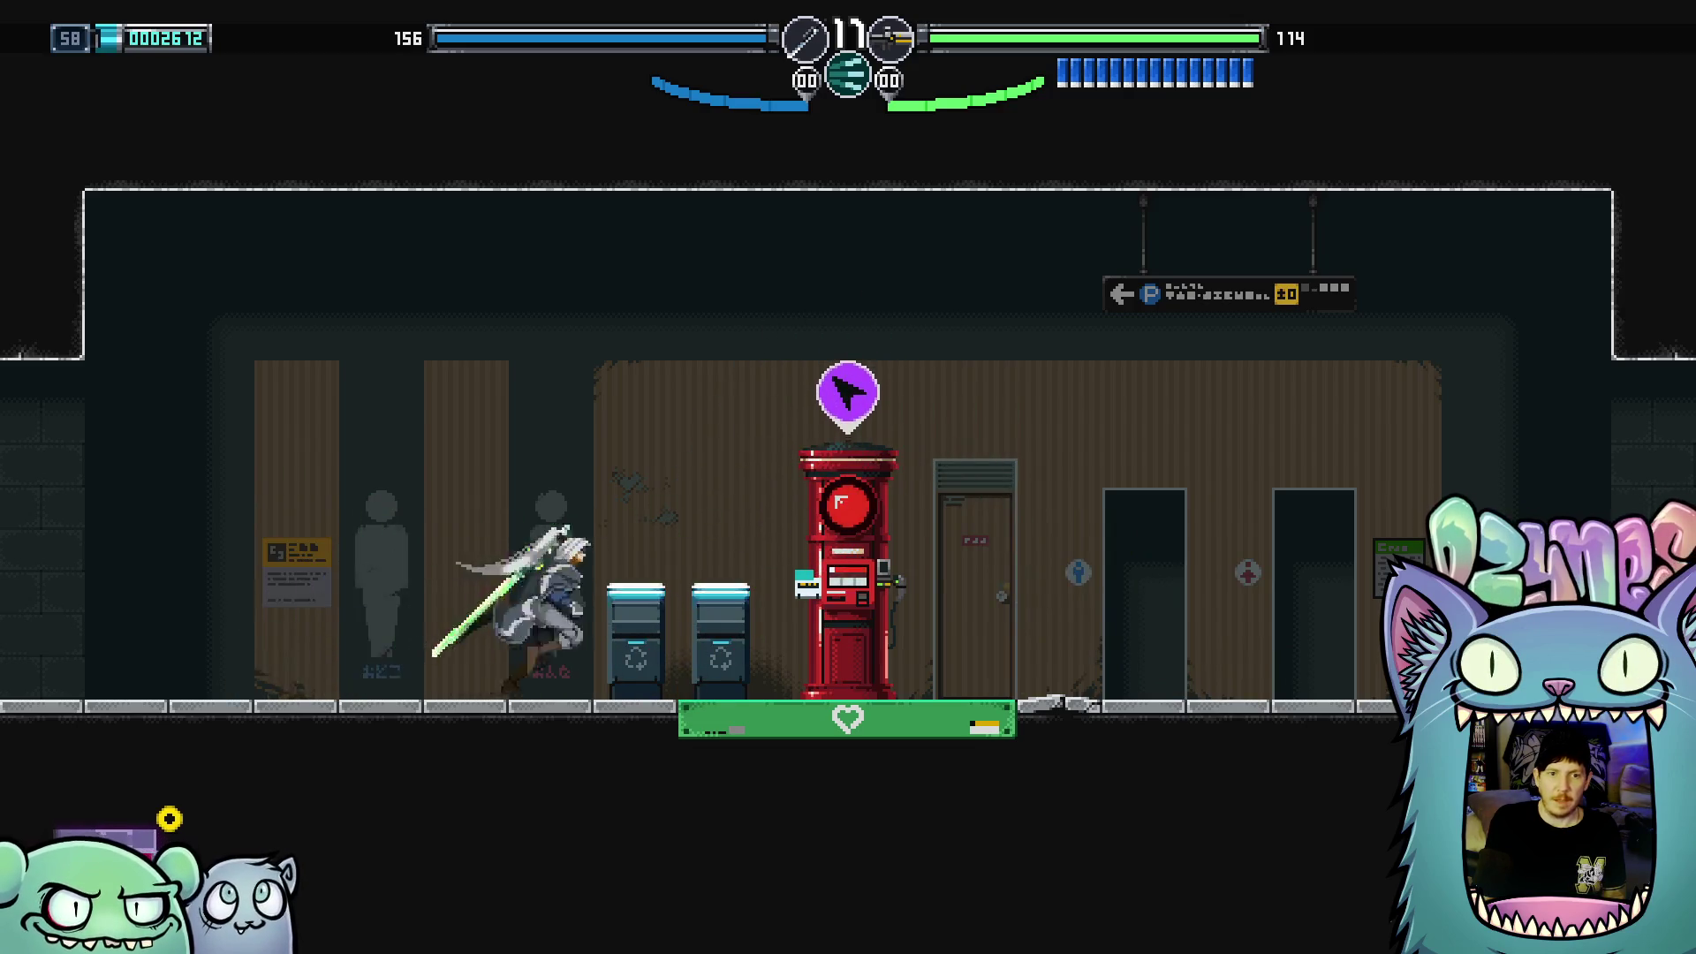
Accept the Locked Out mission at the mailbox and attack enemies in the stairwell room
key(Up)
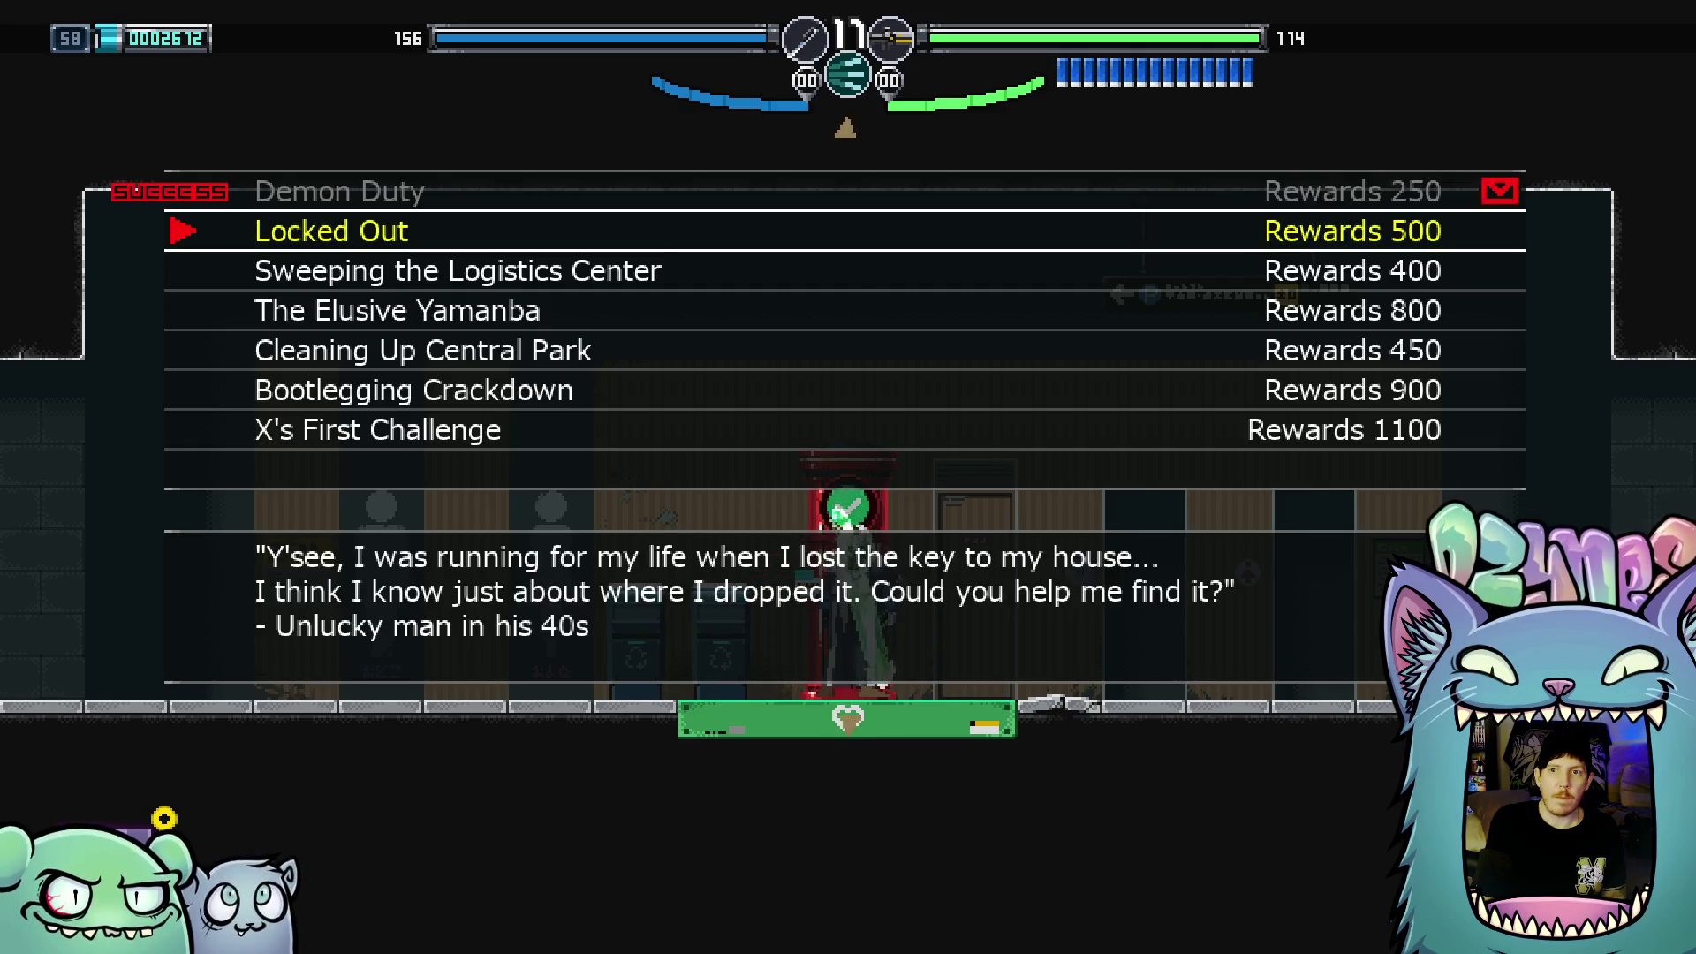
key(Return)
key(Left)
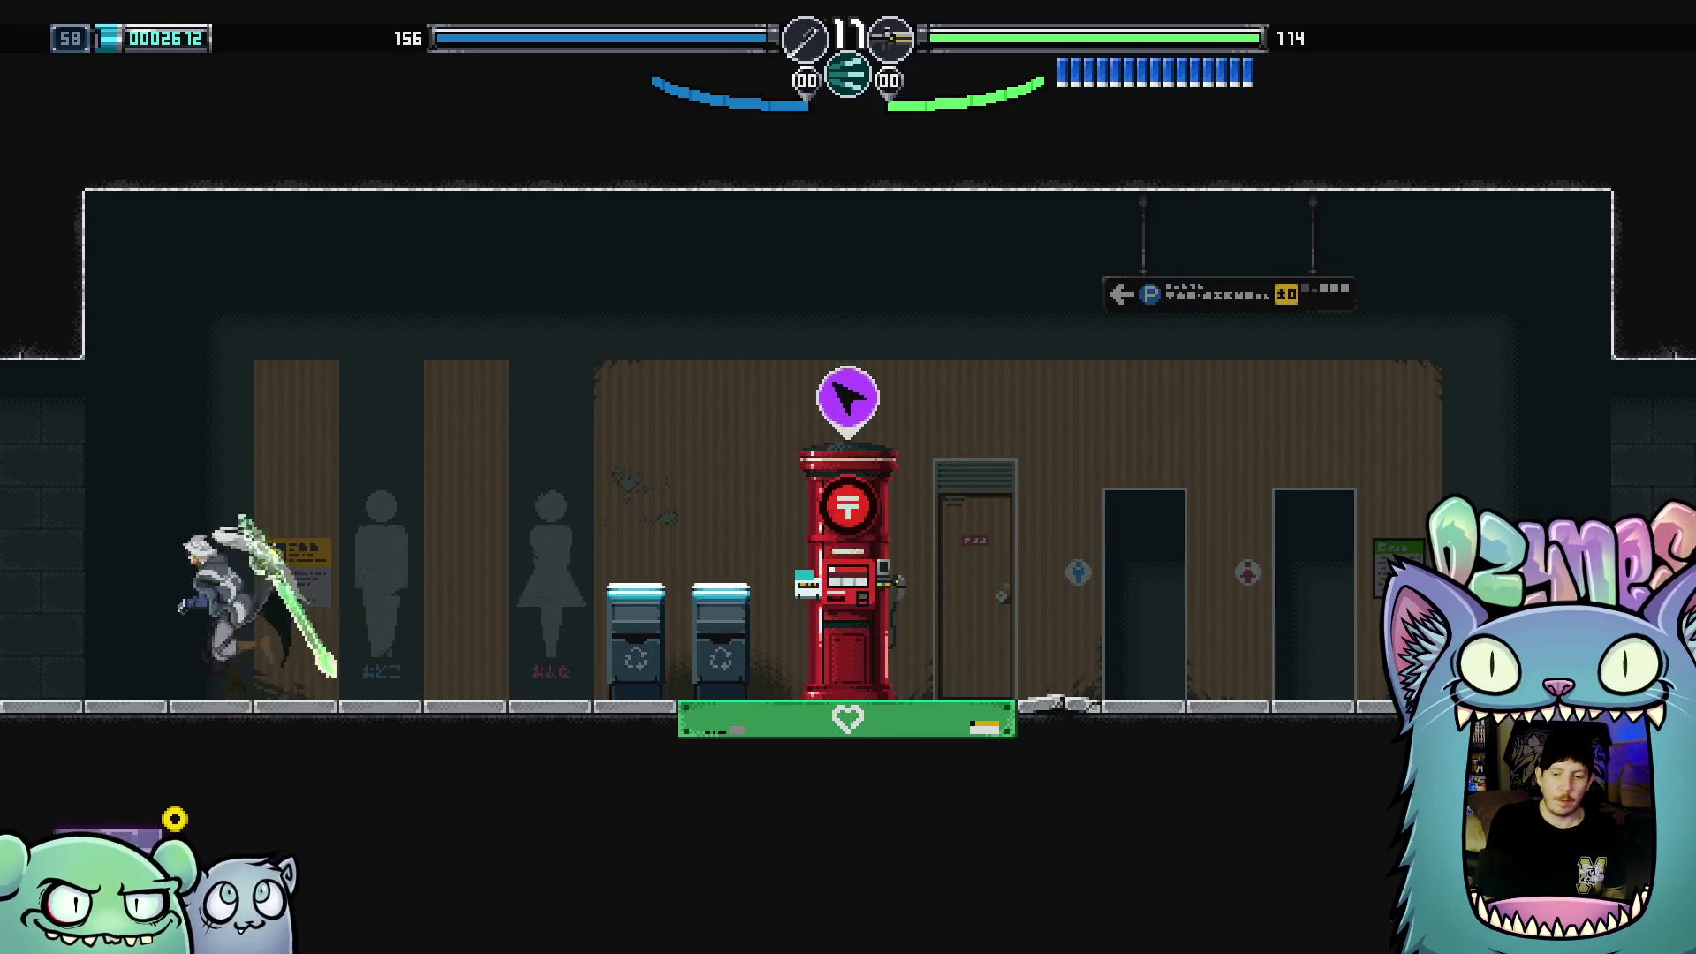
key(Left)
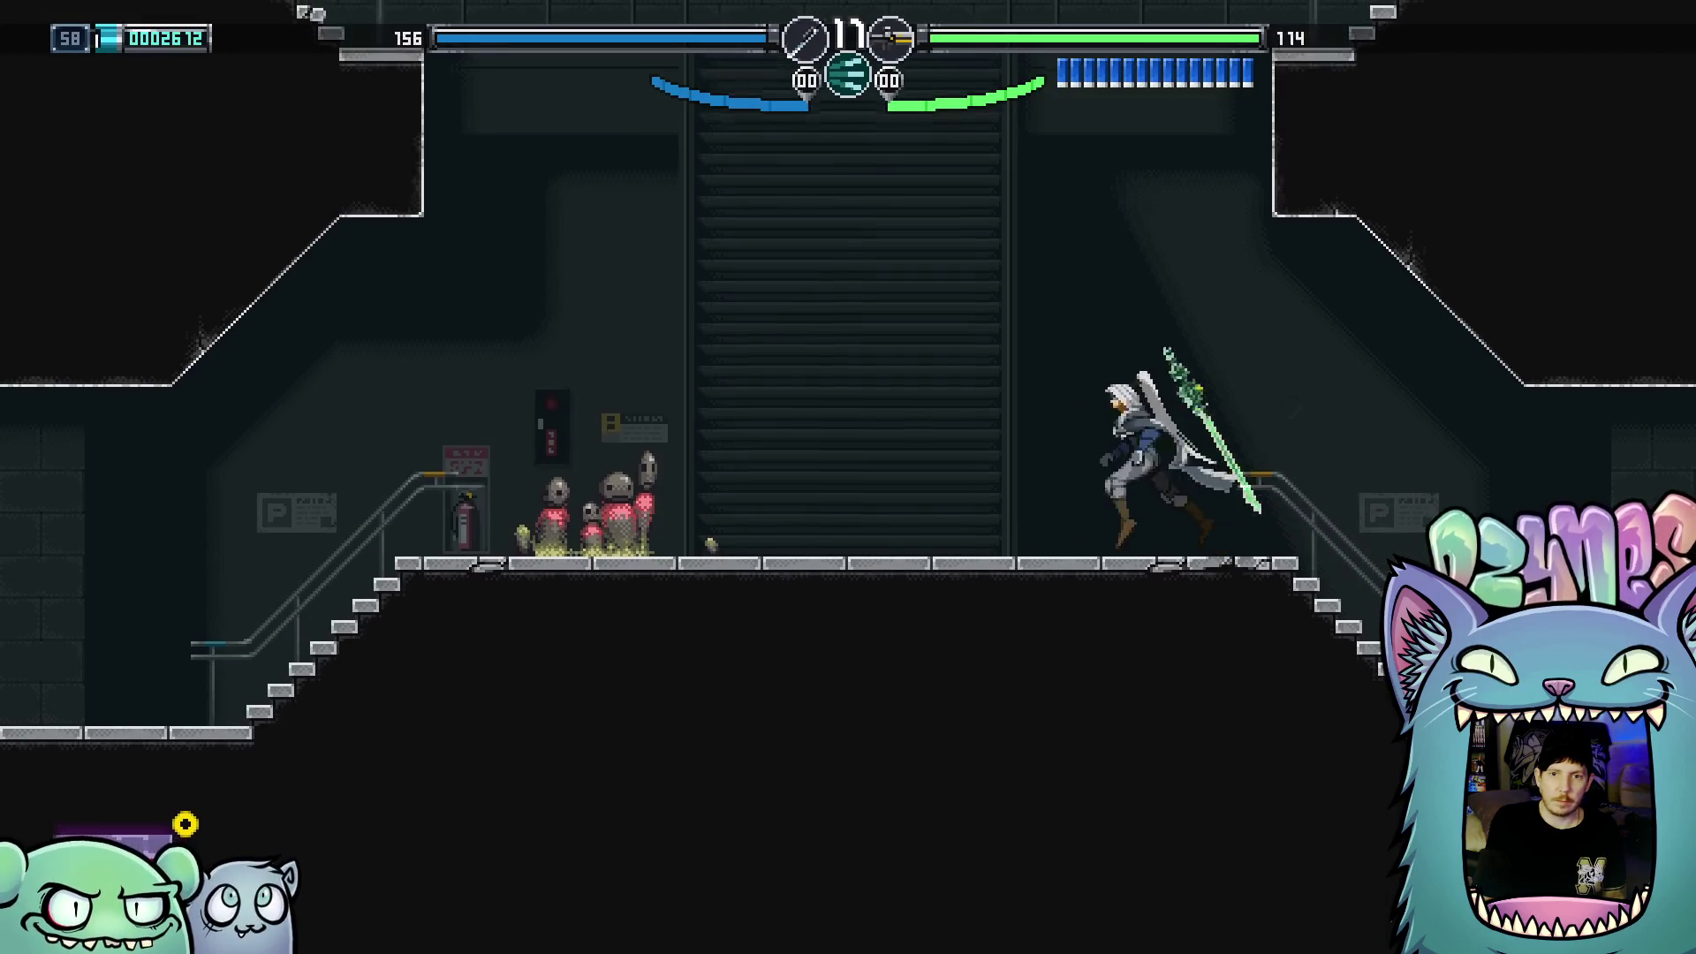
Jump-slash through the stairwell enemies and cross the stairs into the next room on the right
key(x)
key(z)
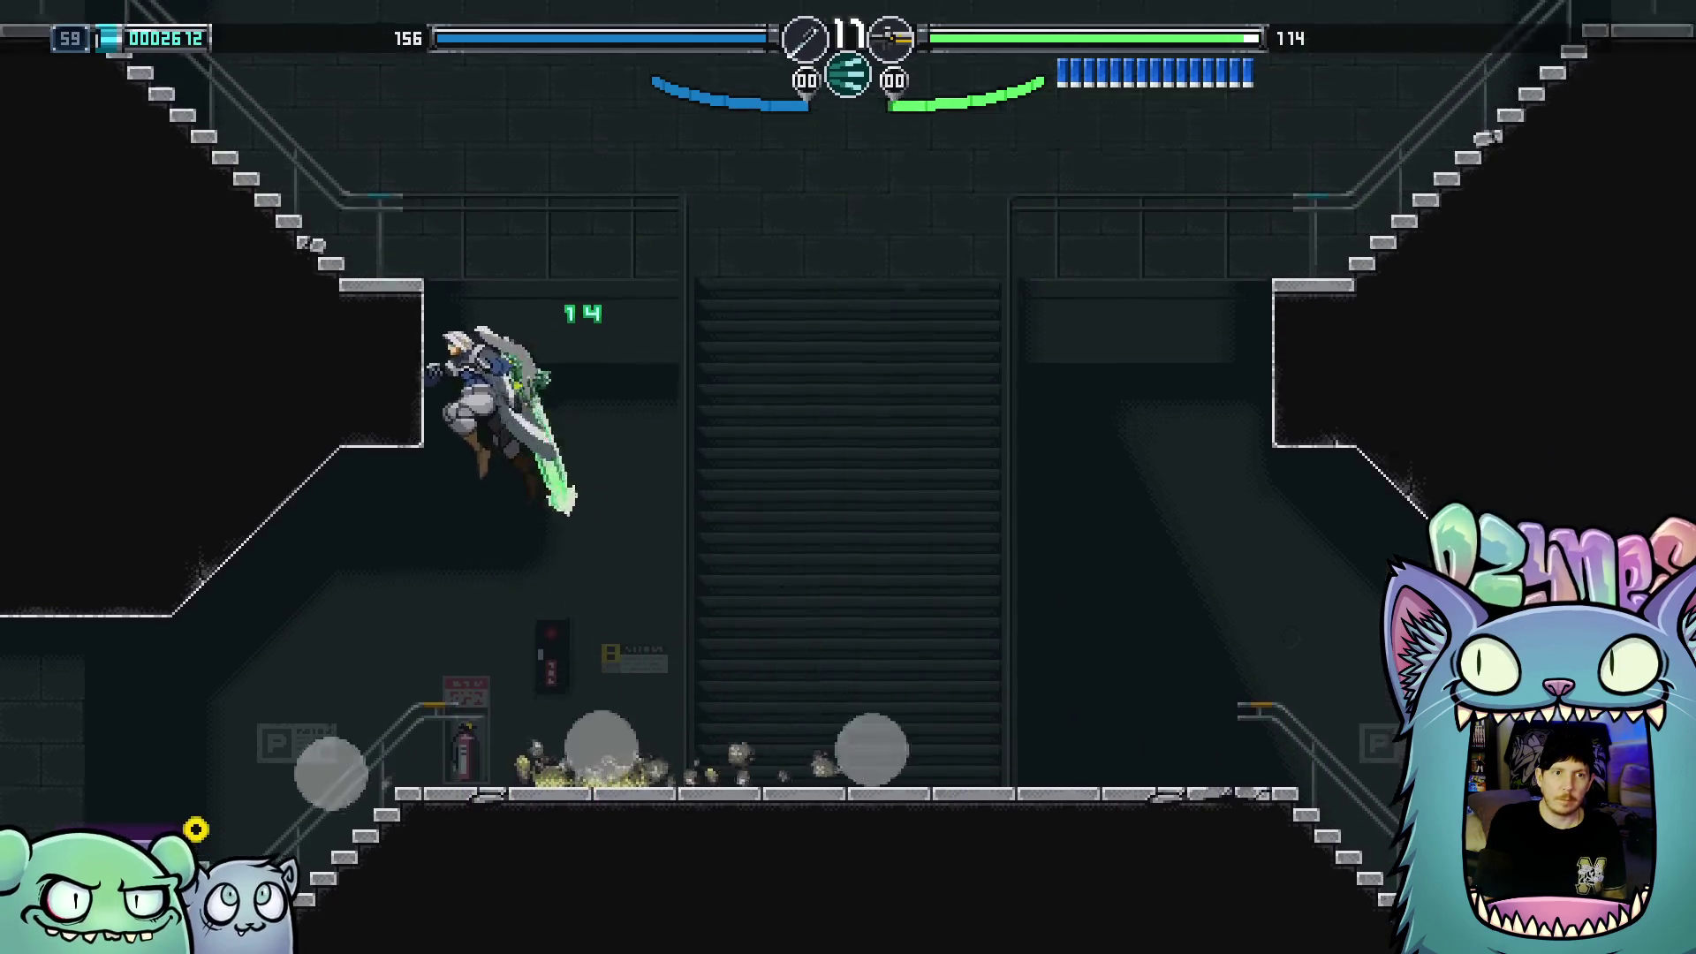
key(x)
key(Left)
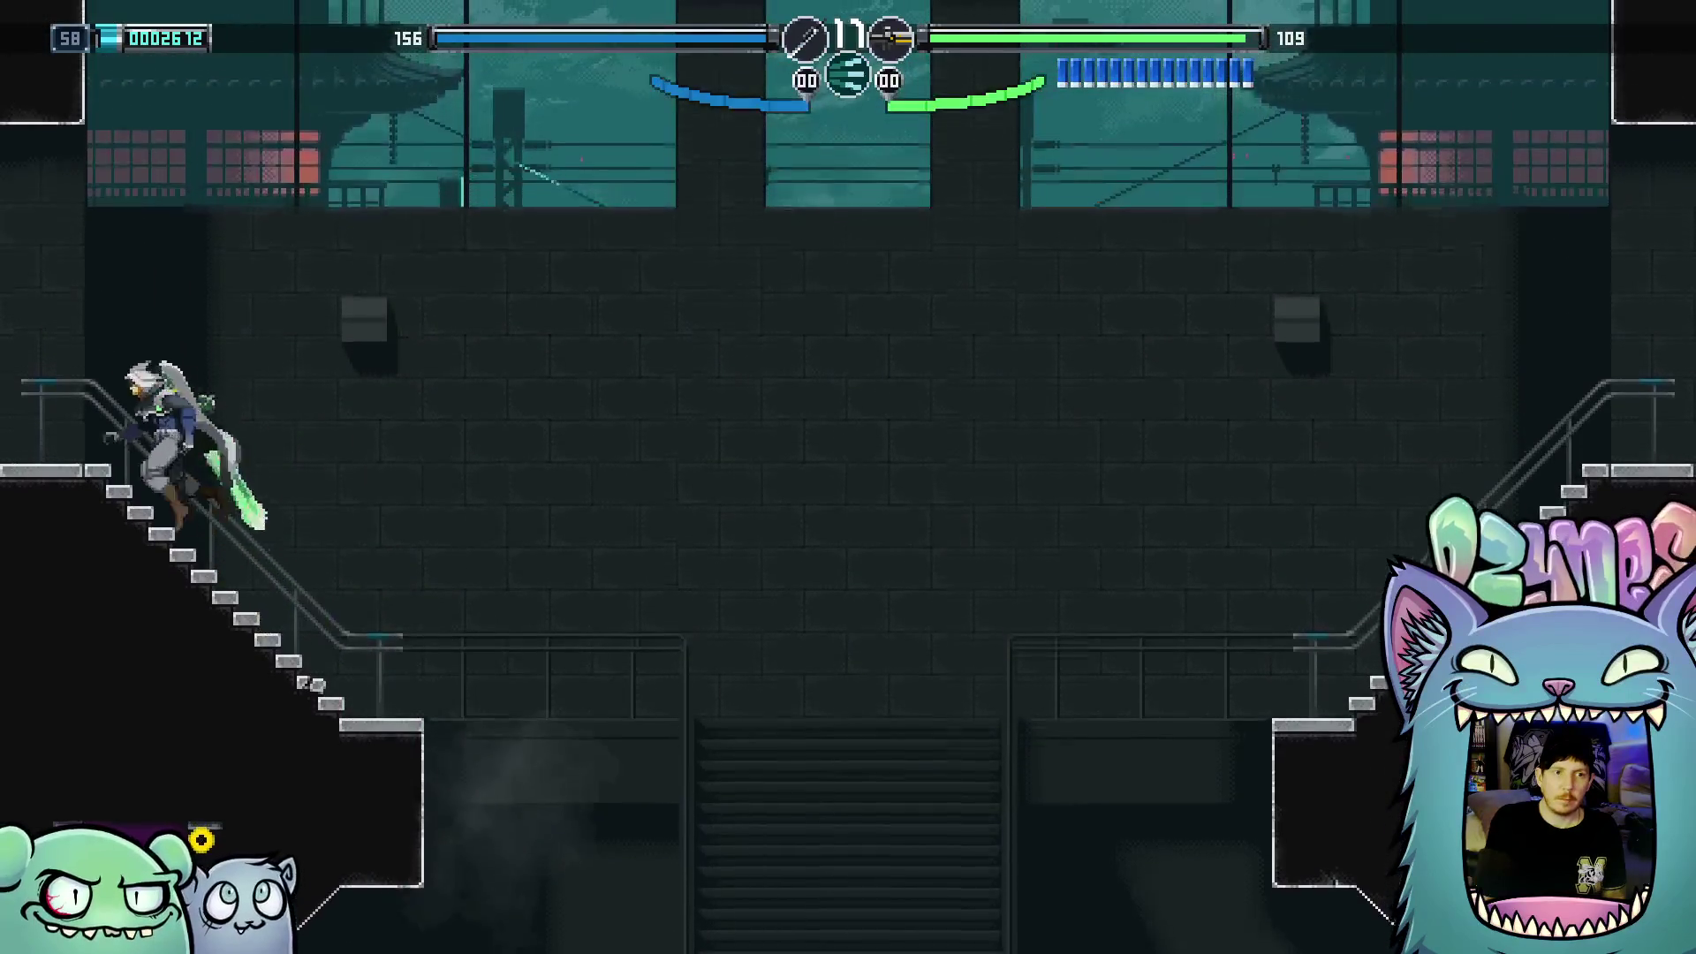
key(Right)
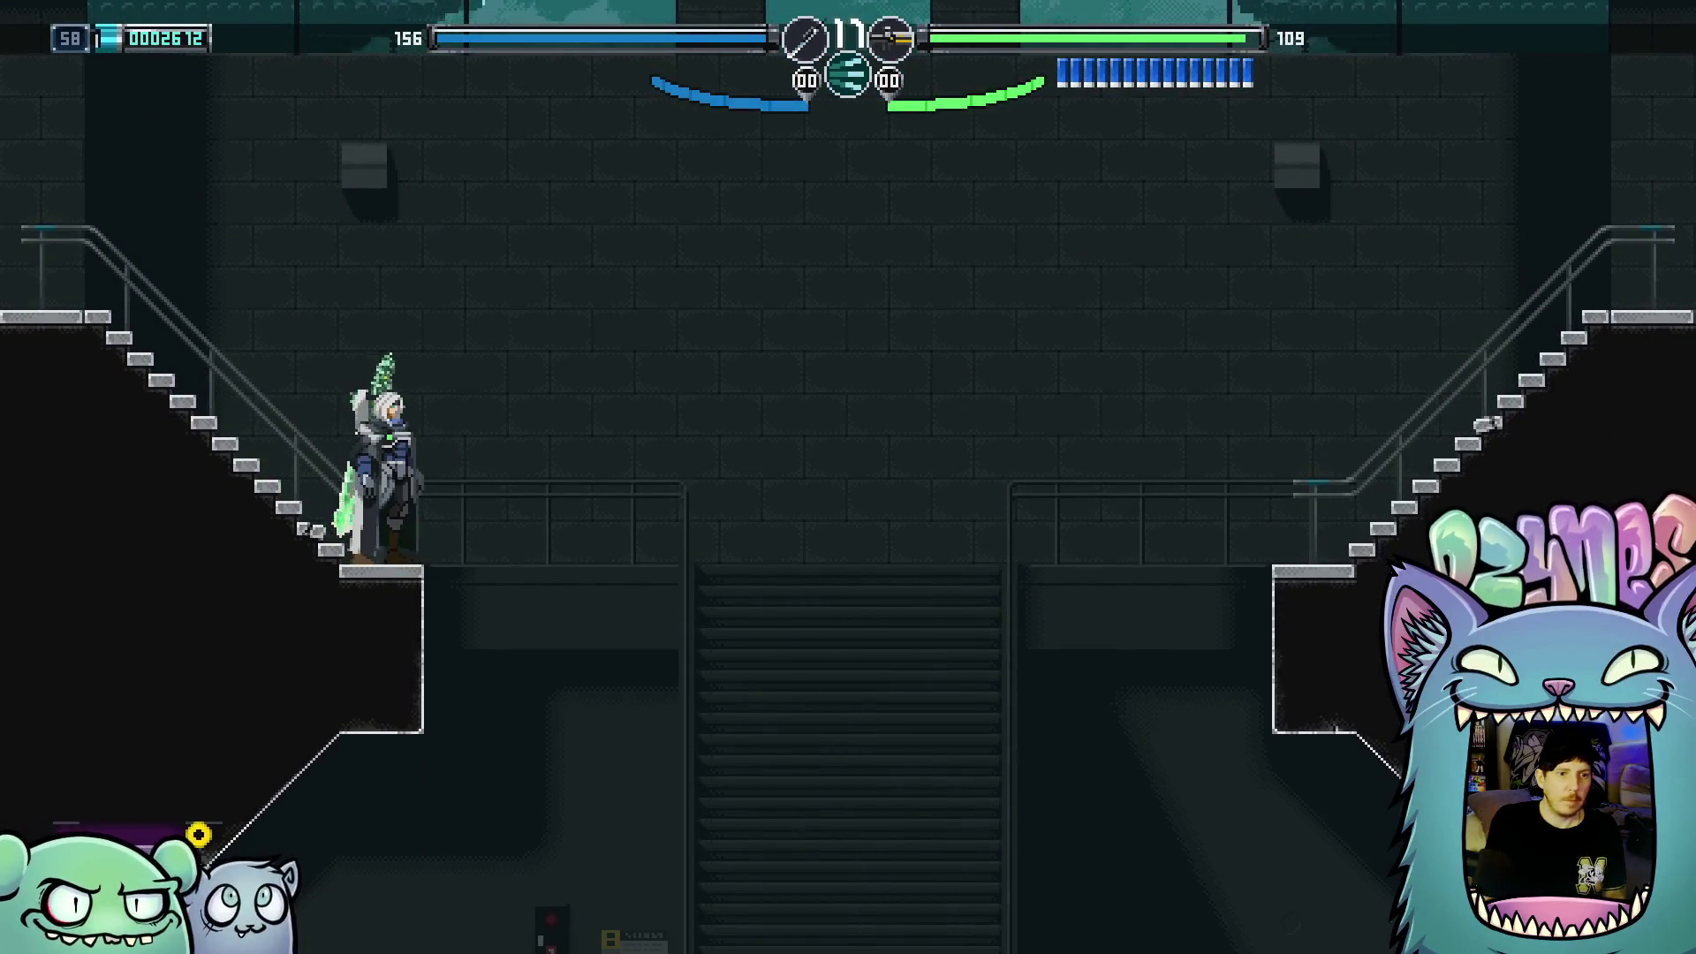
key(Right)
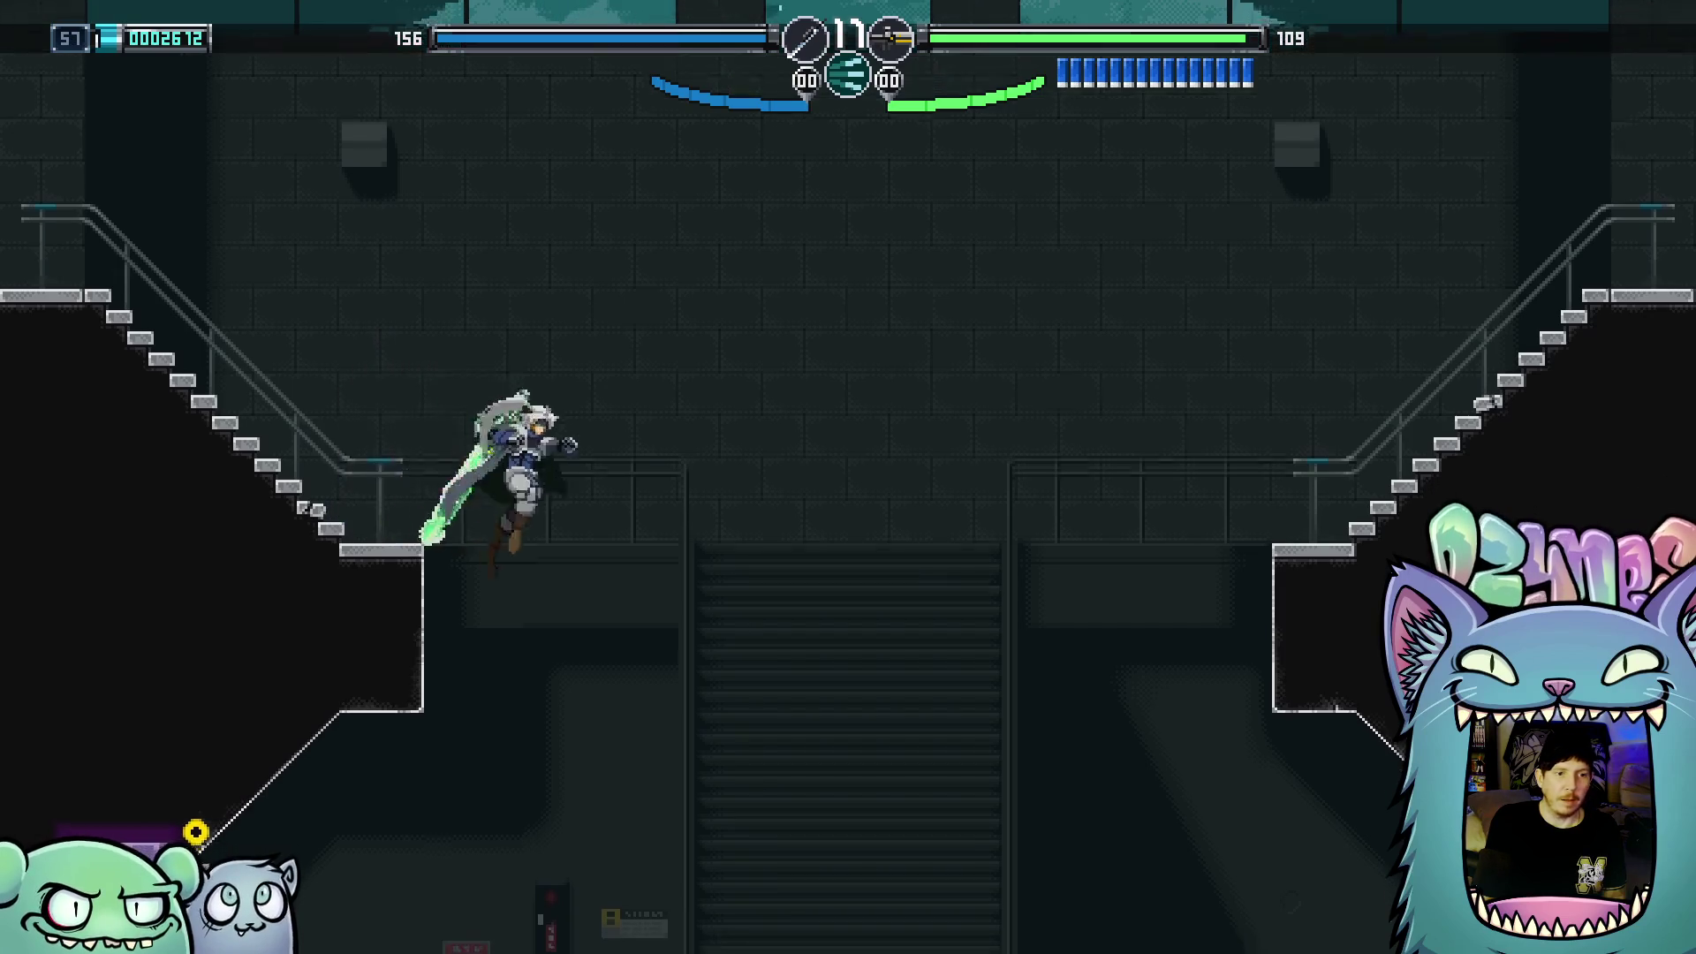
key(z)
key(x)
key(x)
key(Right)
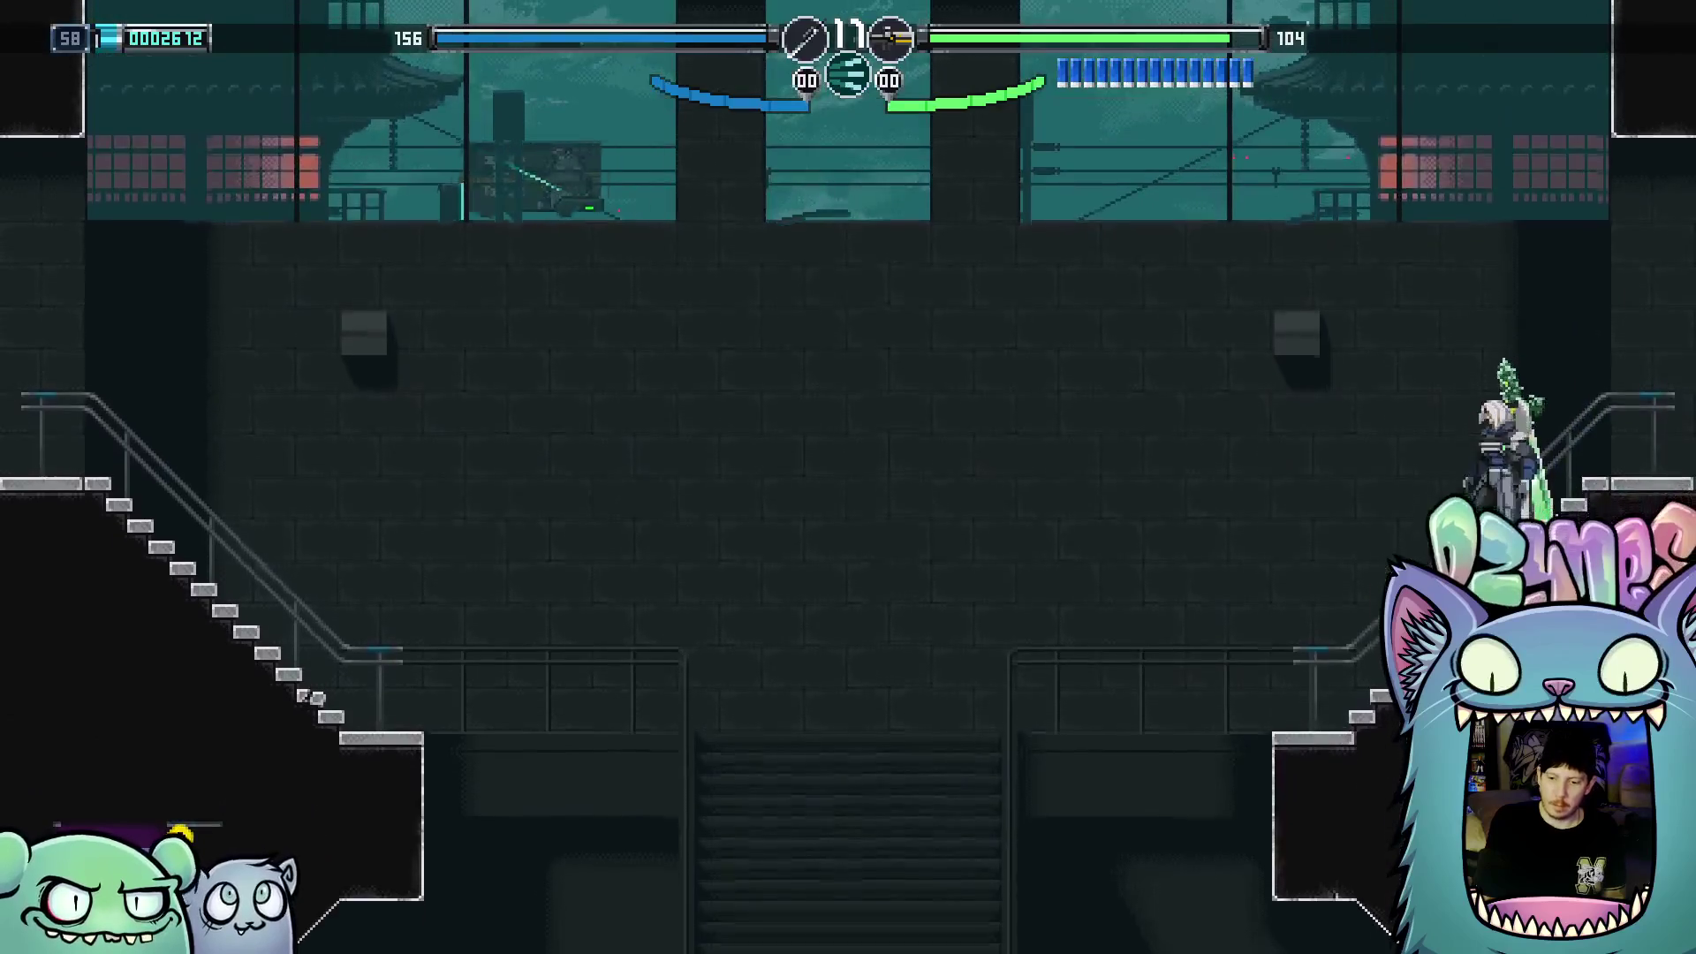
key(Left)
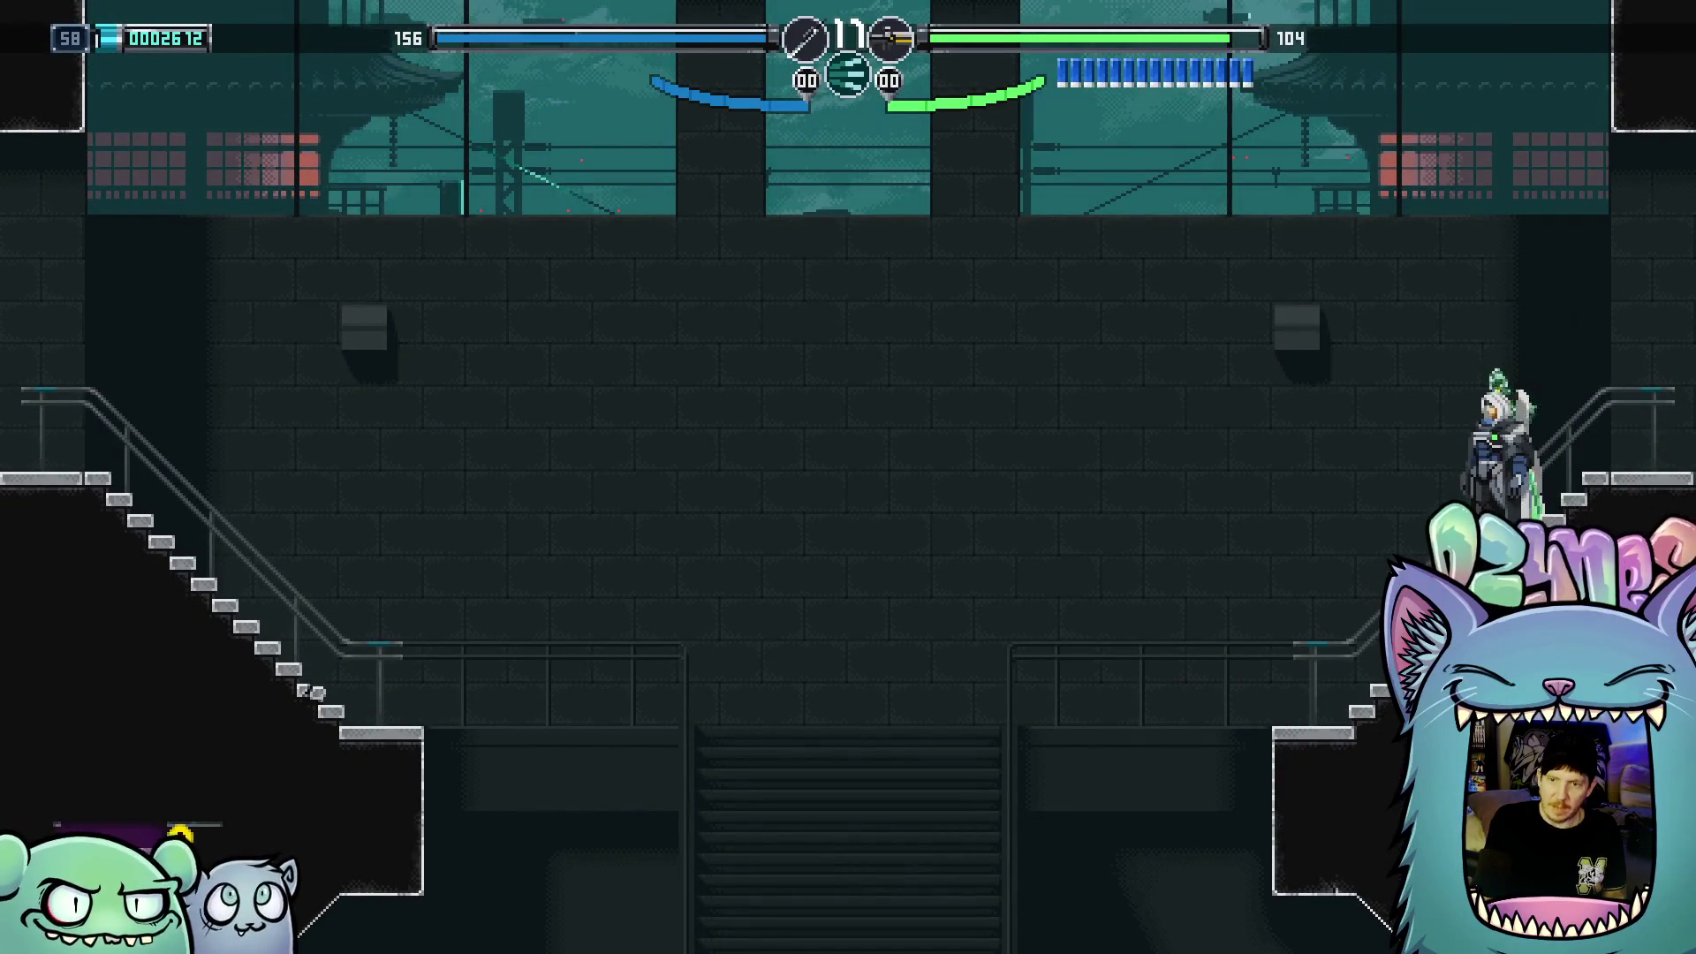
key(Right)
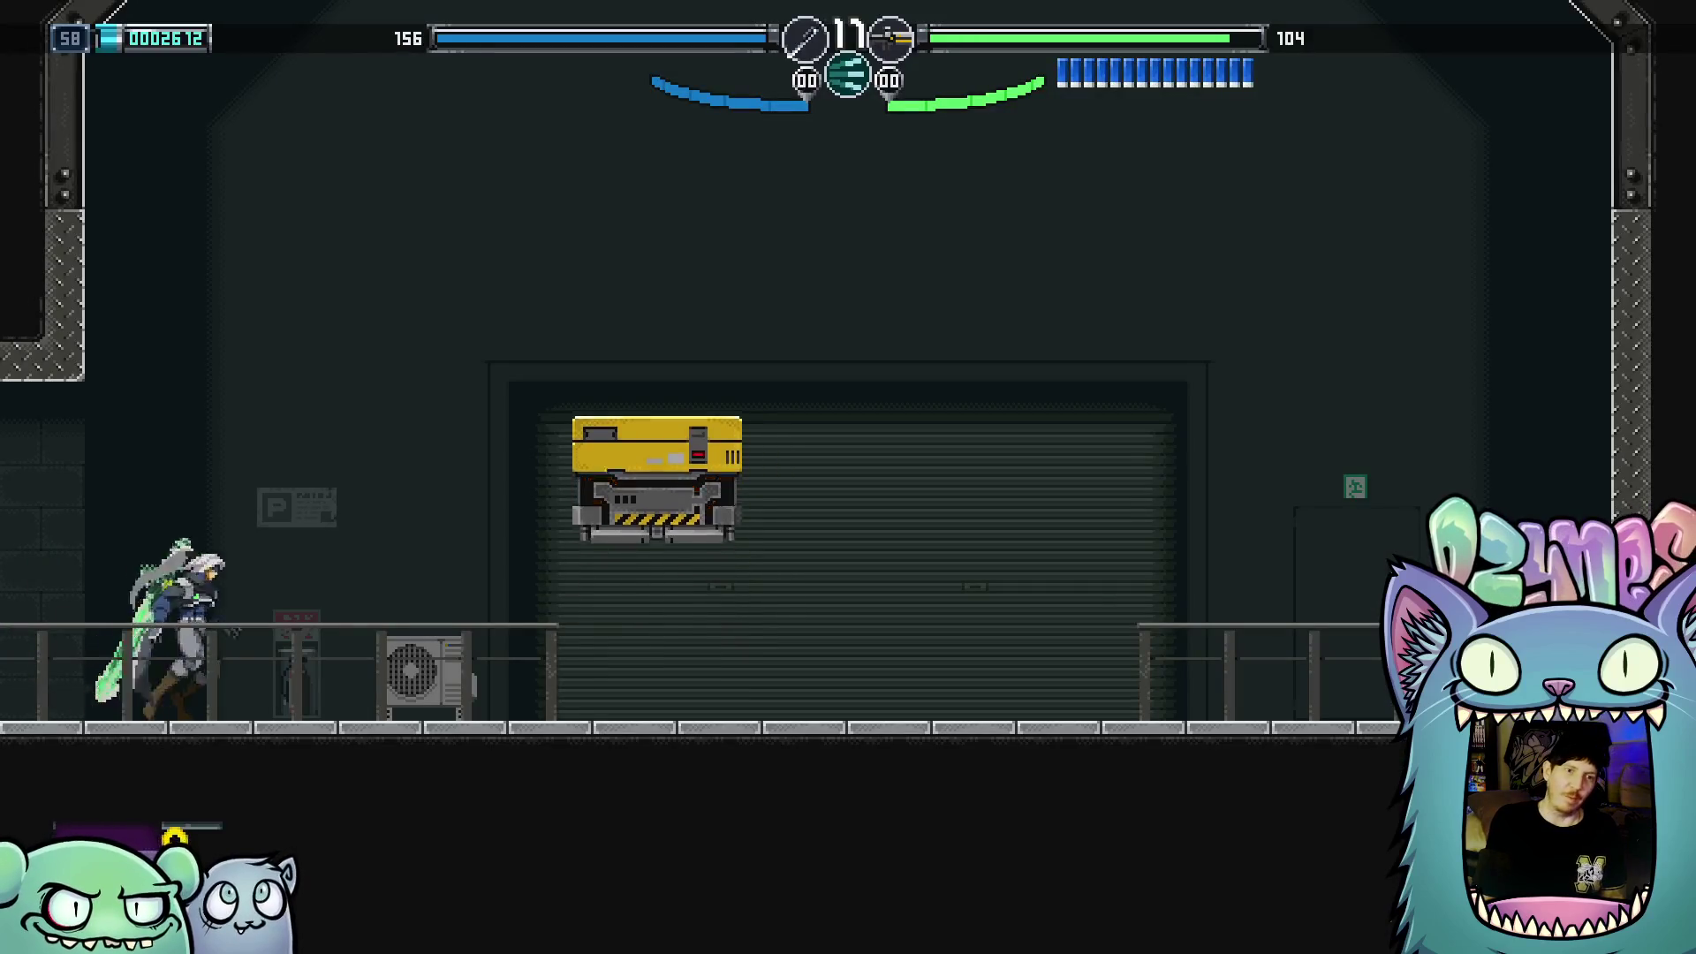
Jump onto the floating yellow drones and ride them up the shaft
key(Right)
key(z)
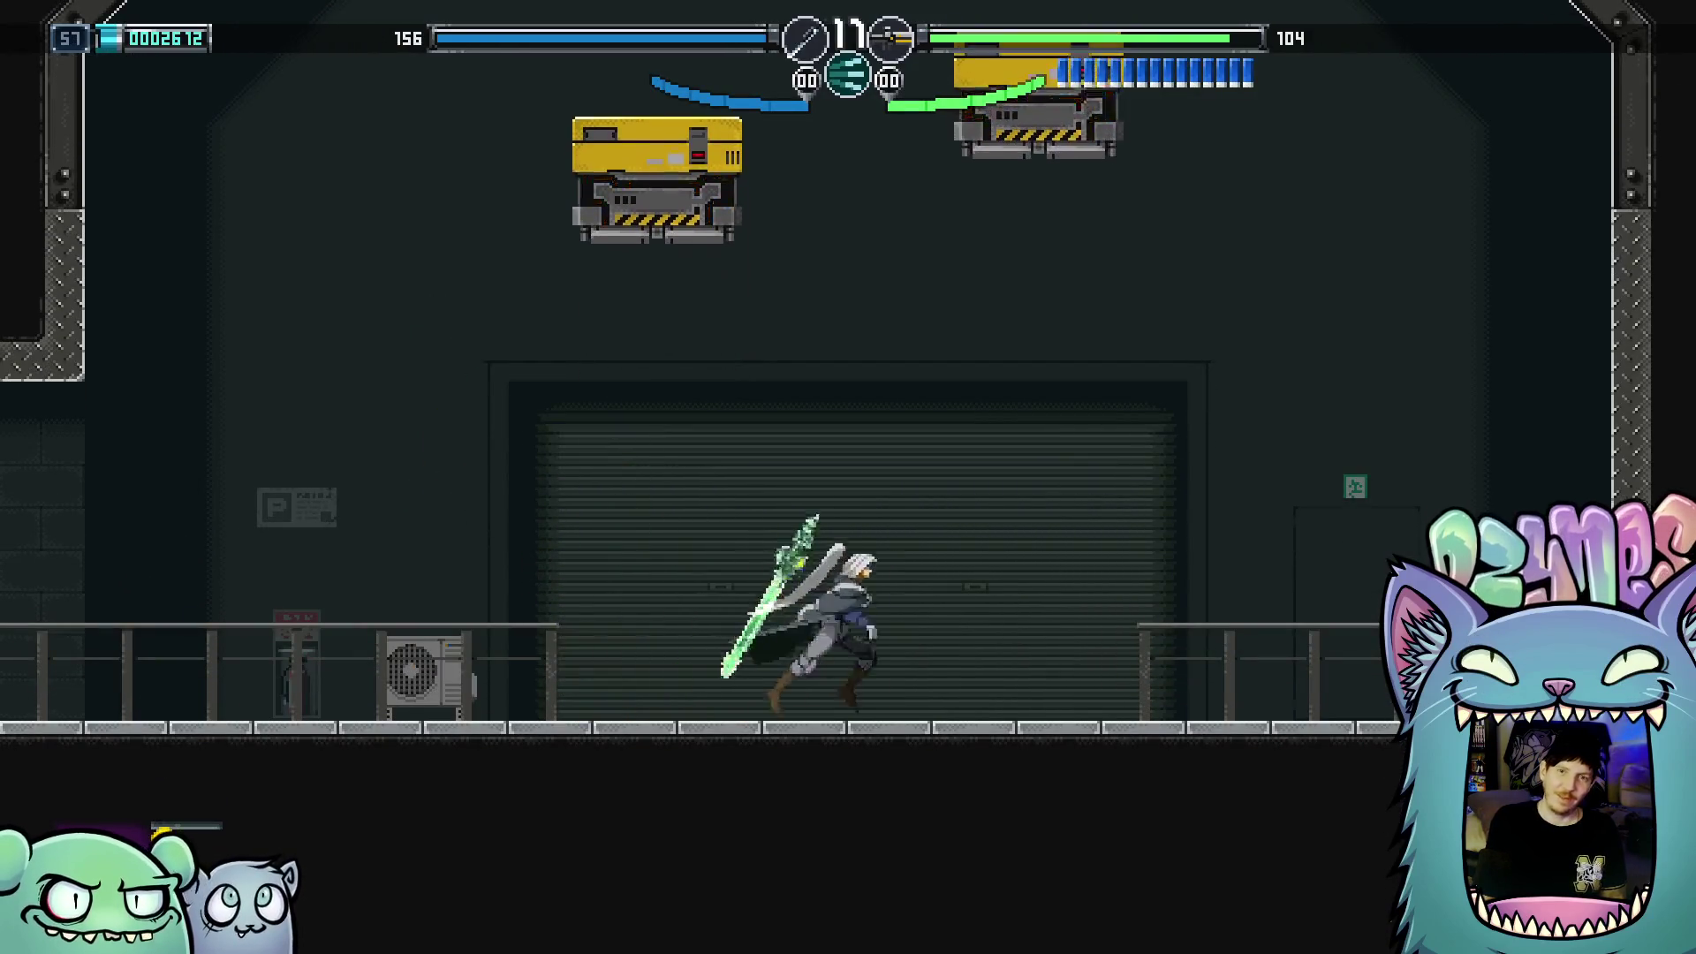
key(Left)
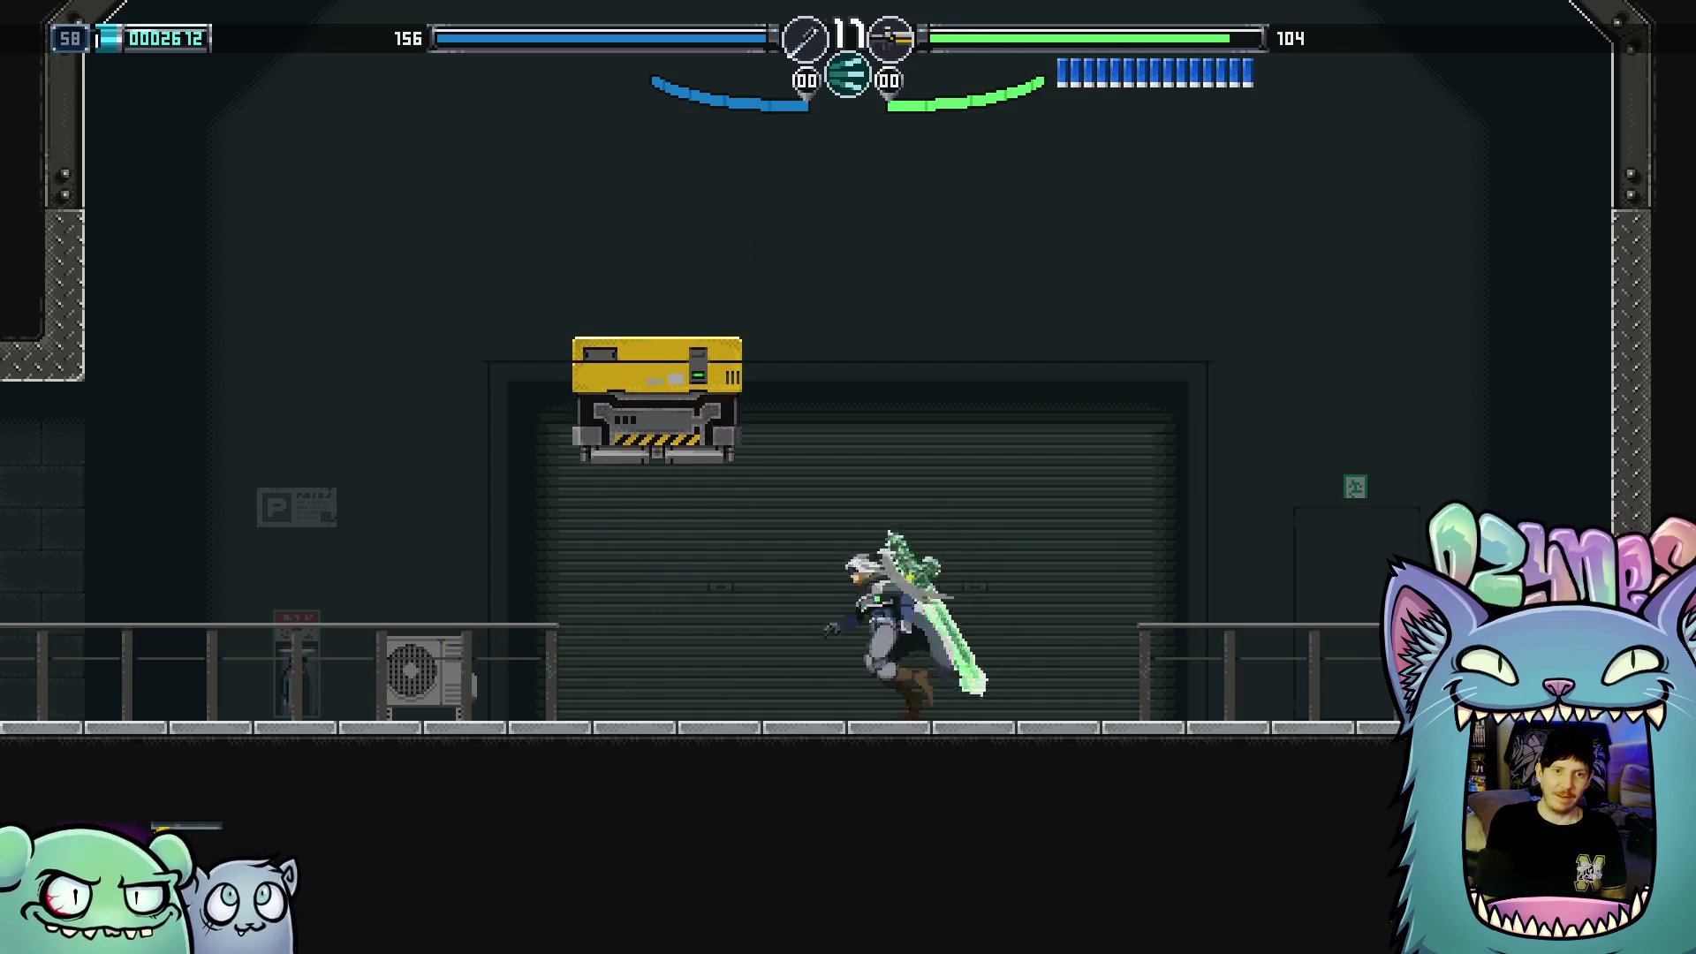
key(z)
key(Left)
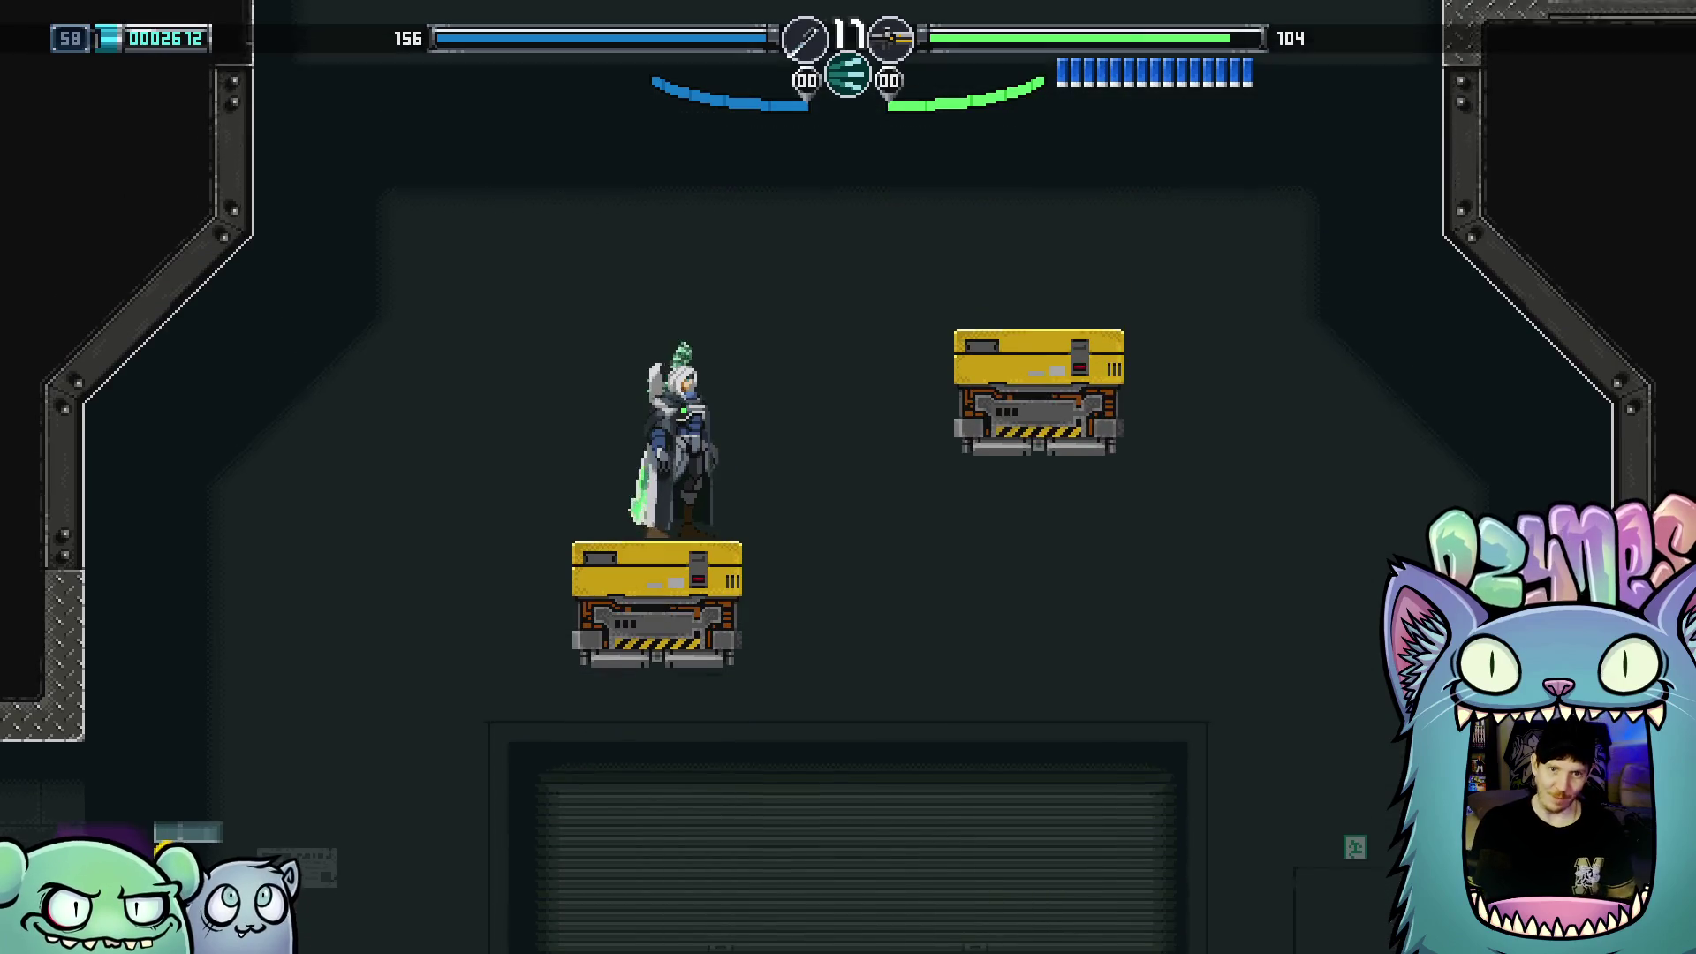
key(z)
key(Right)
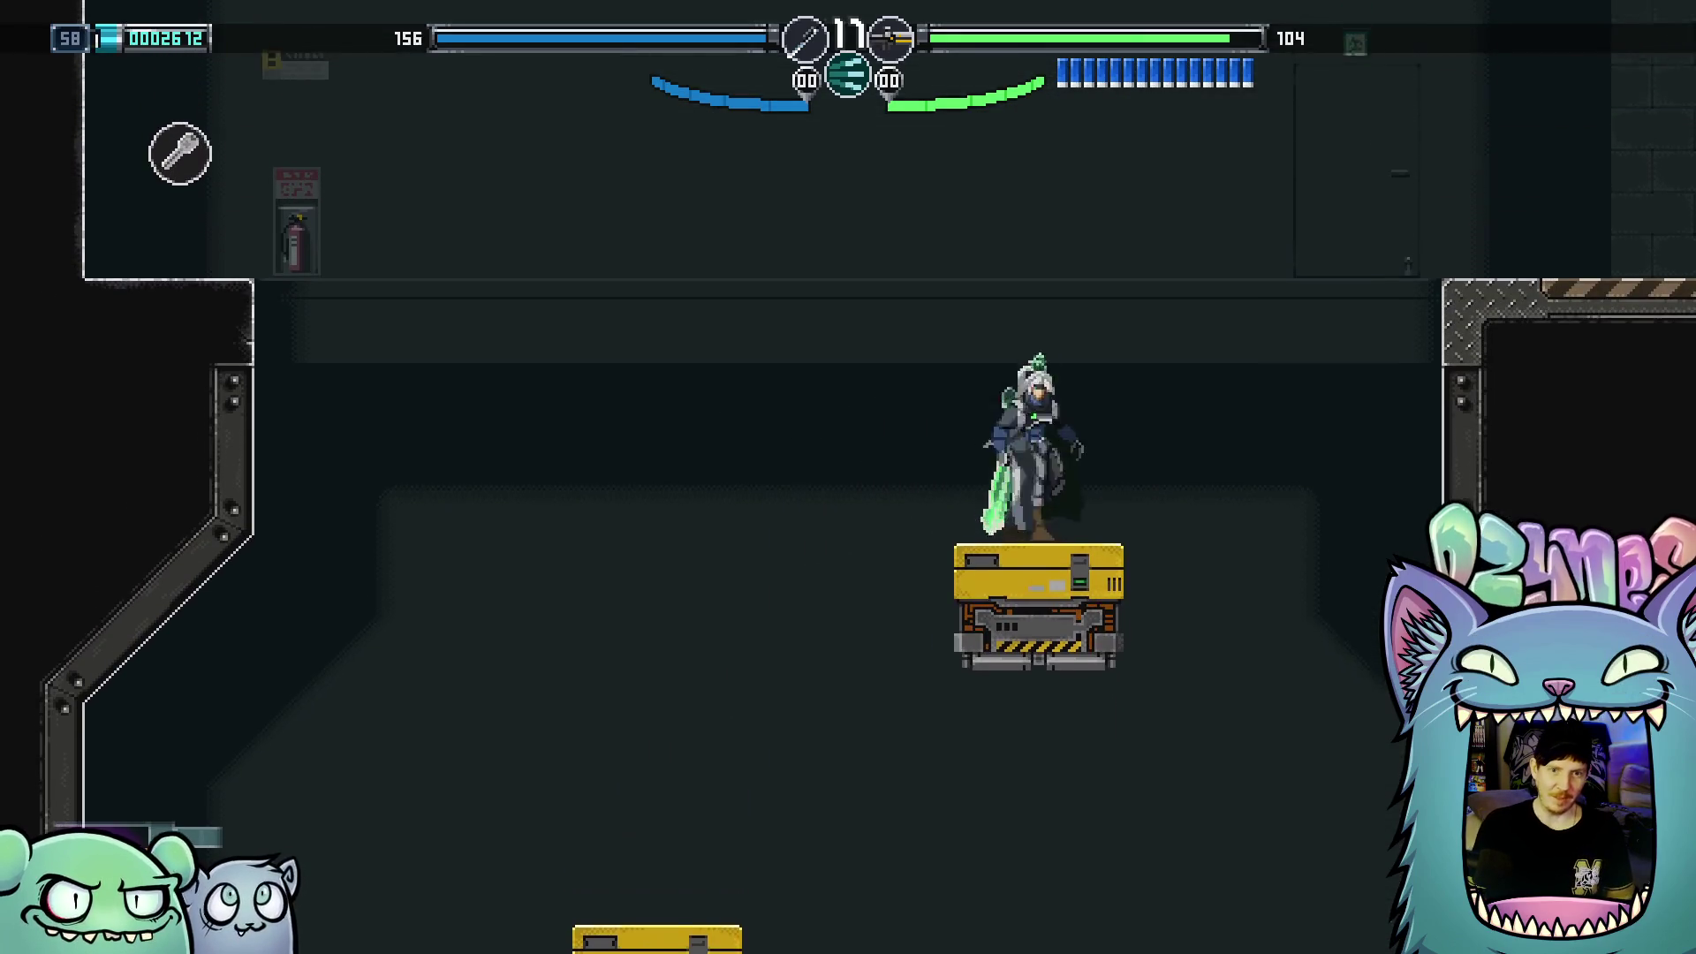
key(z)
key(Left)
key(Left)
key(z)
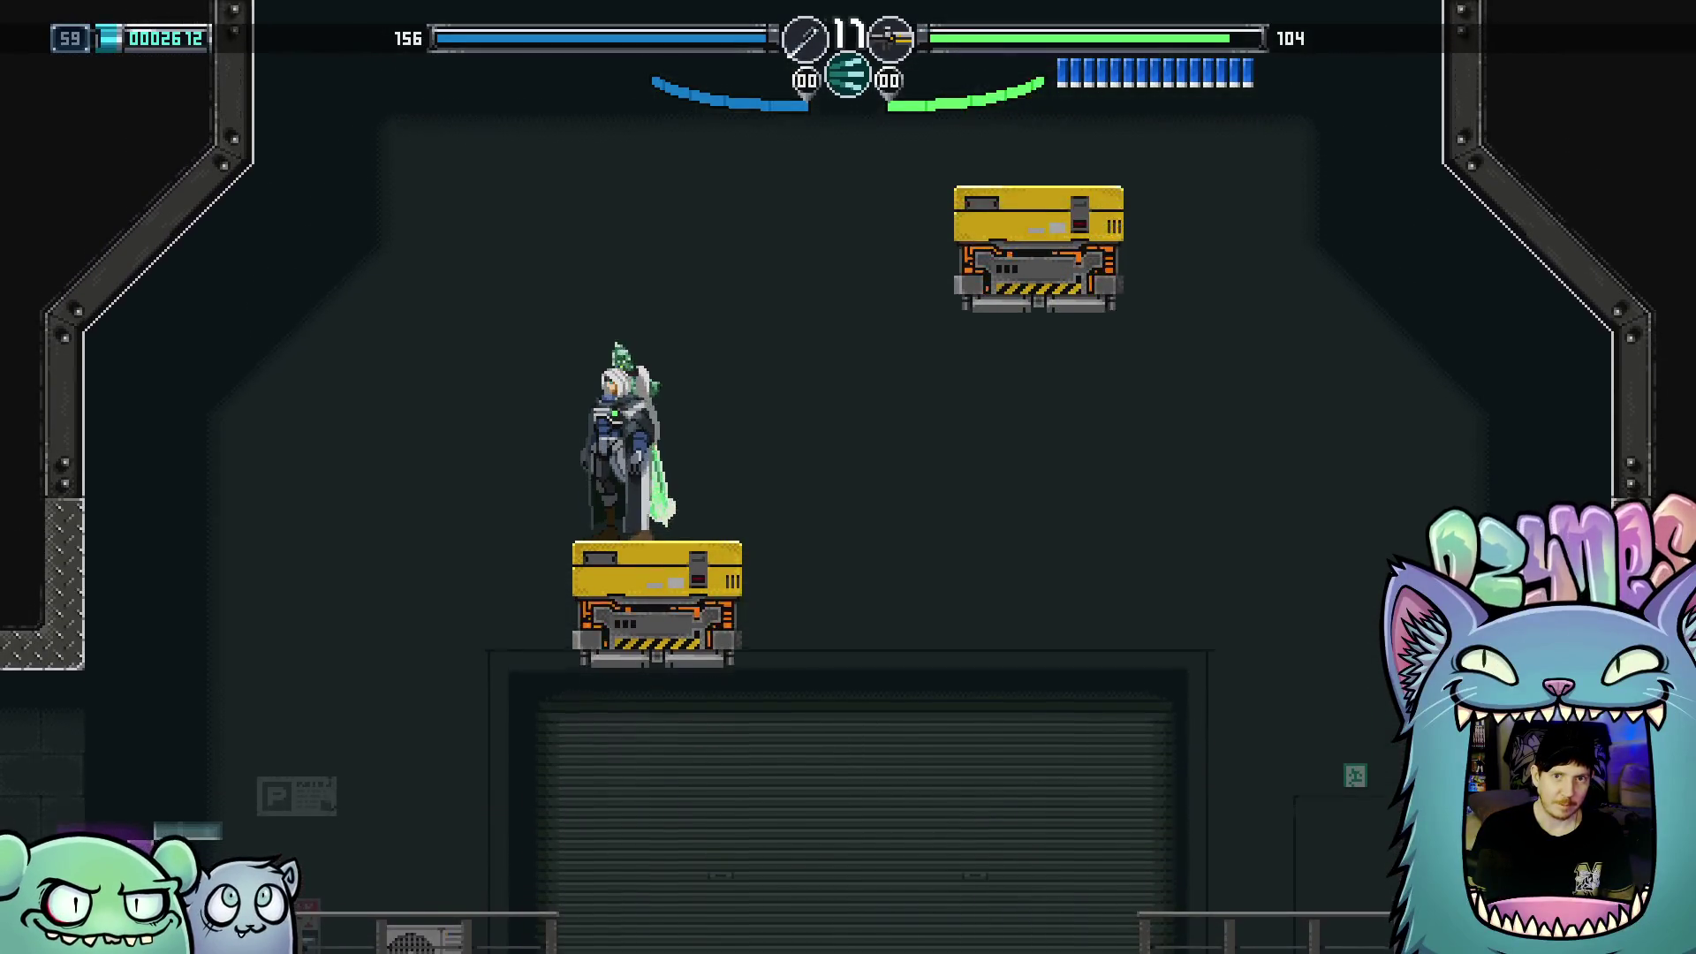
Leap between the rising drones and the left wall ledge
key(z)
key(Left)
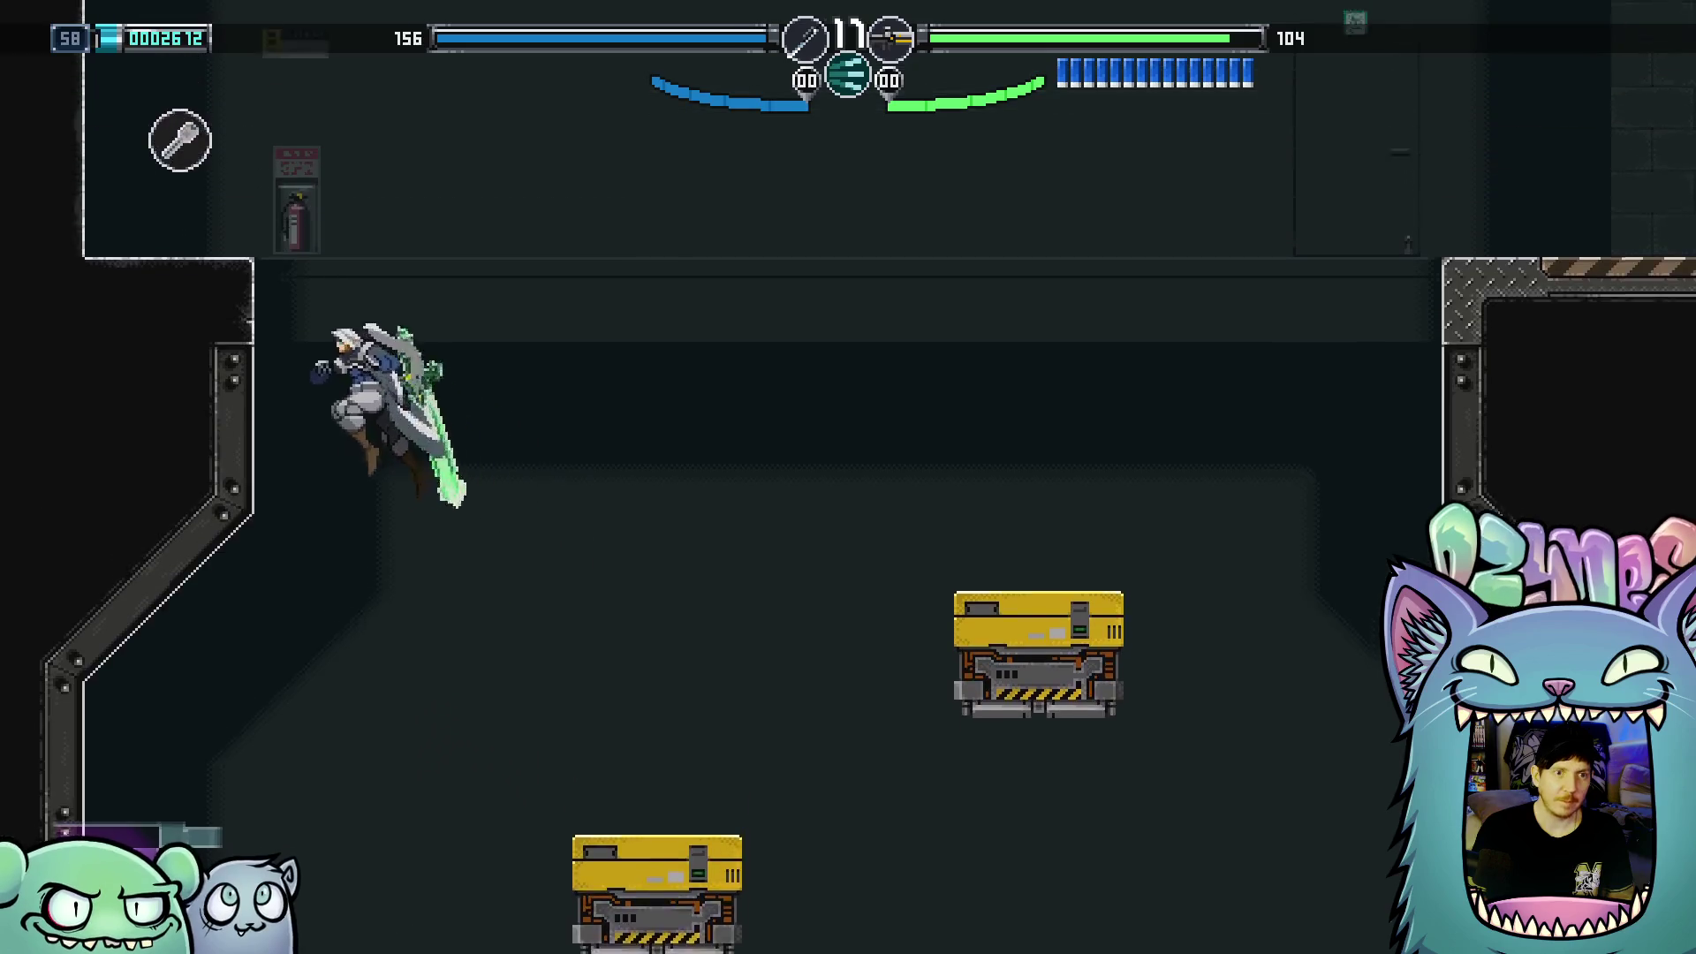
key(Right)
key(z)
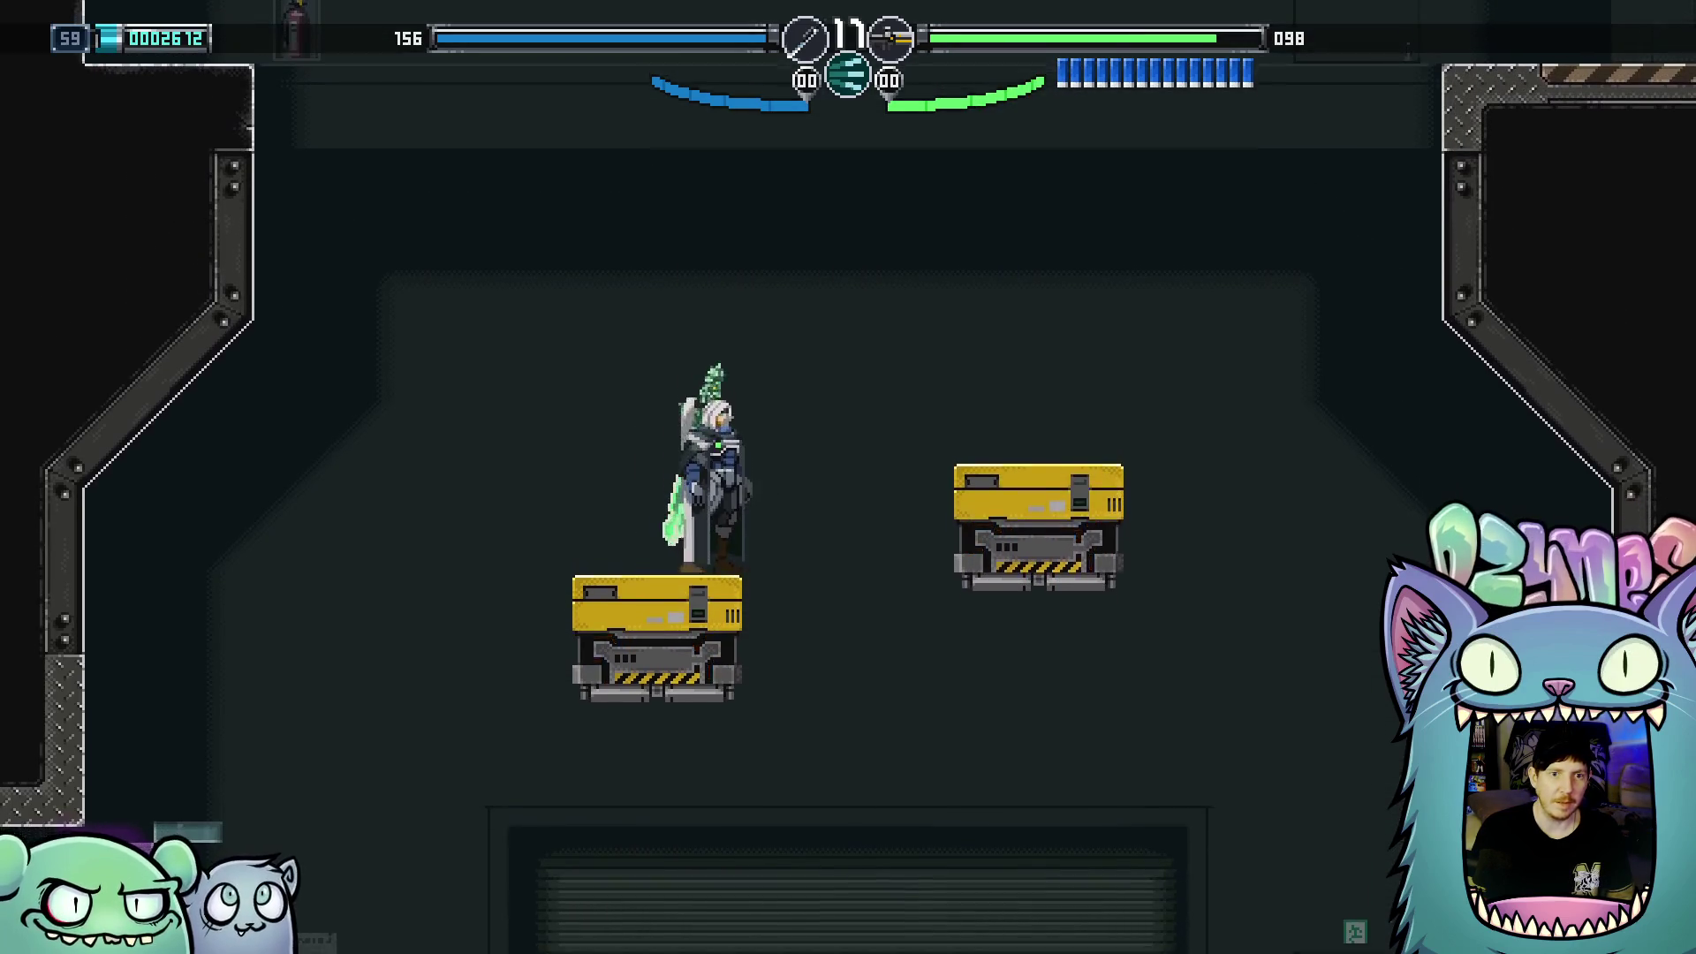
key(Right)
key(z)
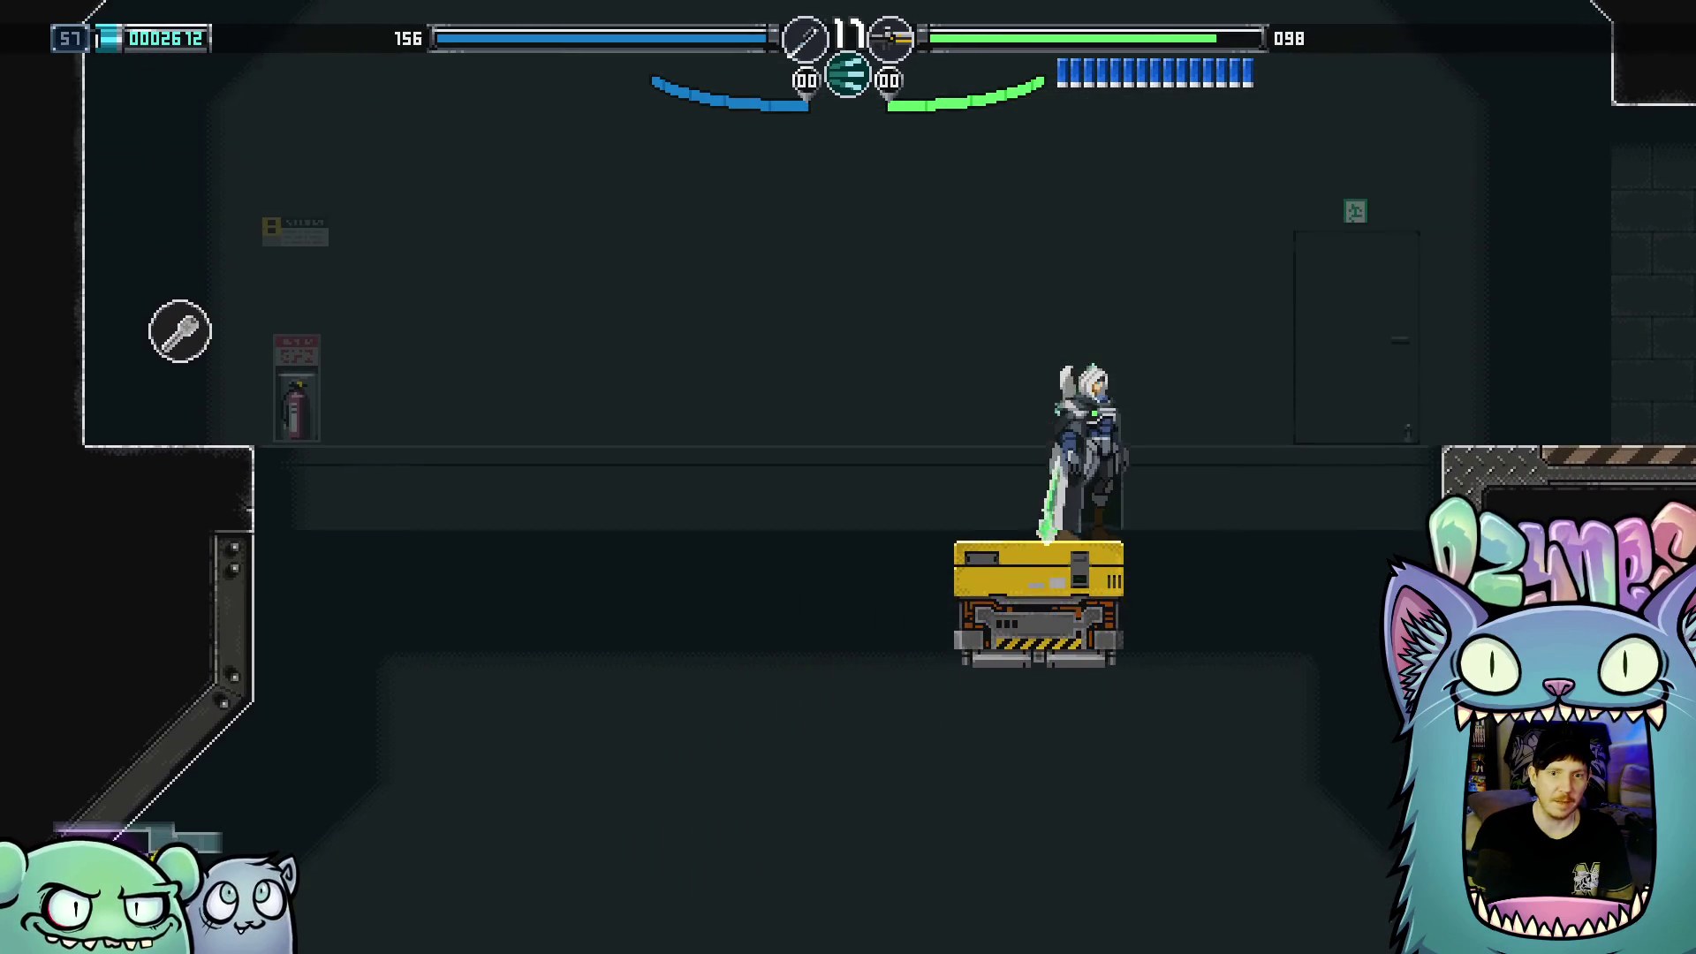
key(Left)
key(z)
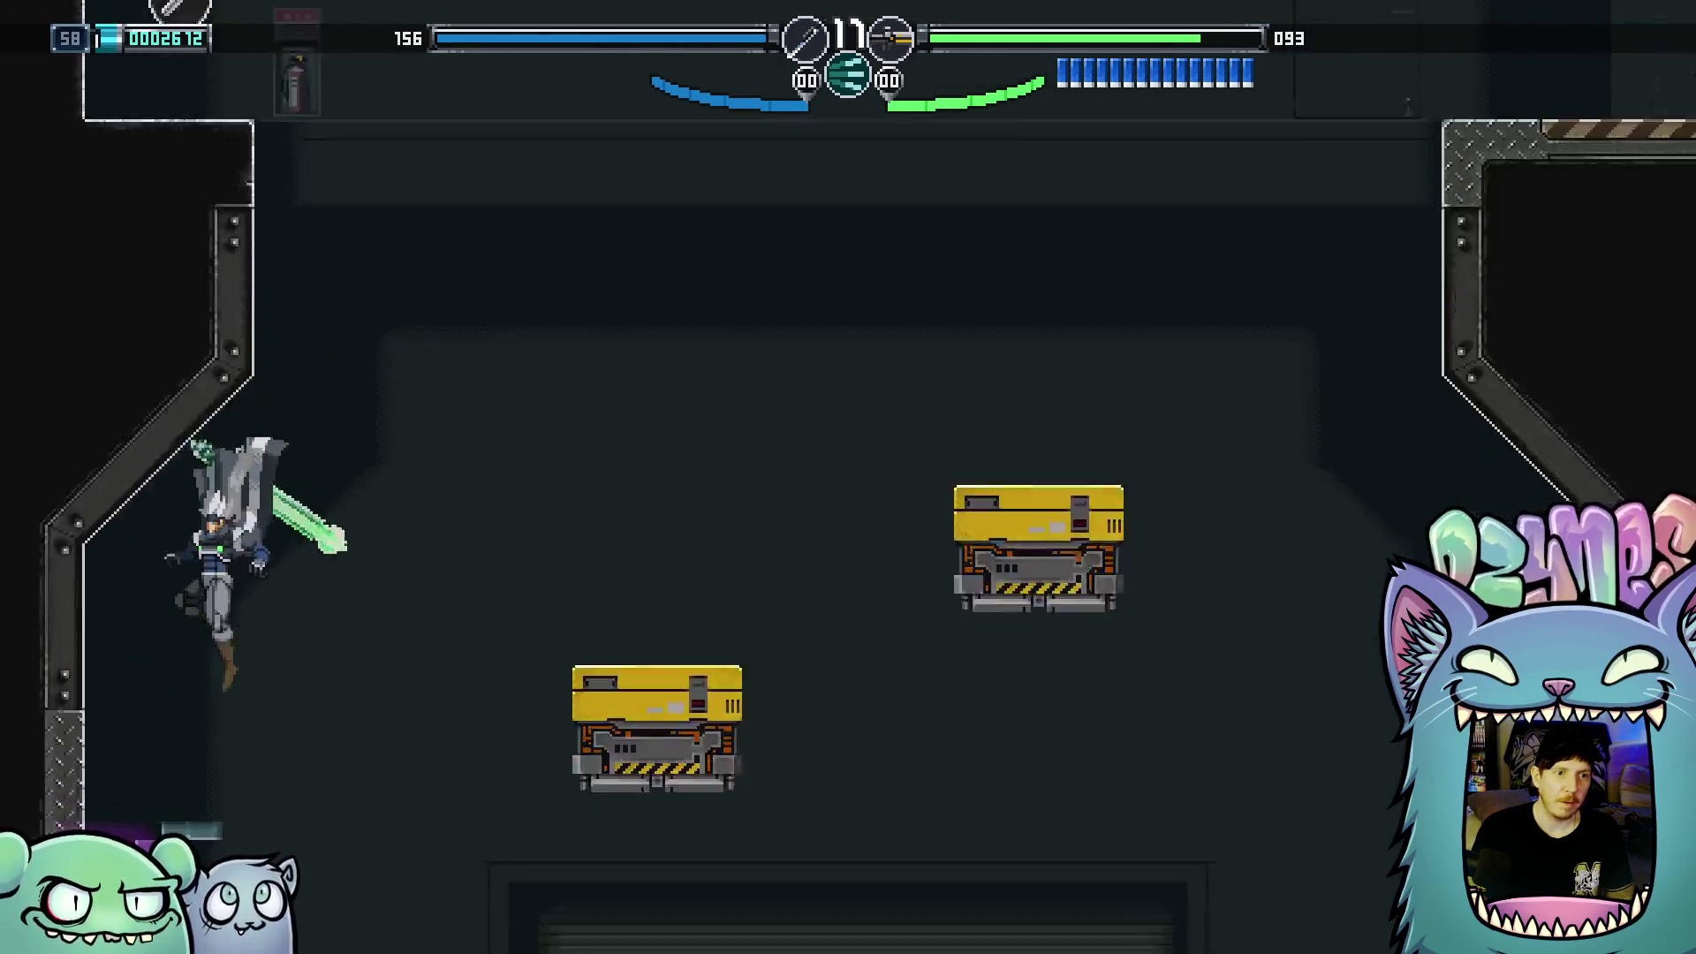
Drop to the lower walkway, ride the drones up again, and exit right into the greenhouse
key(Right)
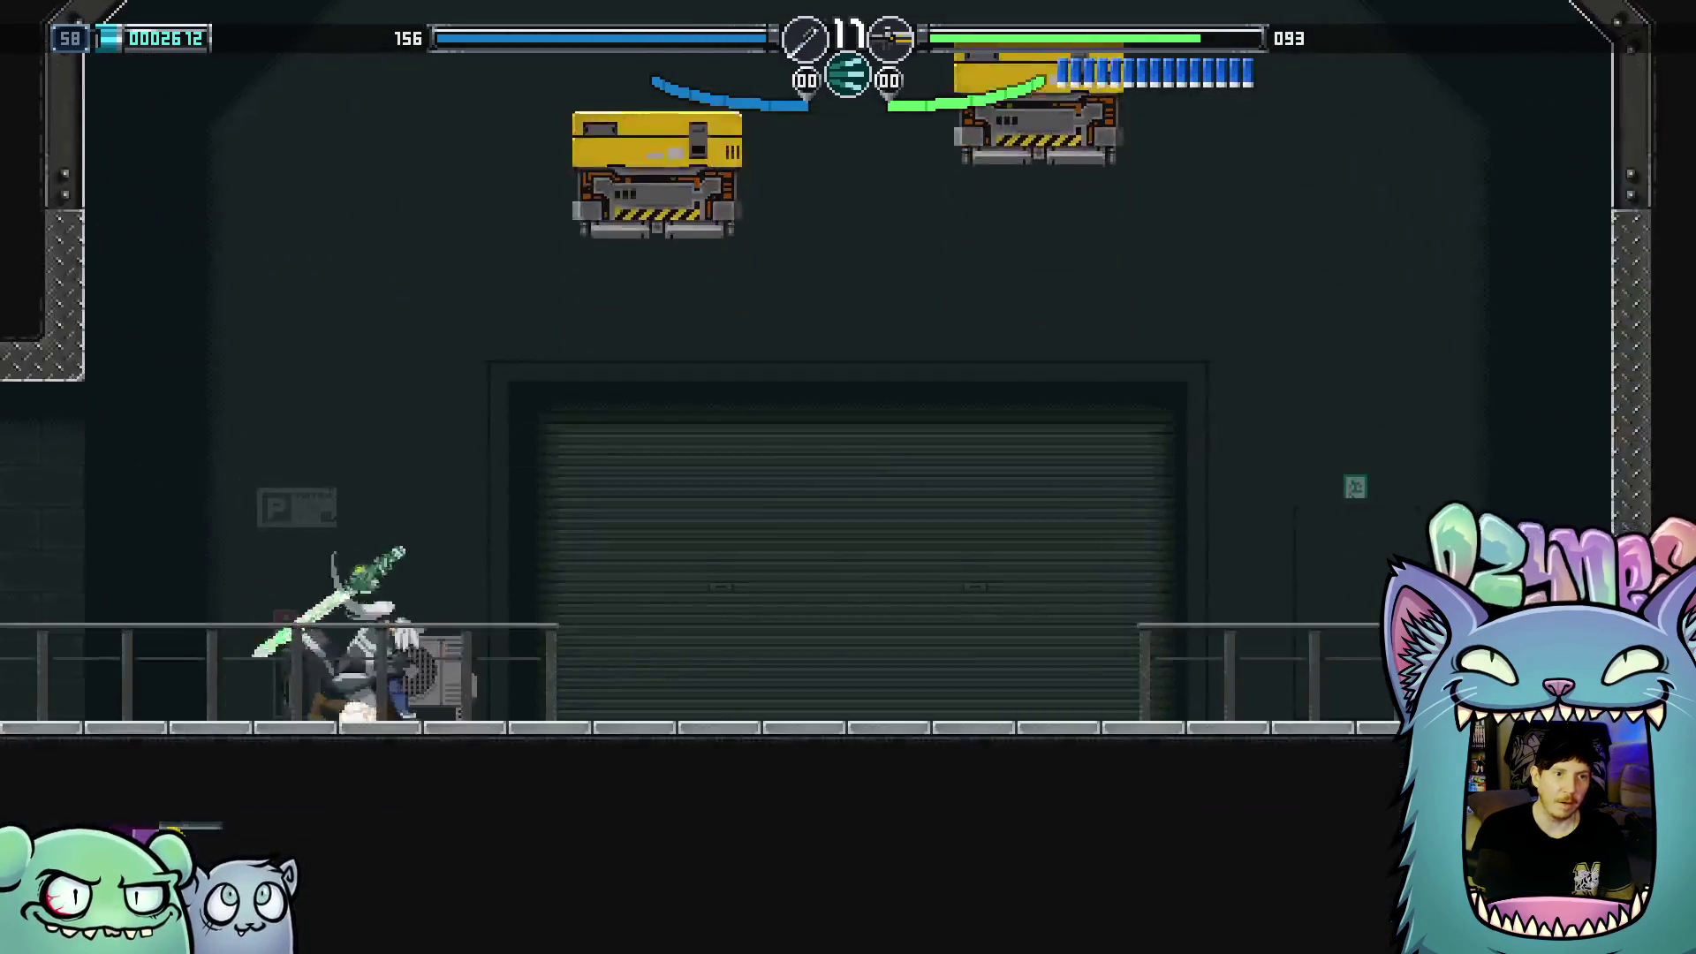
key(Left)
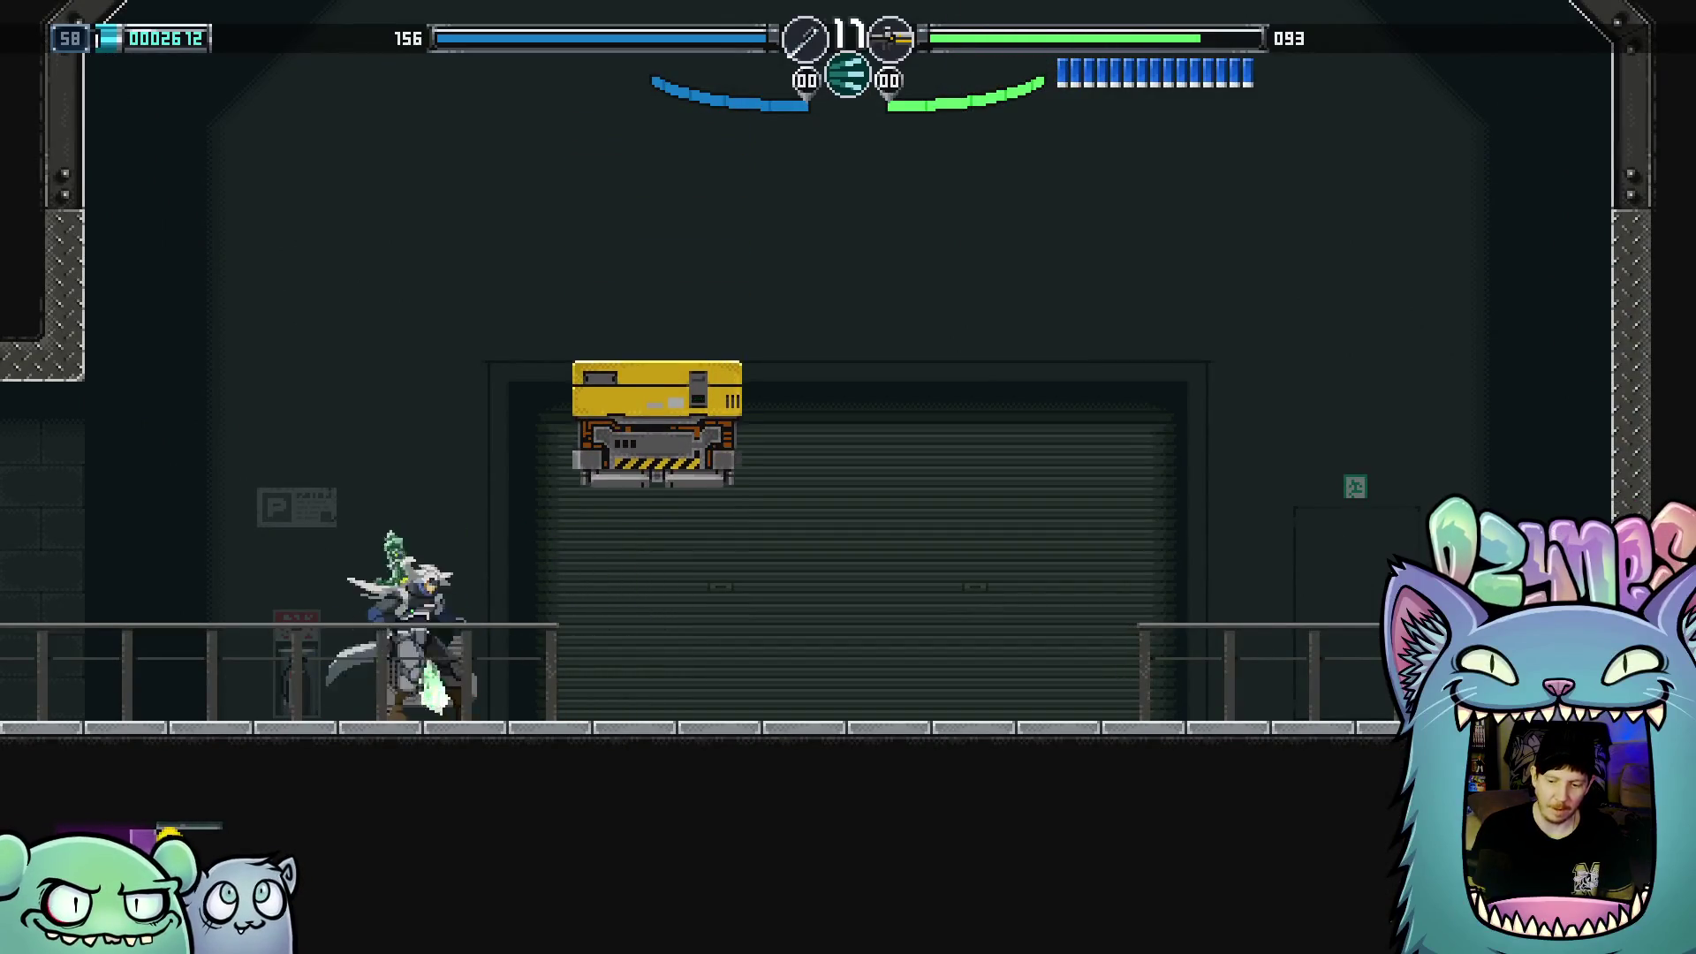
key(z)
key(Right)
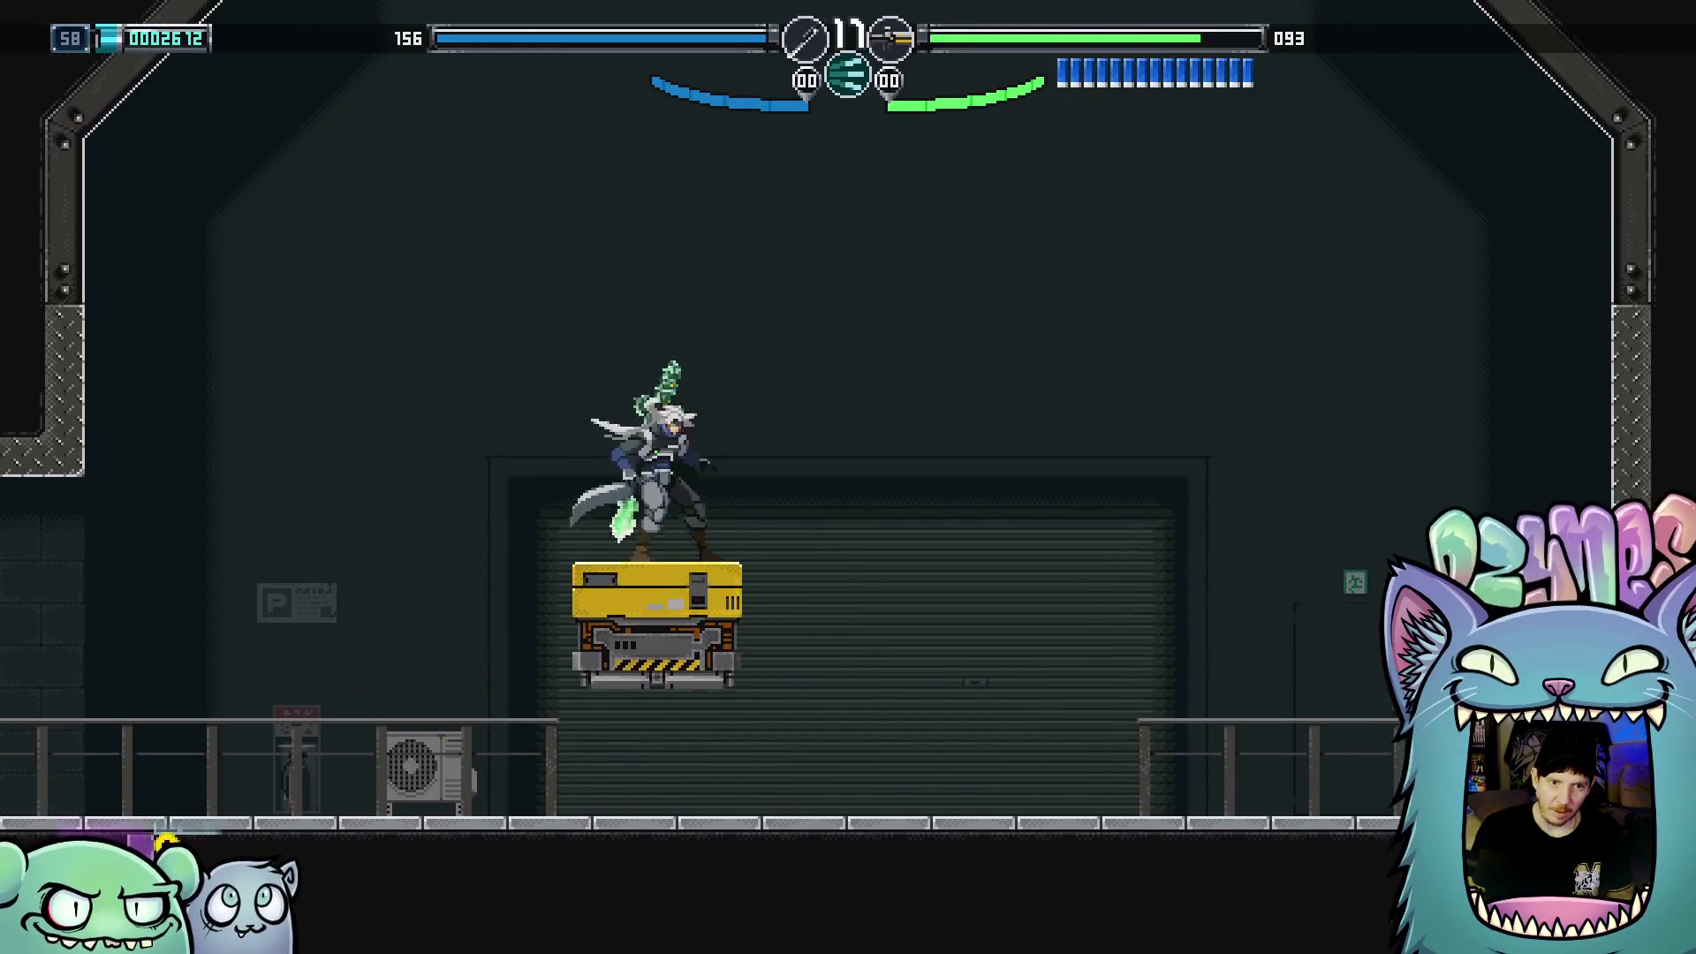
key(z)
key(Right)
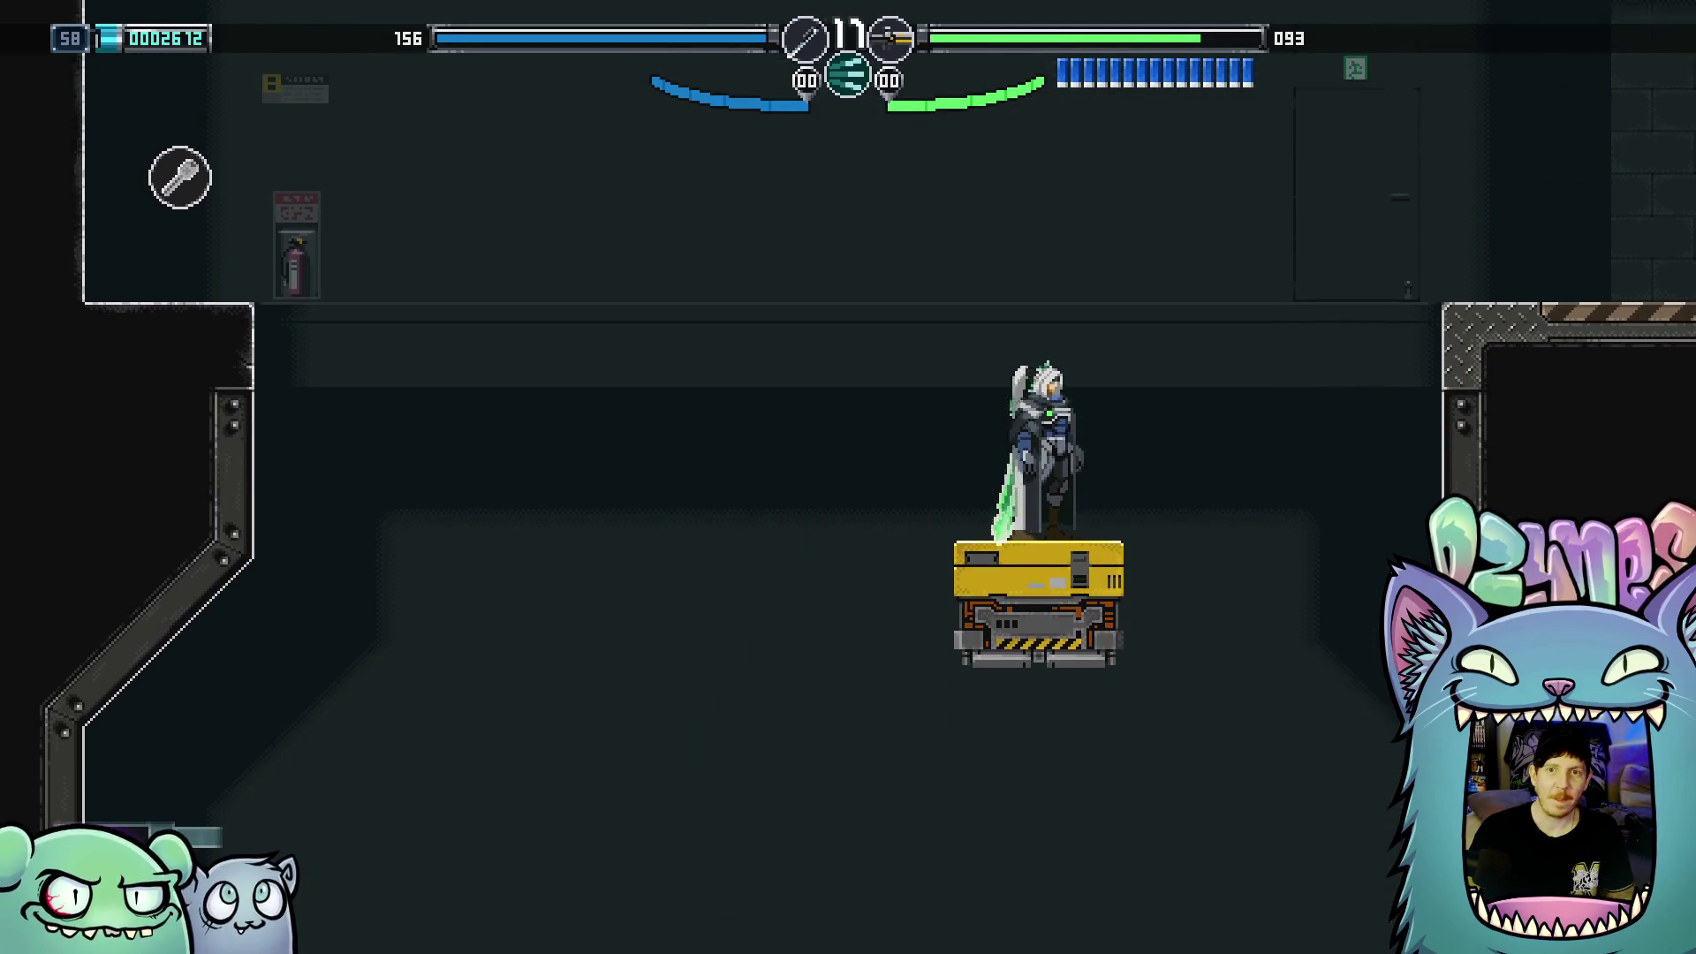
key(z)
key(Right)
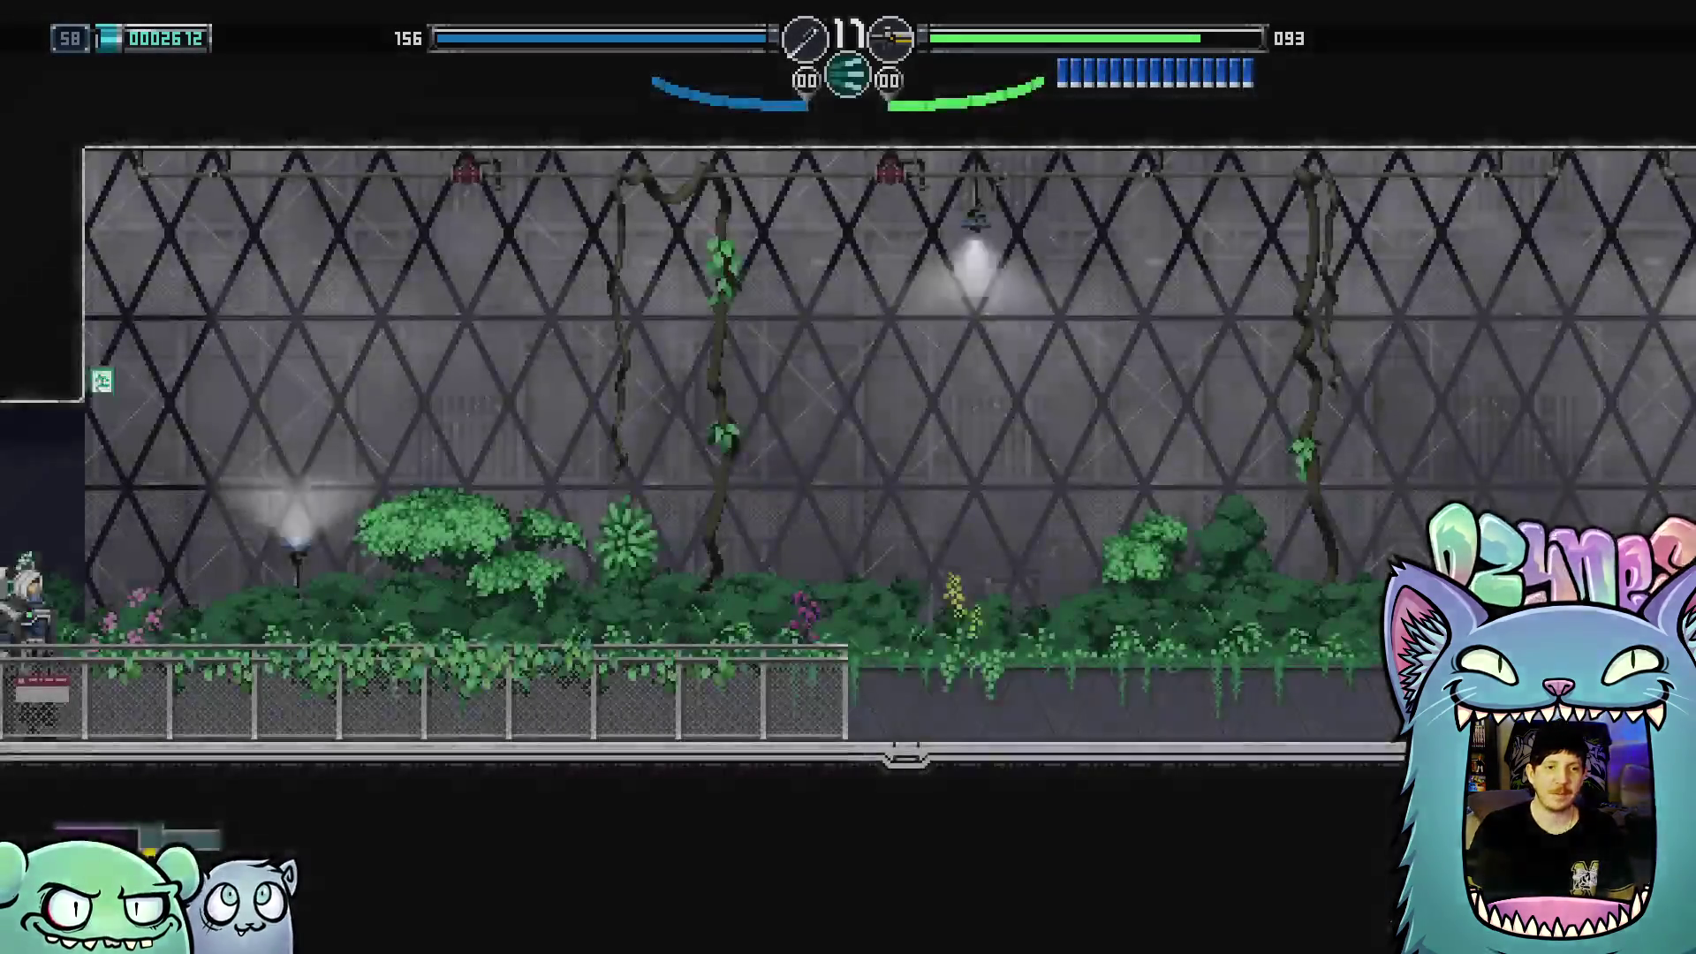
key(Right)
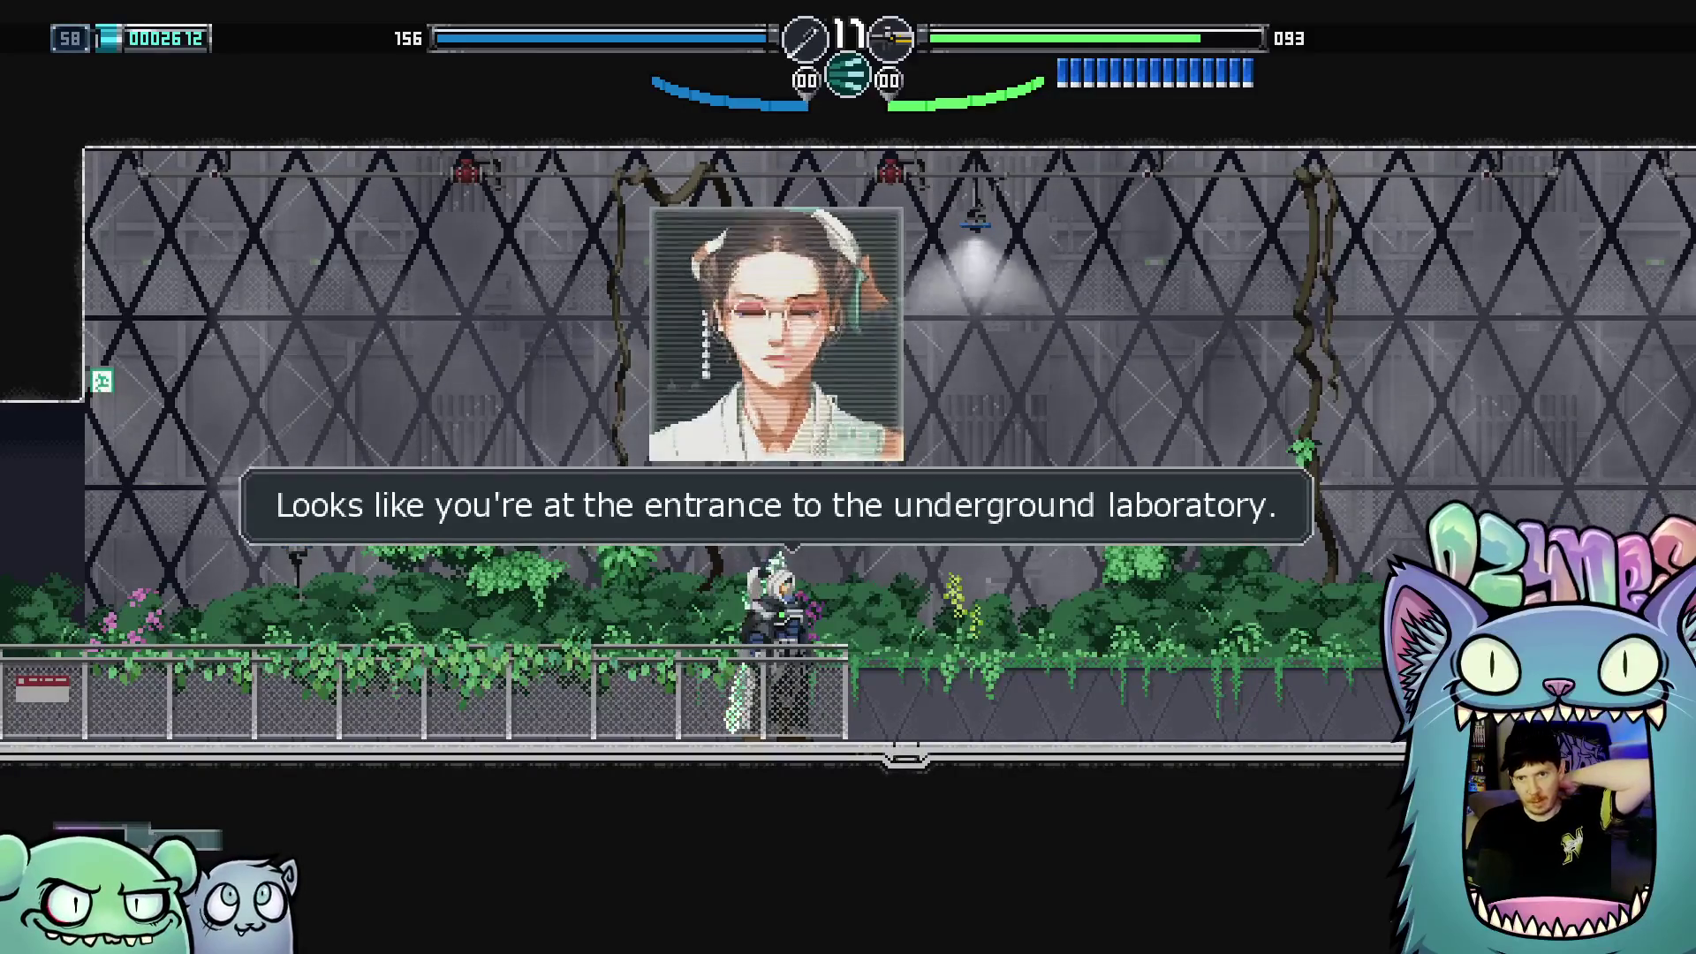
Advance through the radio briefing until the 'Meet up with the scientist' objective appears
key(Return)
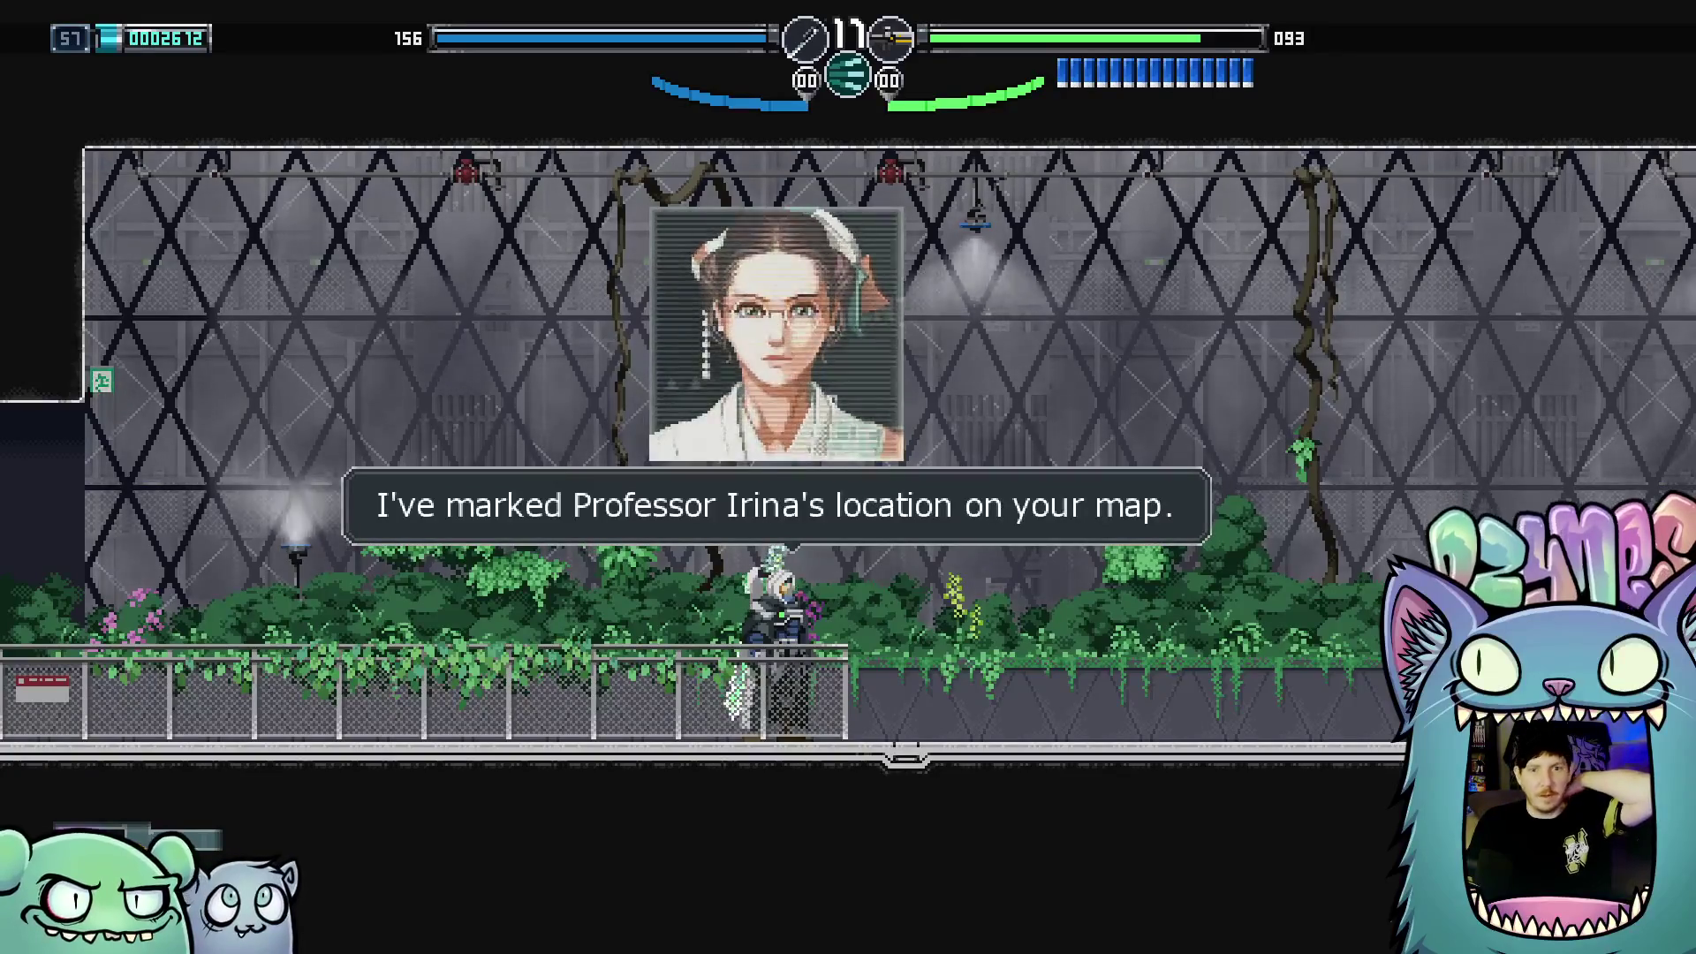
key(Return)
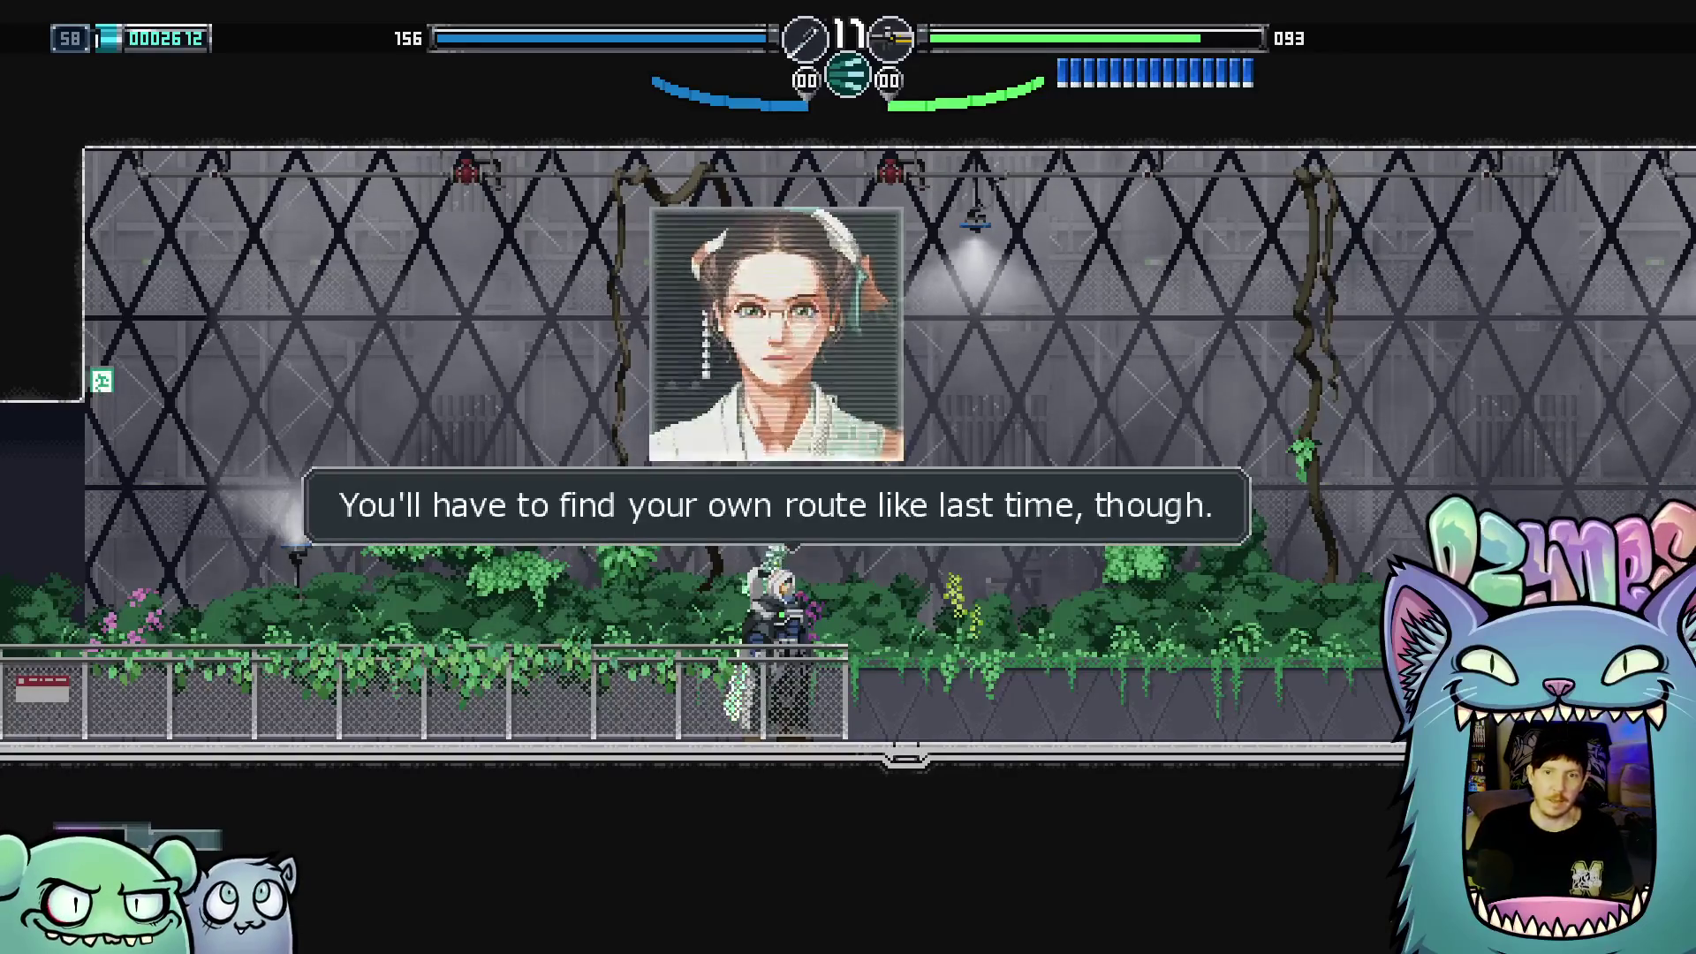
key(Return)
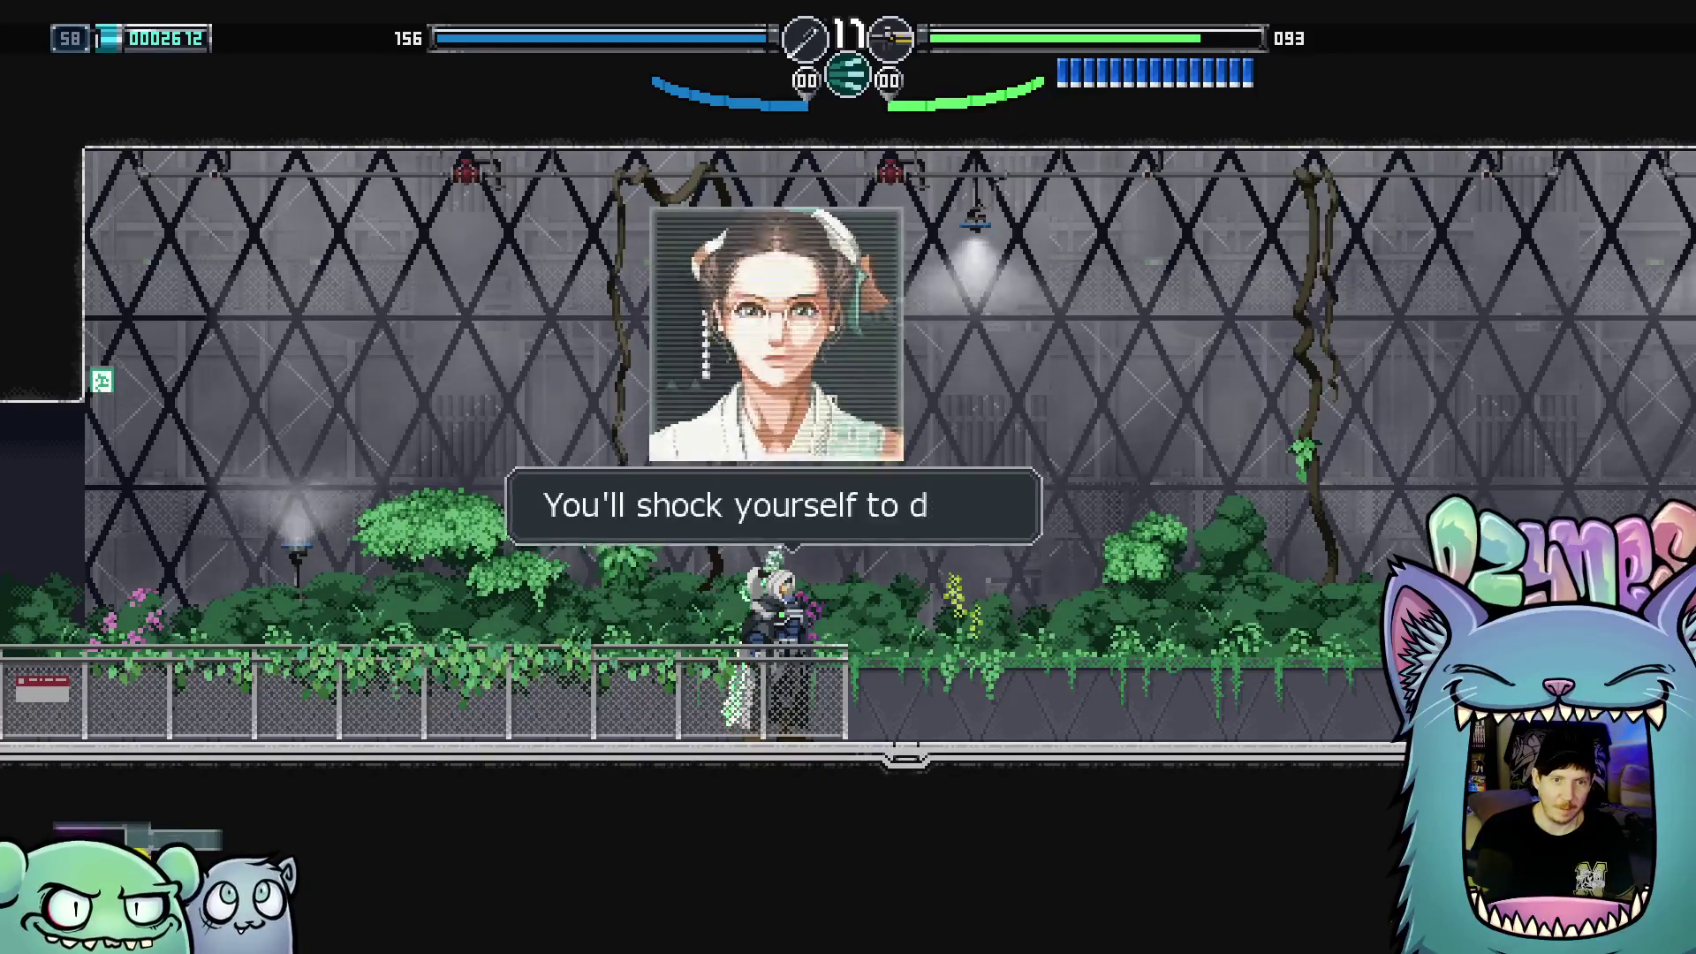
key(Right)
From the pause menu, browse the obtained weapons for the Weapon 2 slot, checking the Atomizer
key(Escape)
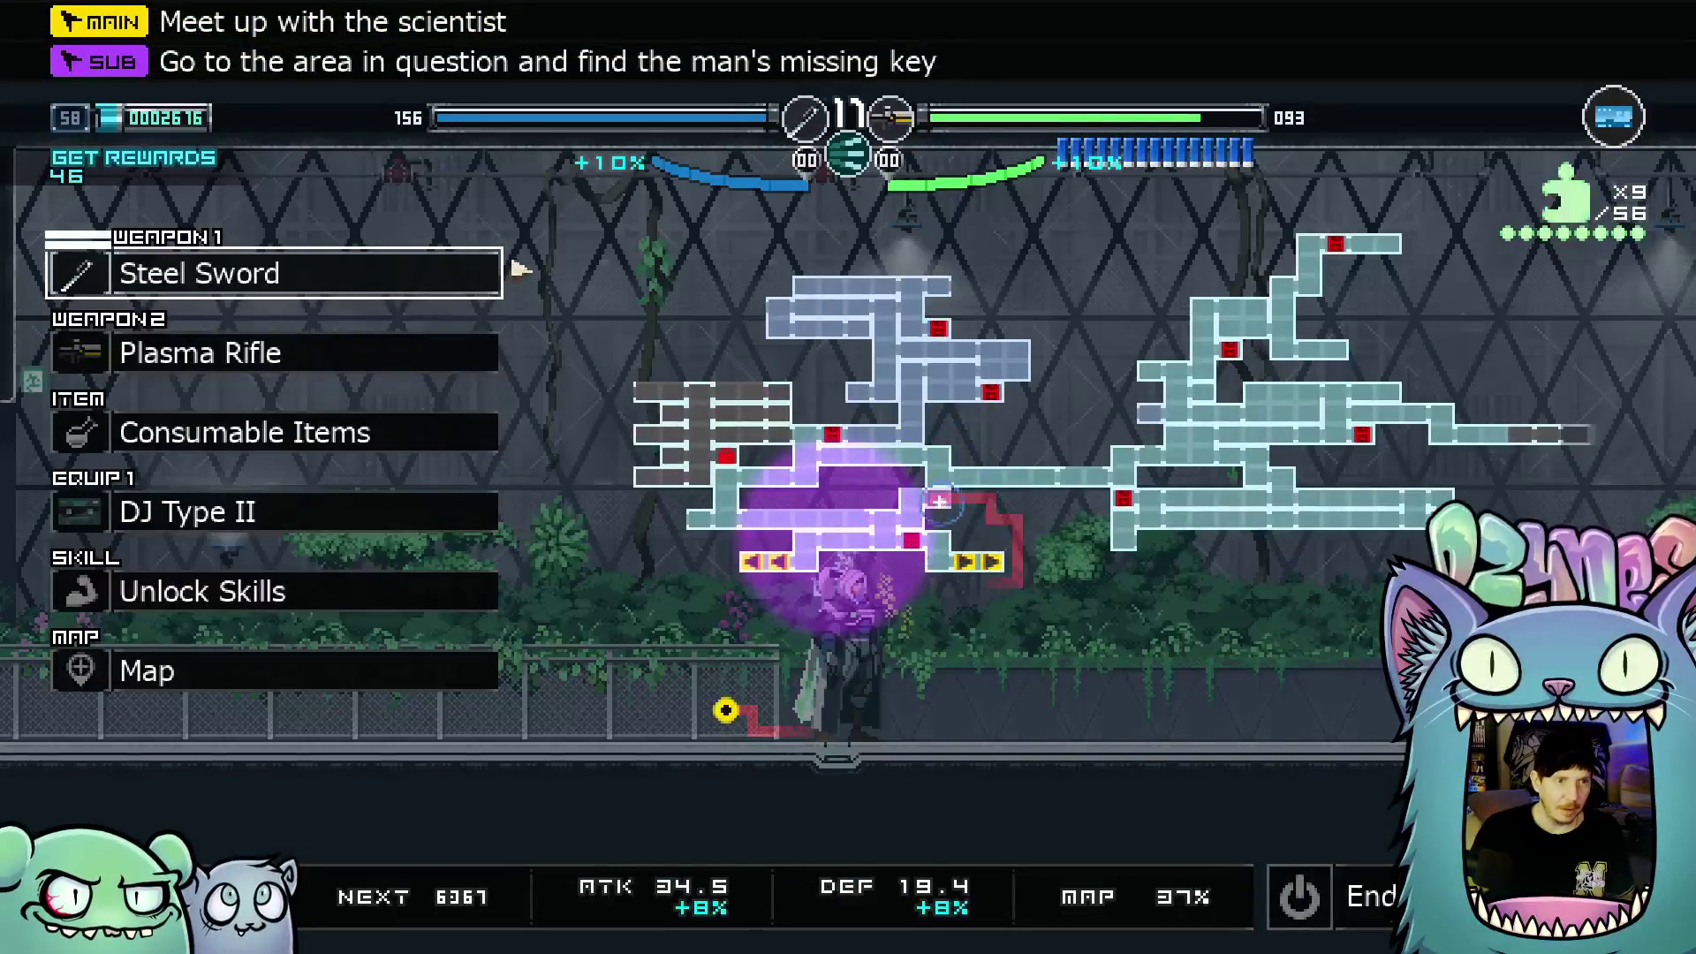
key(Up)
key(Down)
key(Down)
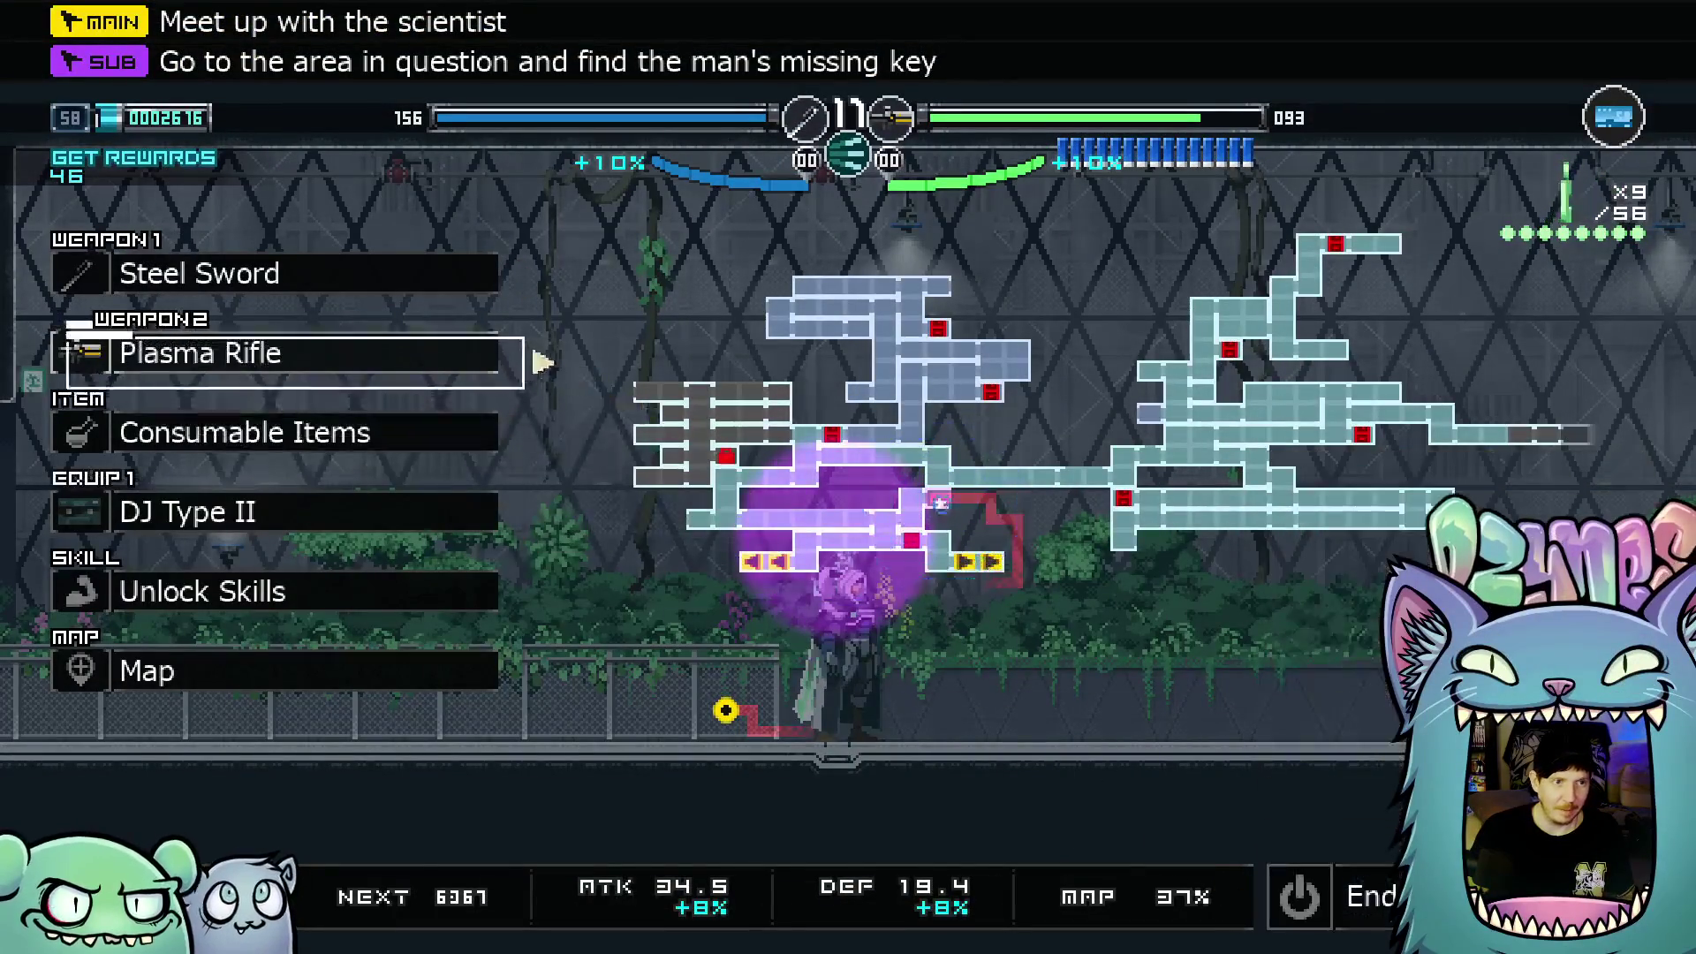
key(Return)
key(Down)
key(Down)
key(Down)
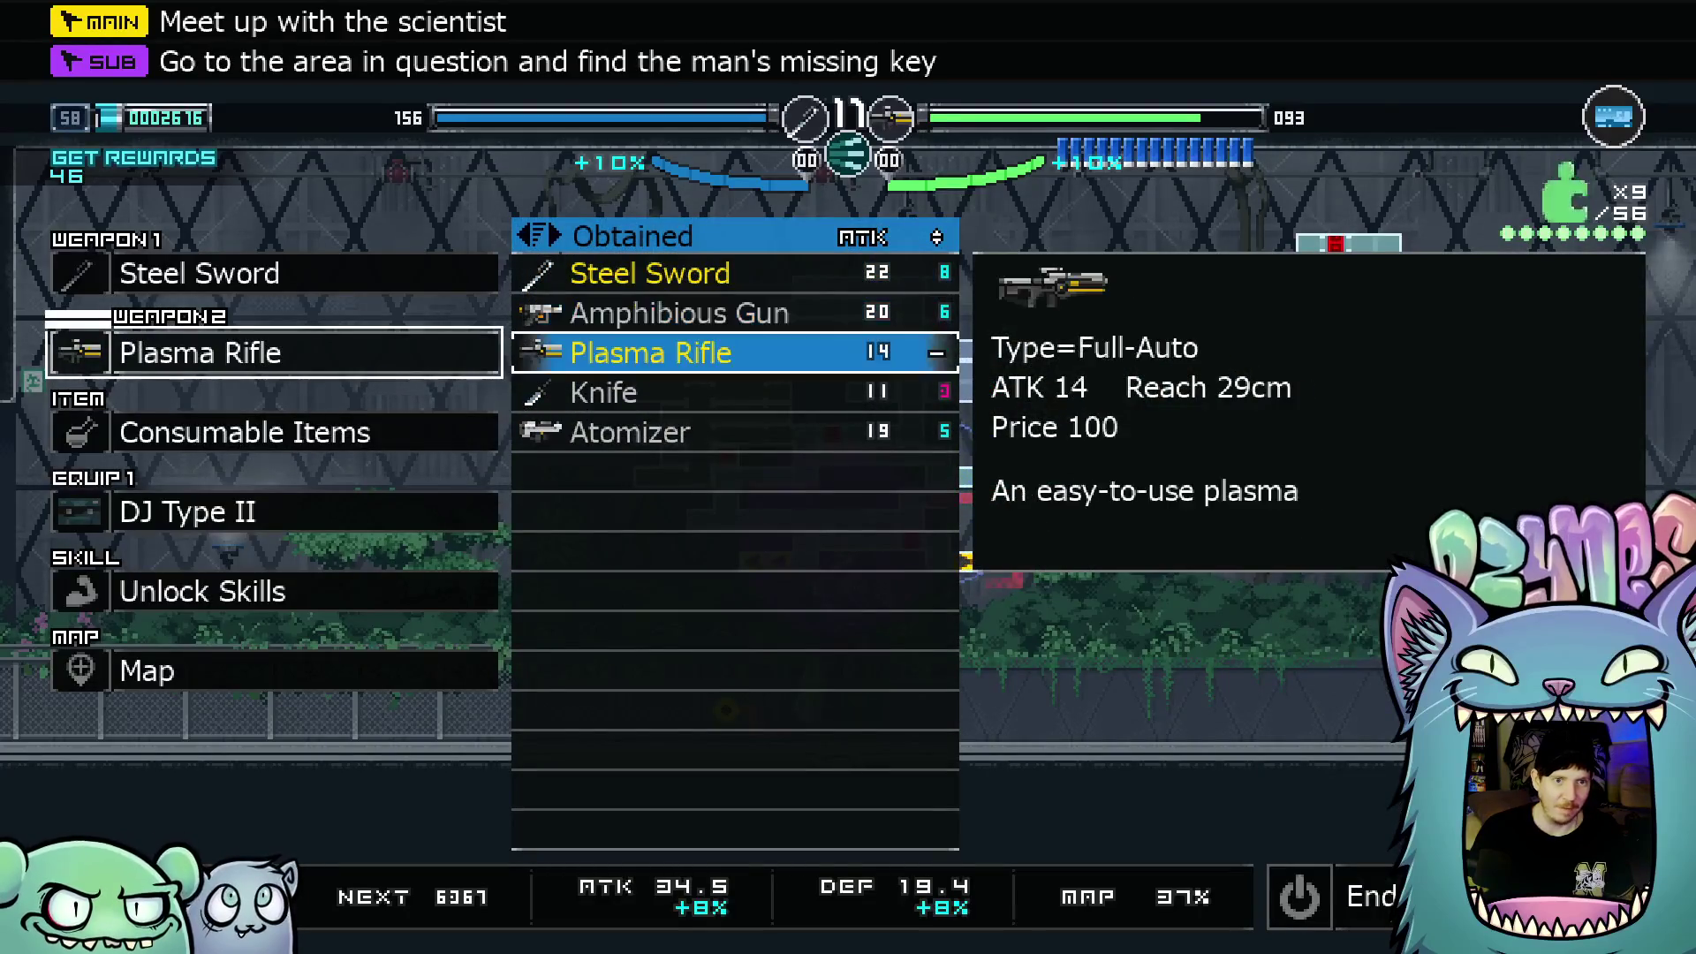
key(Down)
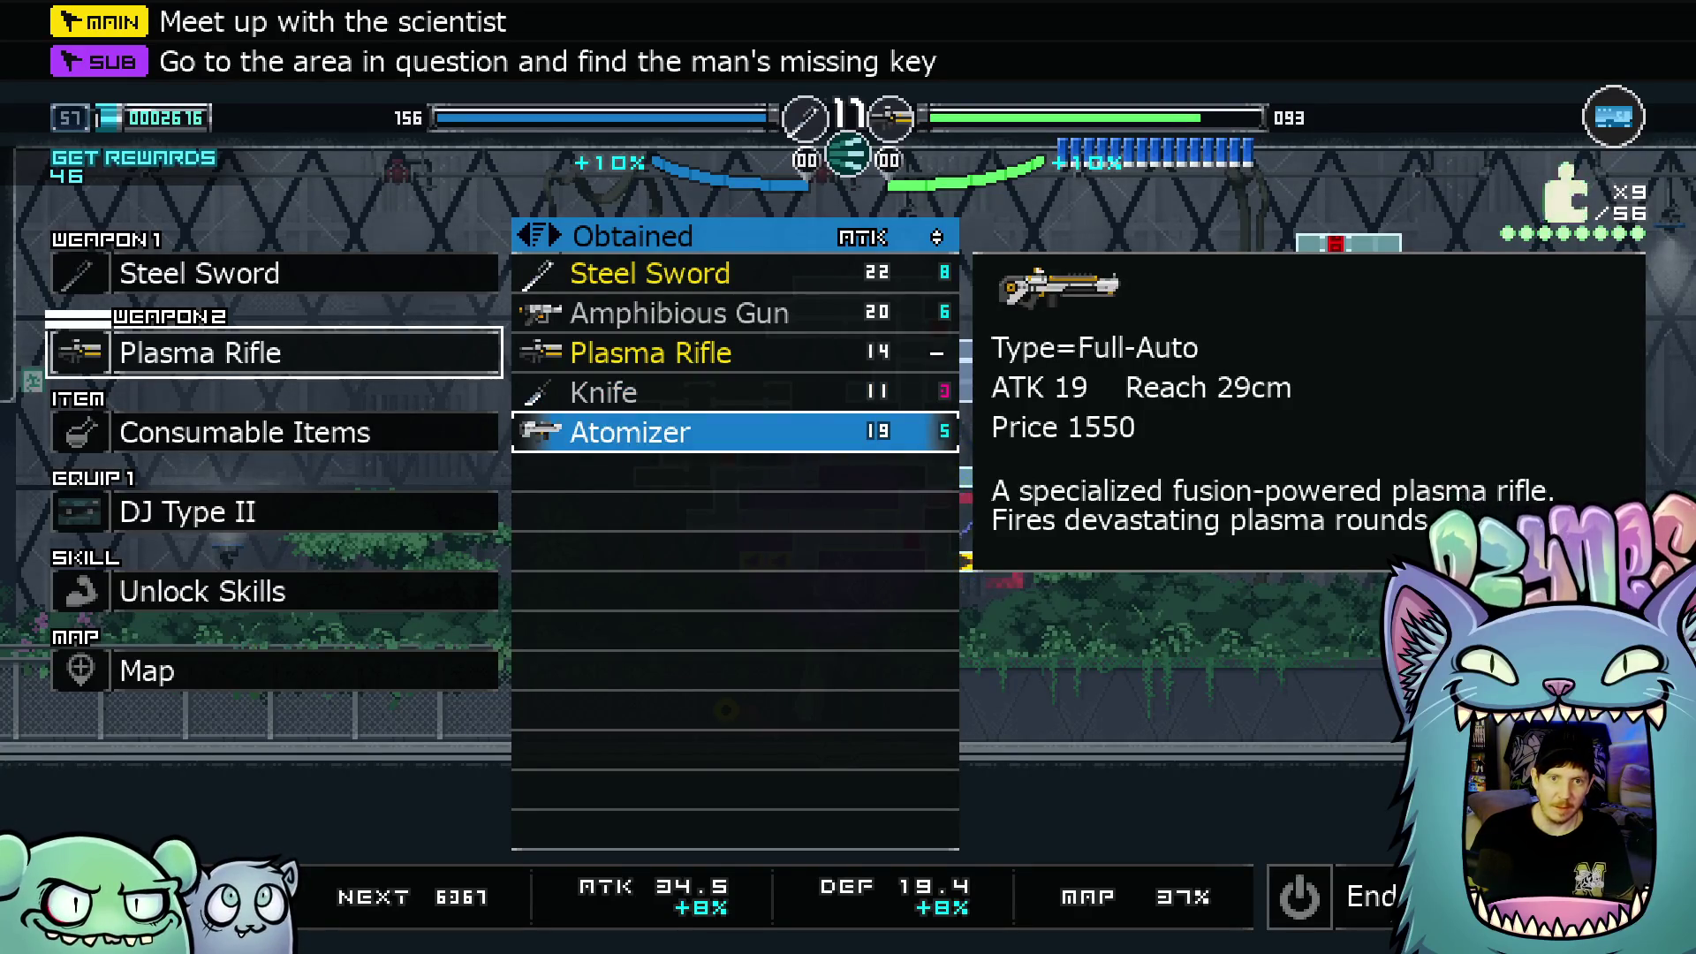
key(Up)
key(Down)
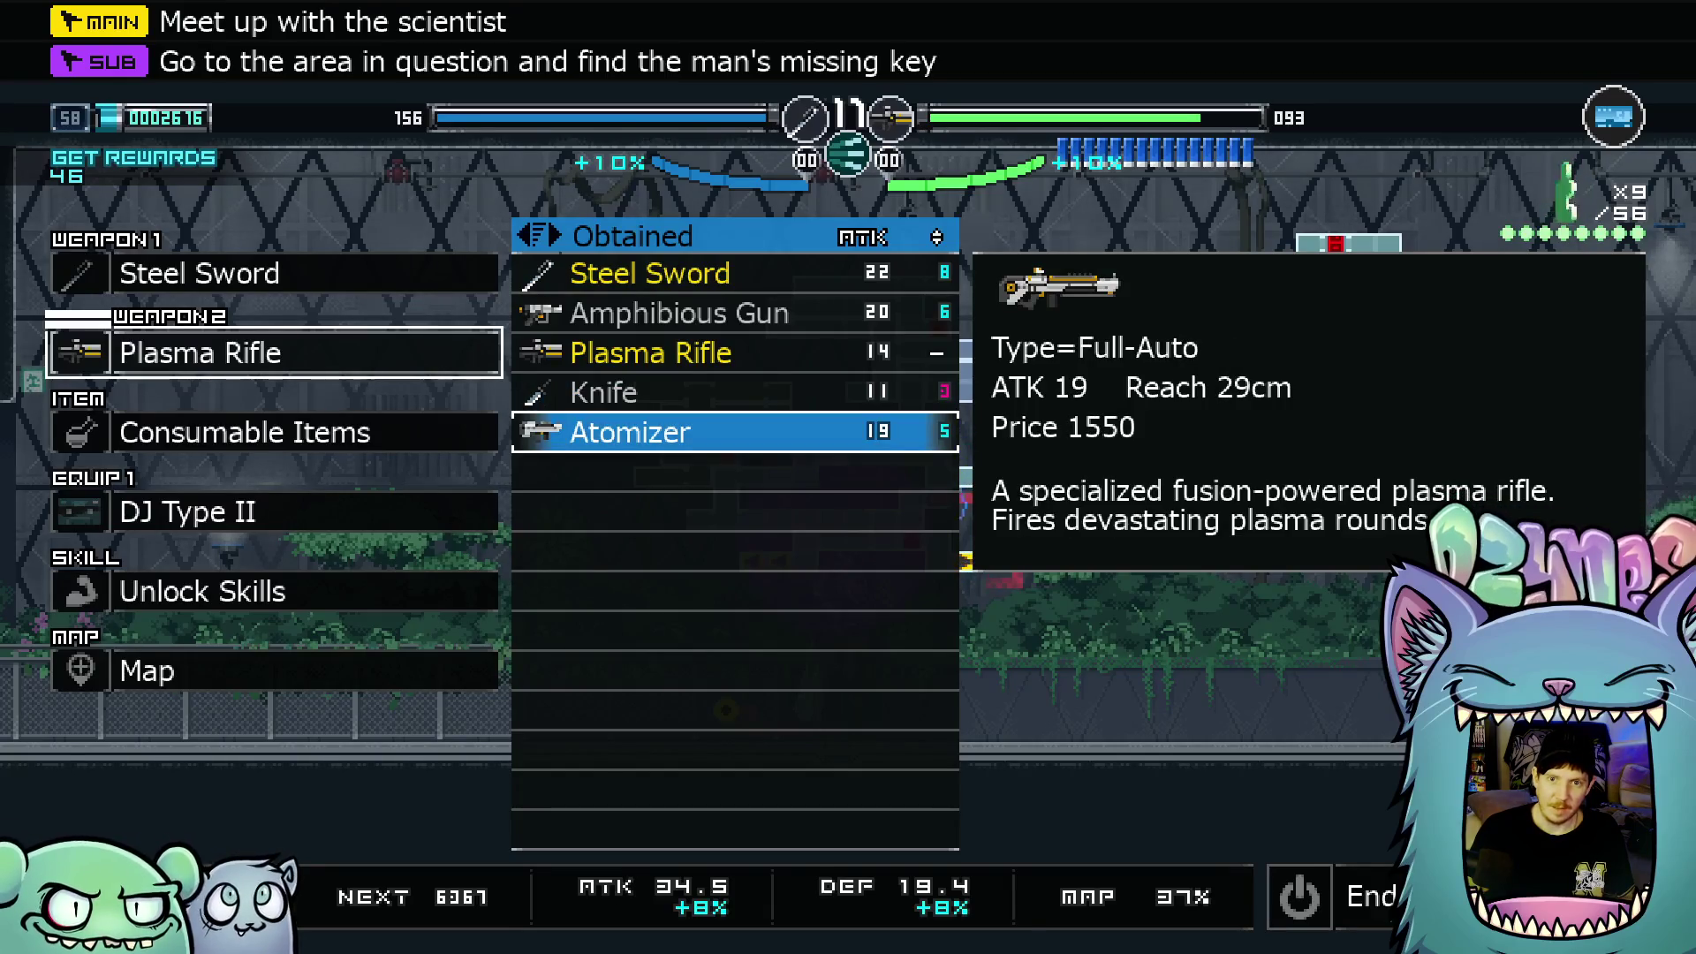
Equip the Amphibious Gun as the second weapon and resume play
key(Up)
key(Up)
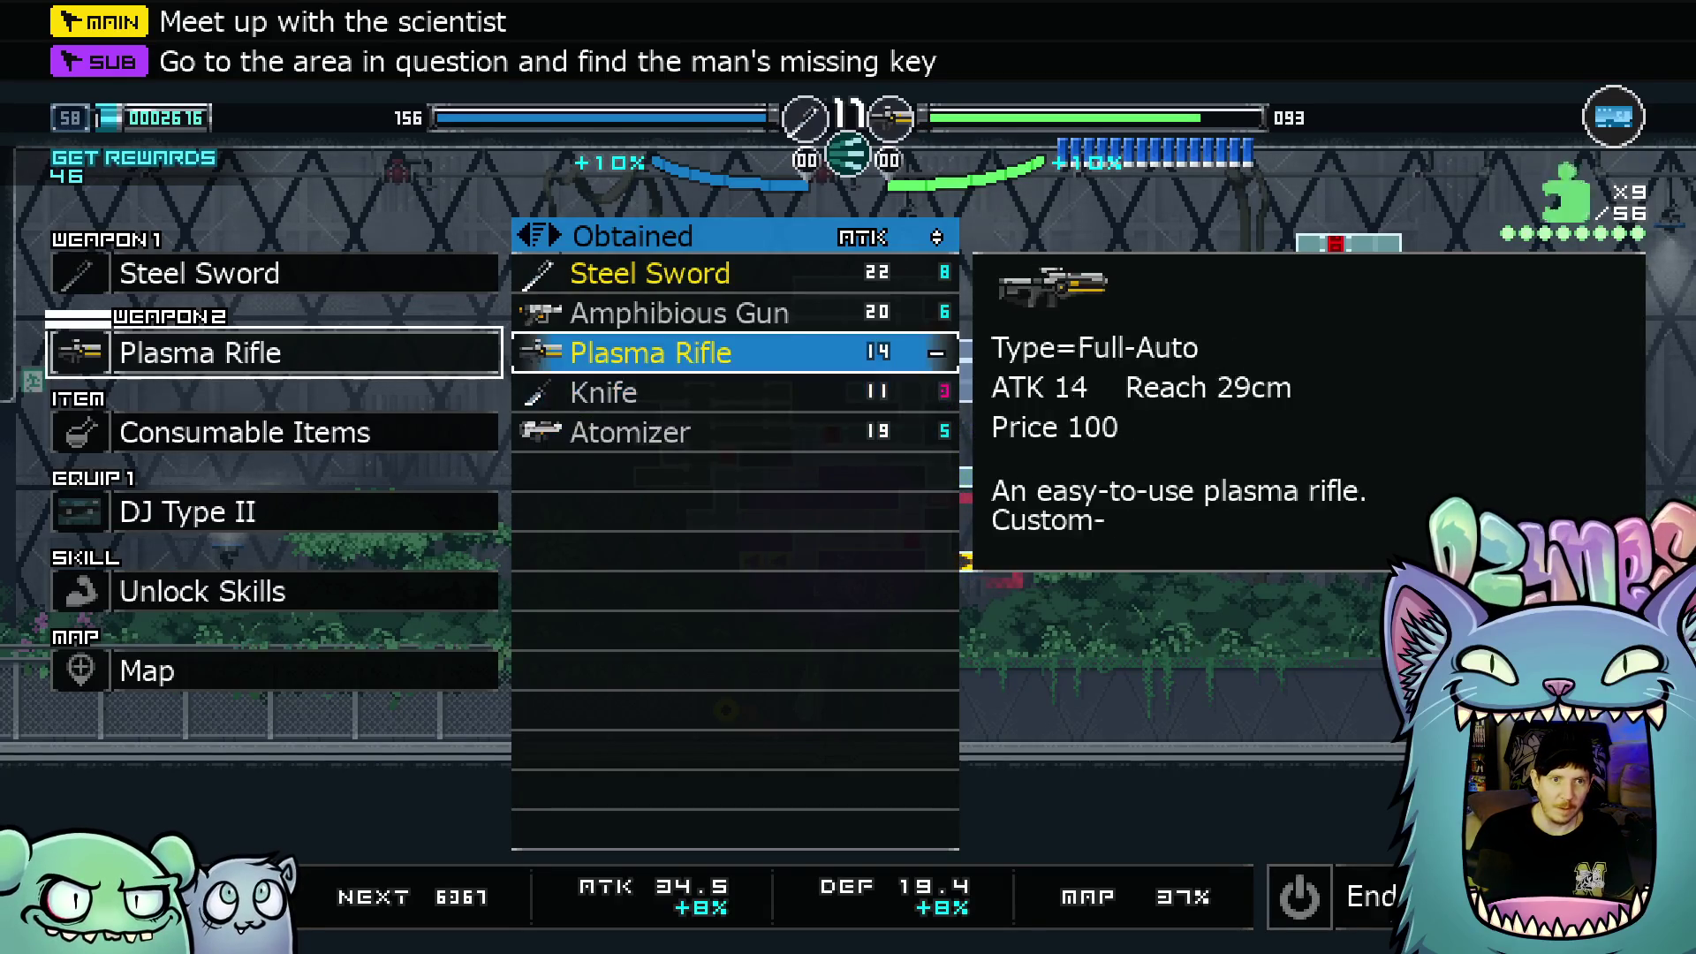
key(Up)
key(Return)
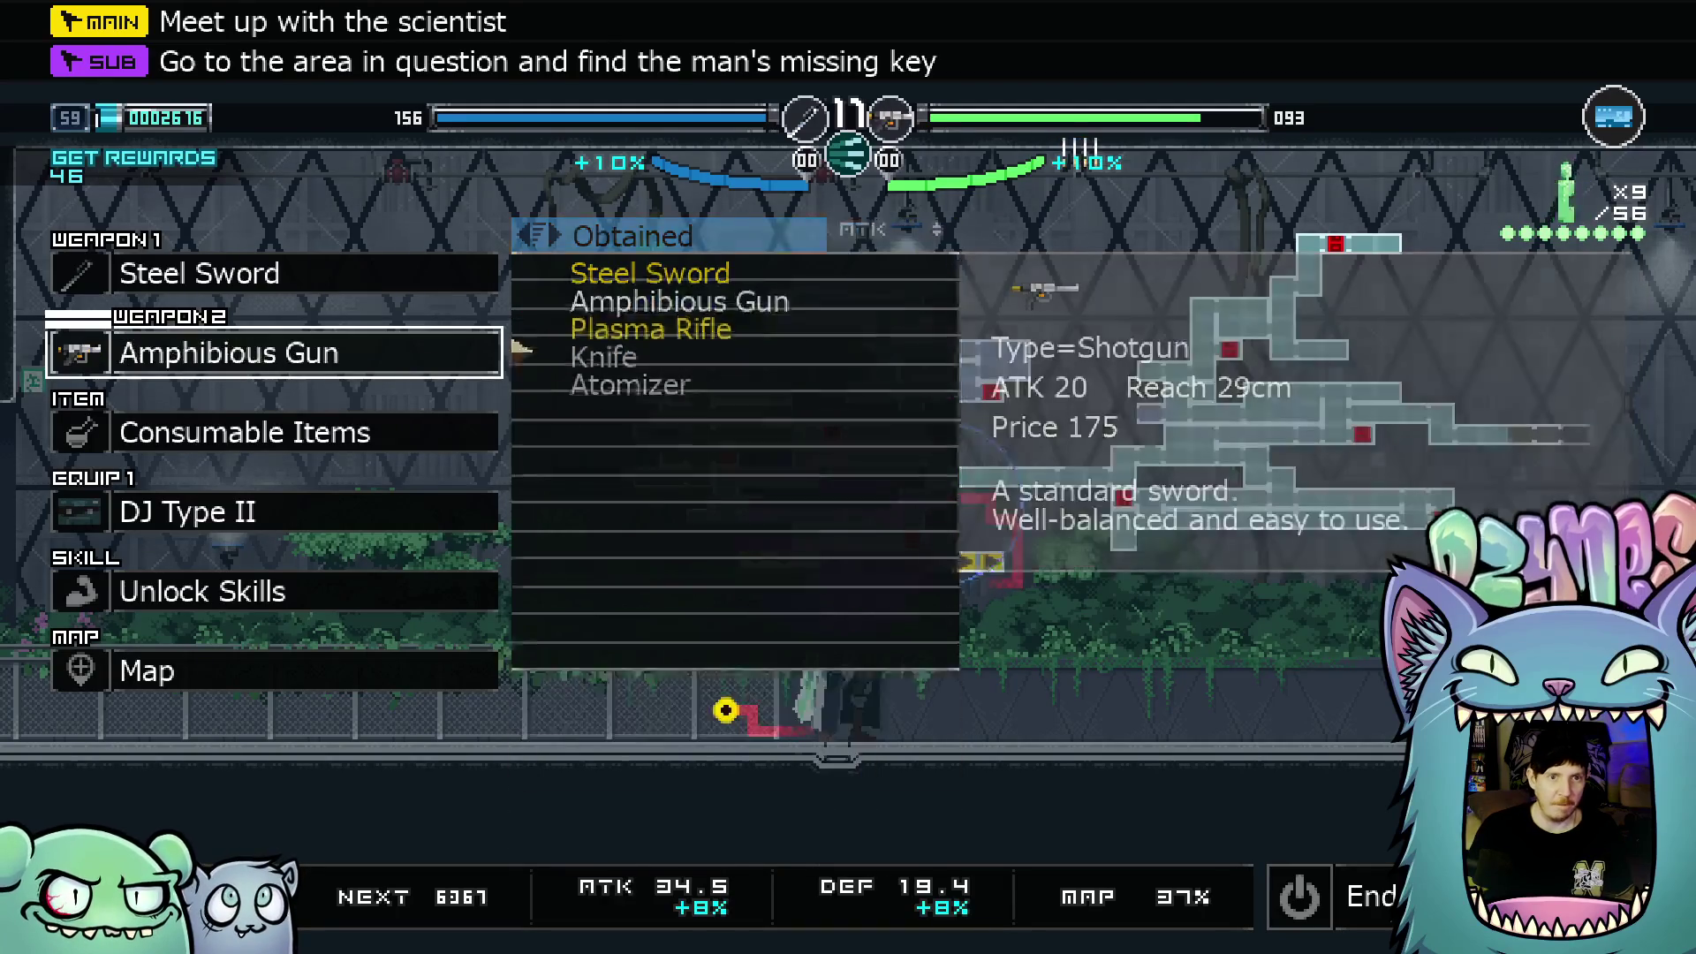
key(Escape)
key(Right)
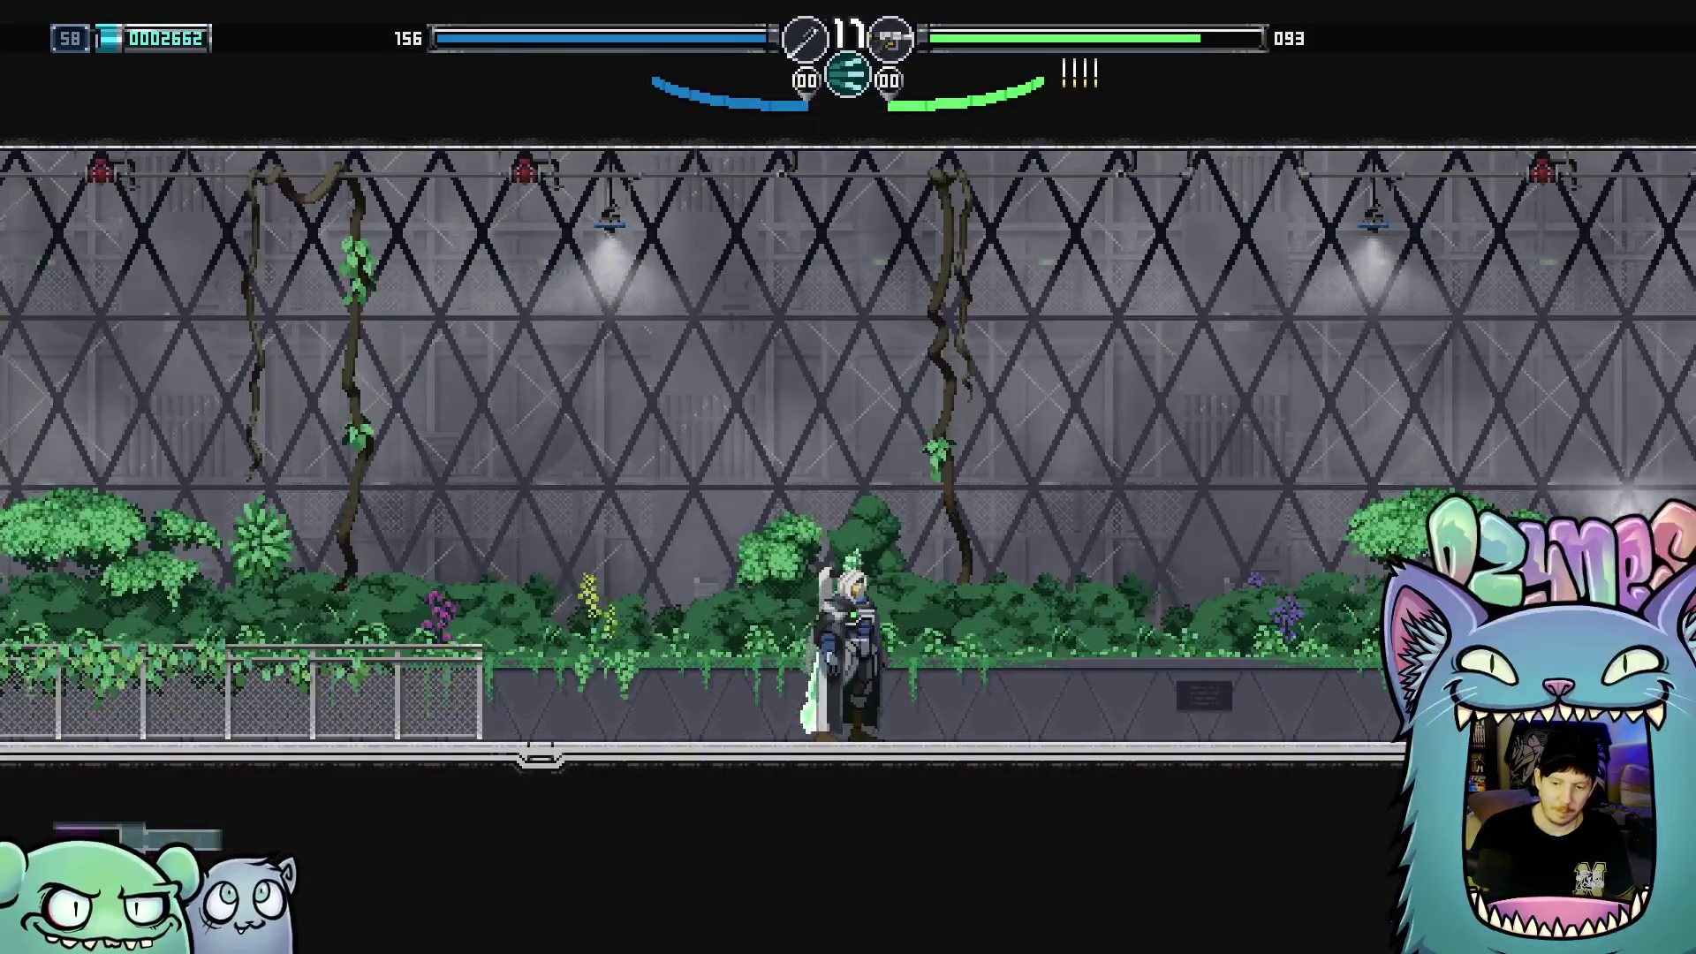
Run and jump right through the greenhouse corridor into the next room
key(Right)
key(space)
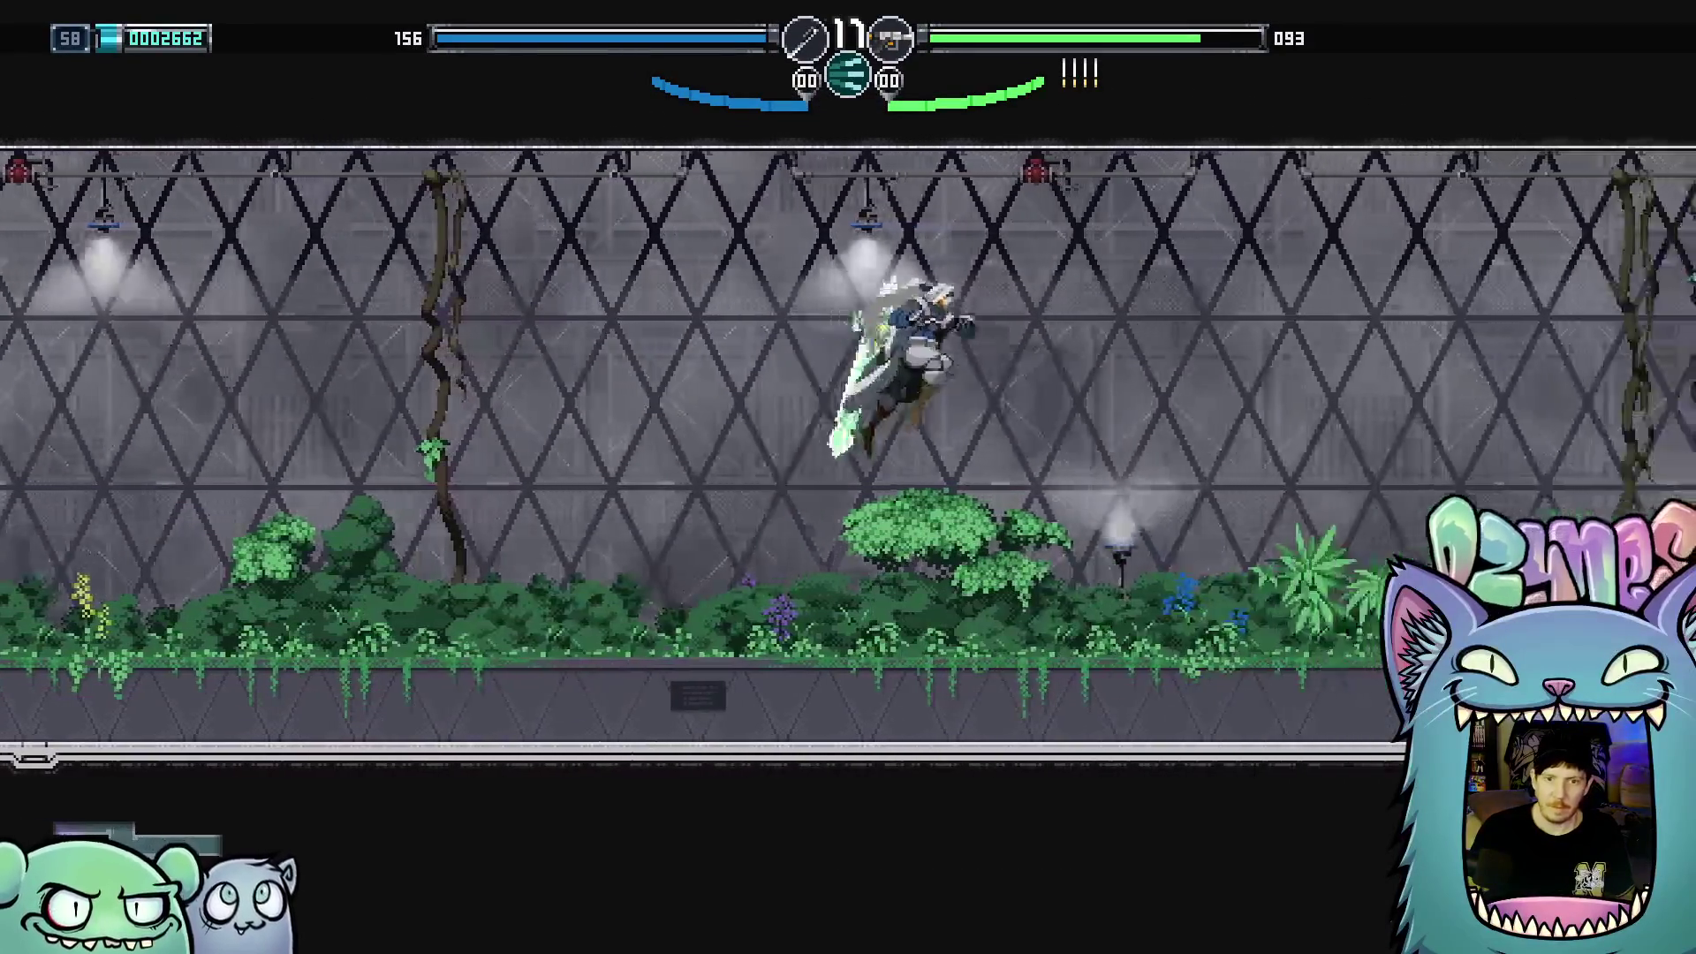
key(Right)
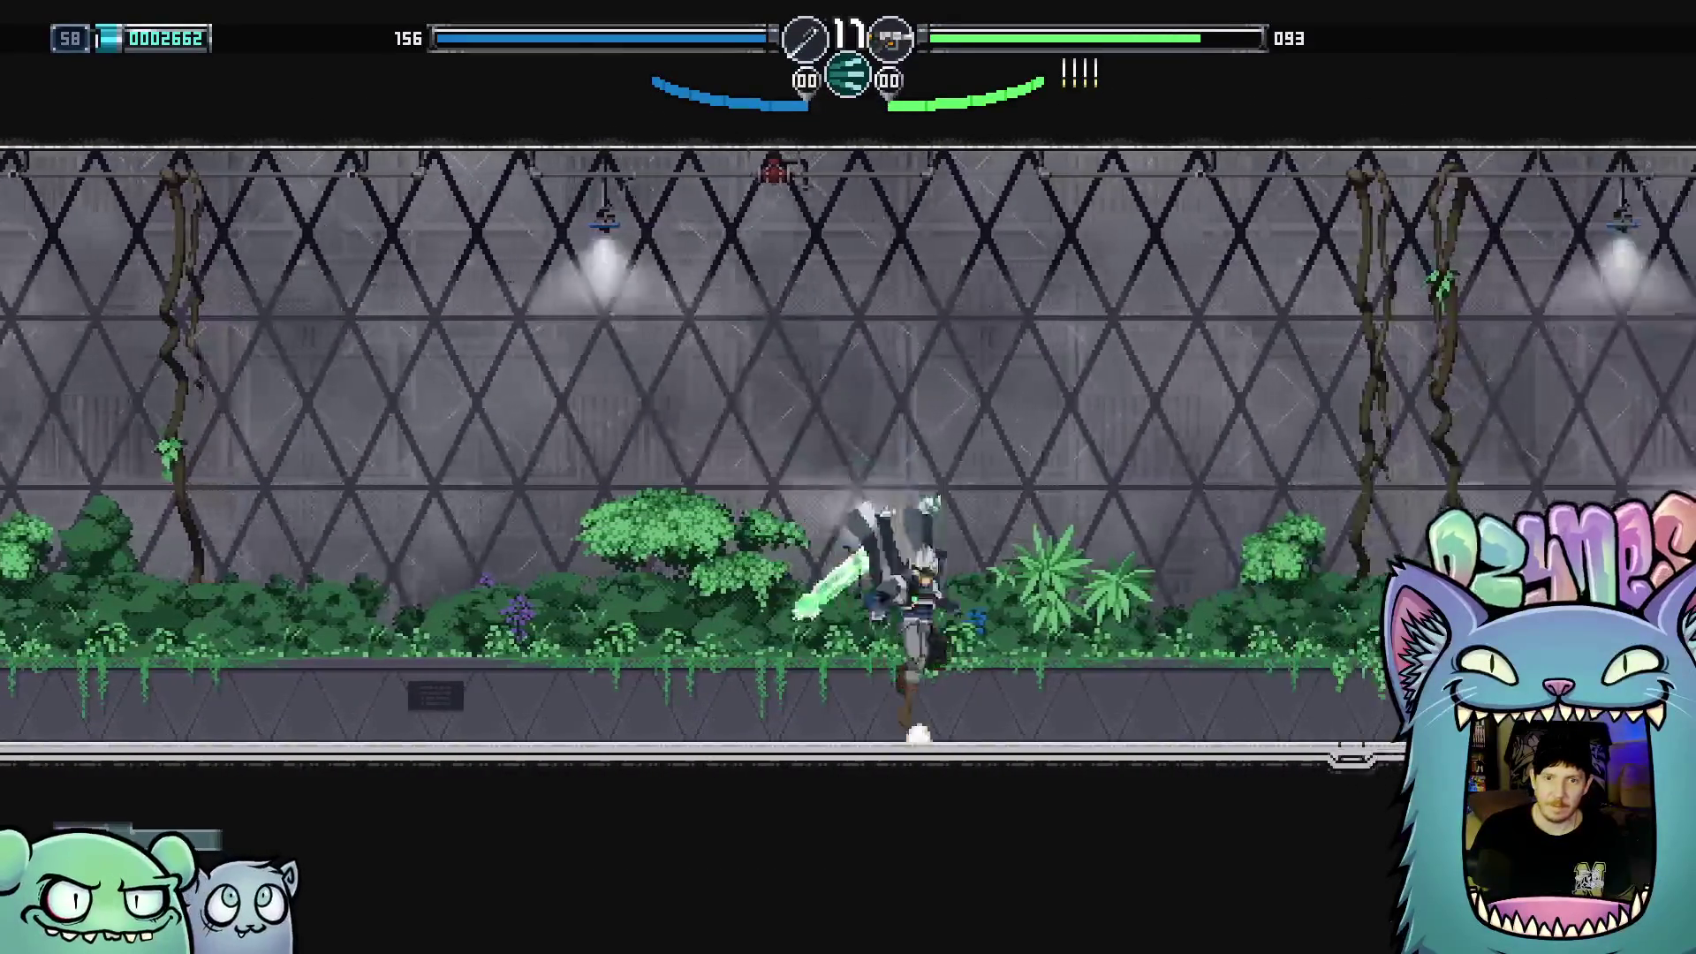
key(space)
key(Right)
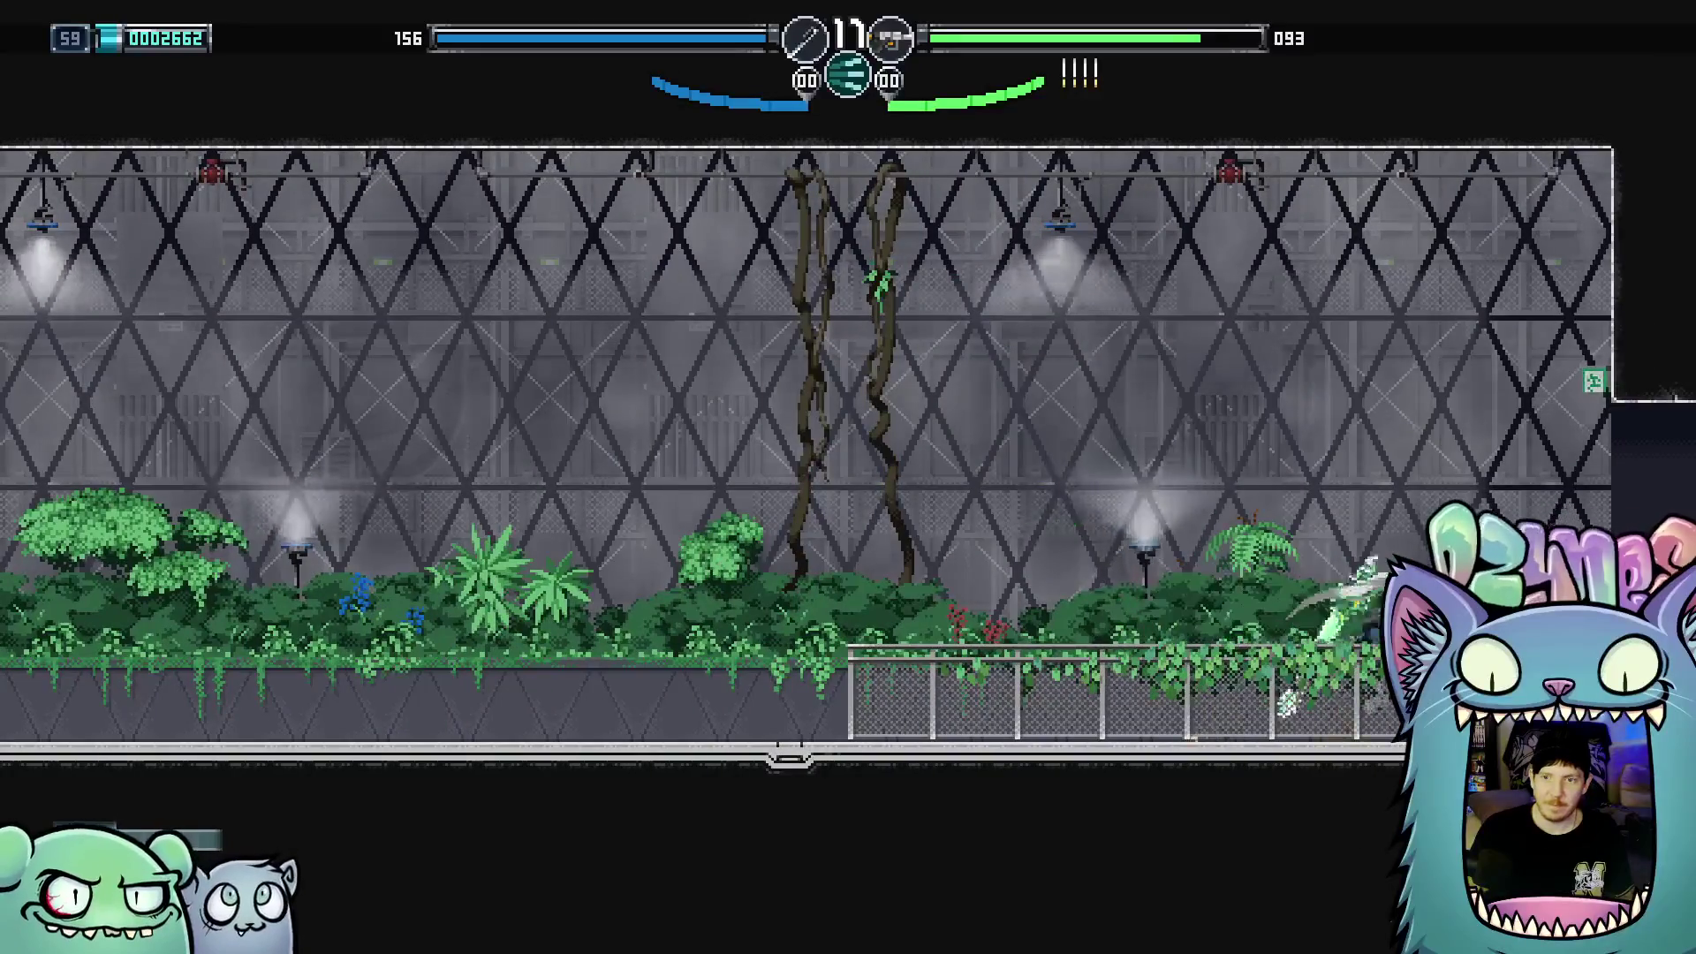
key(Right)
key(Right)
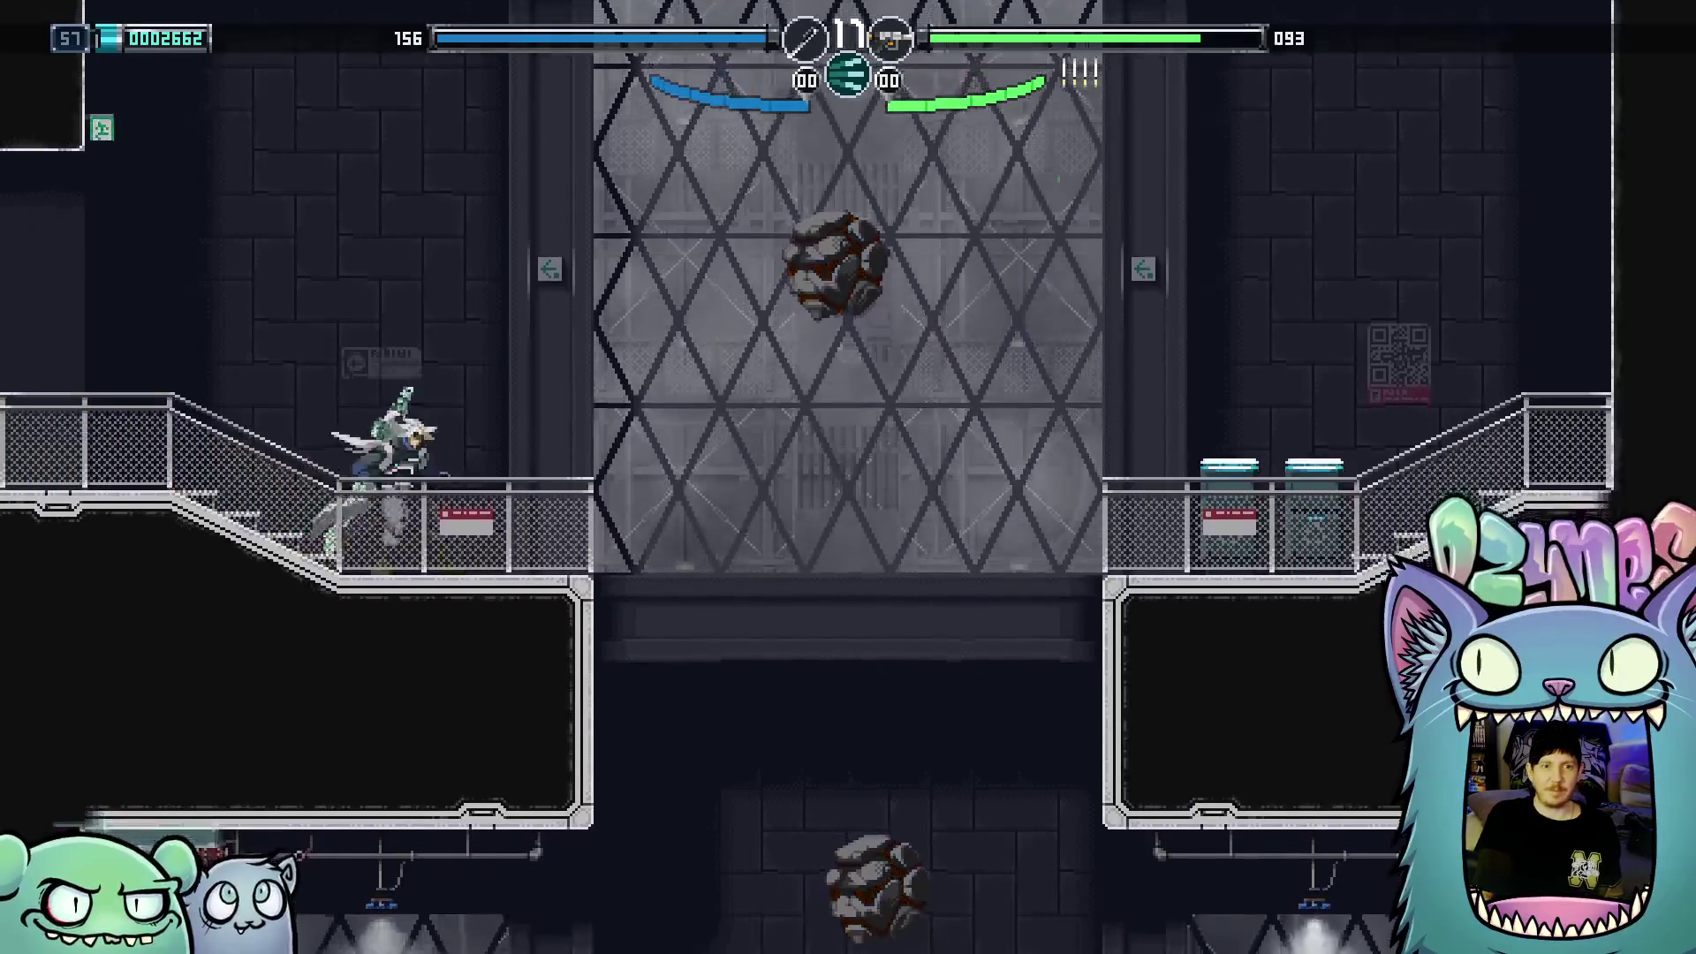
Defeat the two small enemies and the rock enemy in the lower area
key(x)
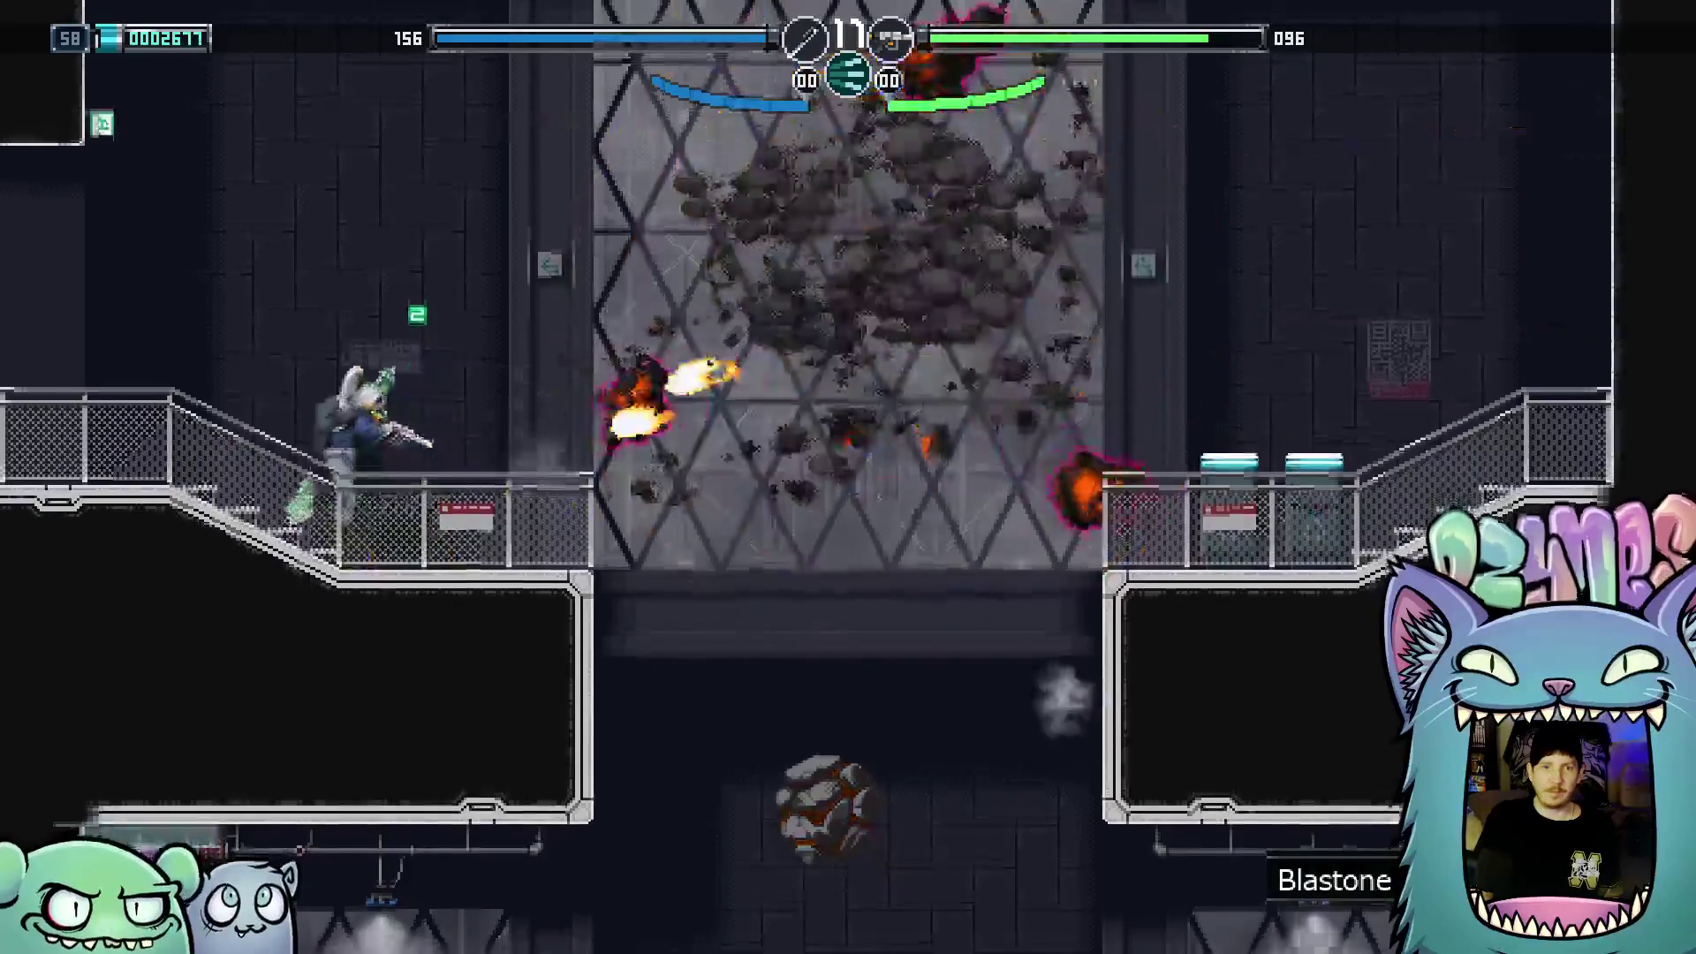
key(z)
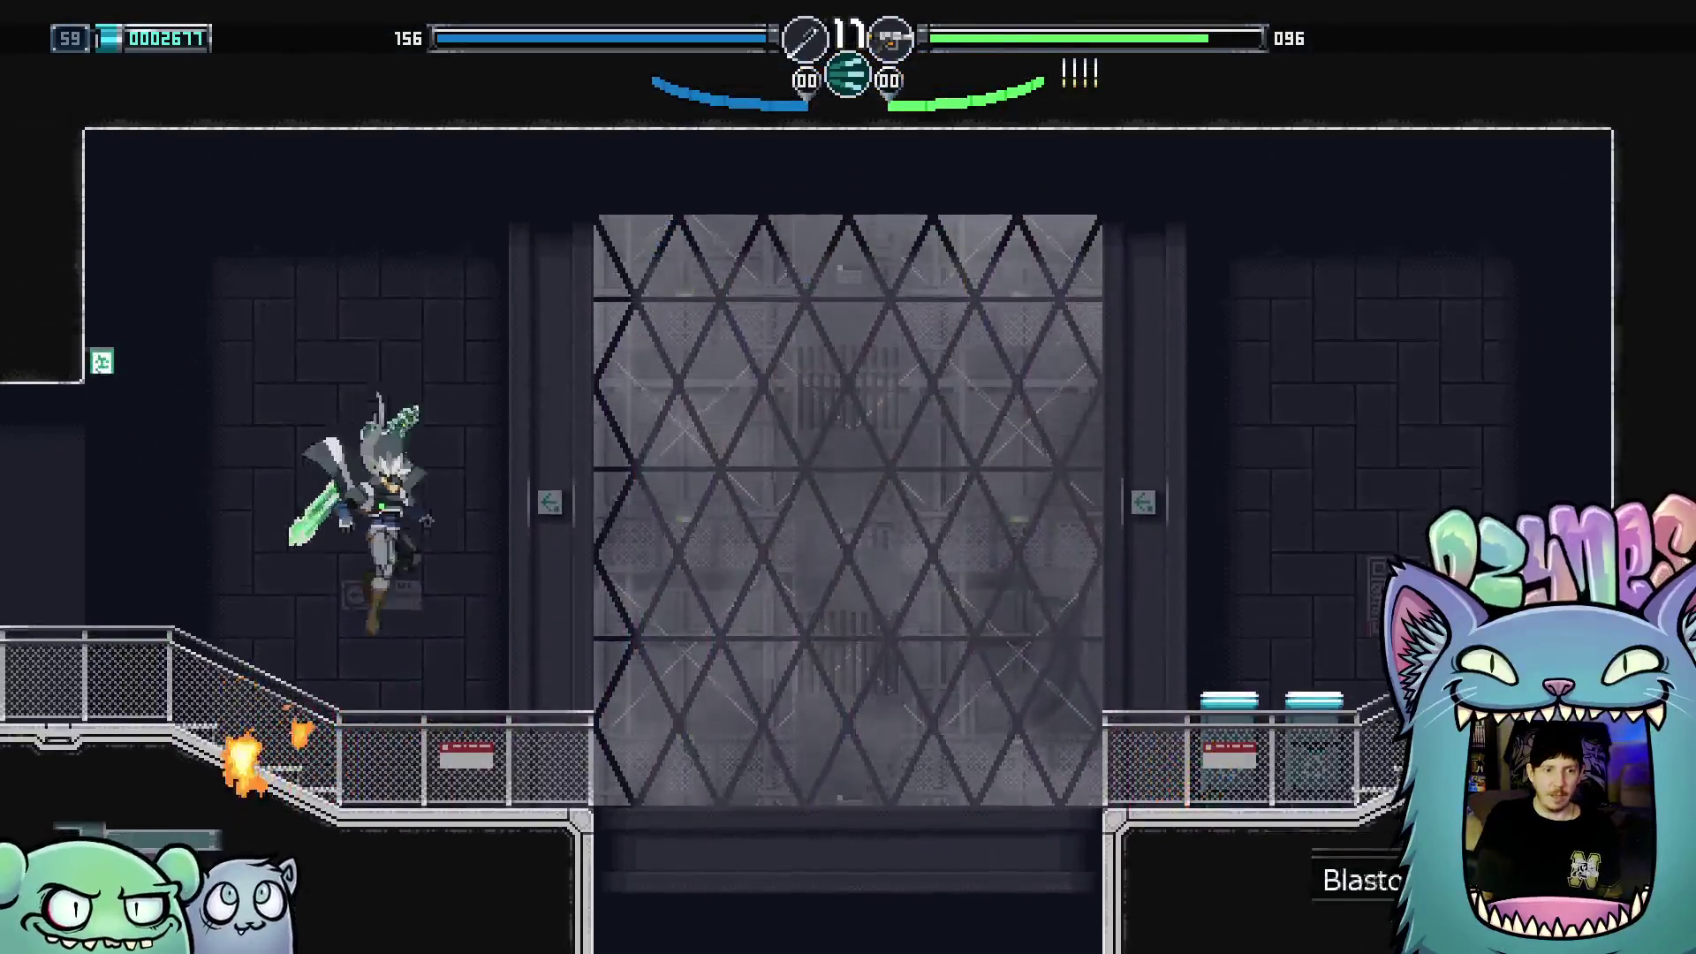
key(Right)
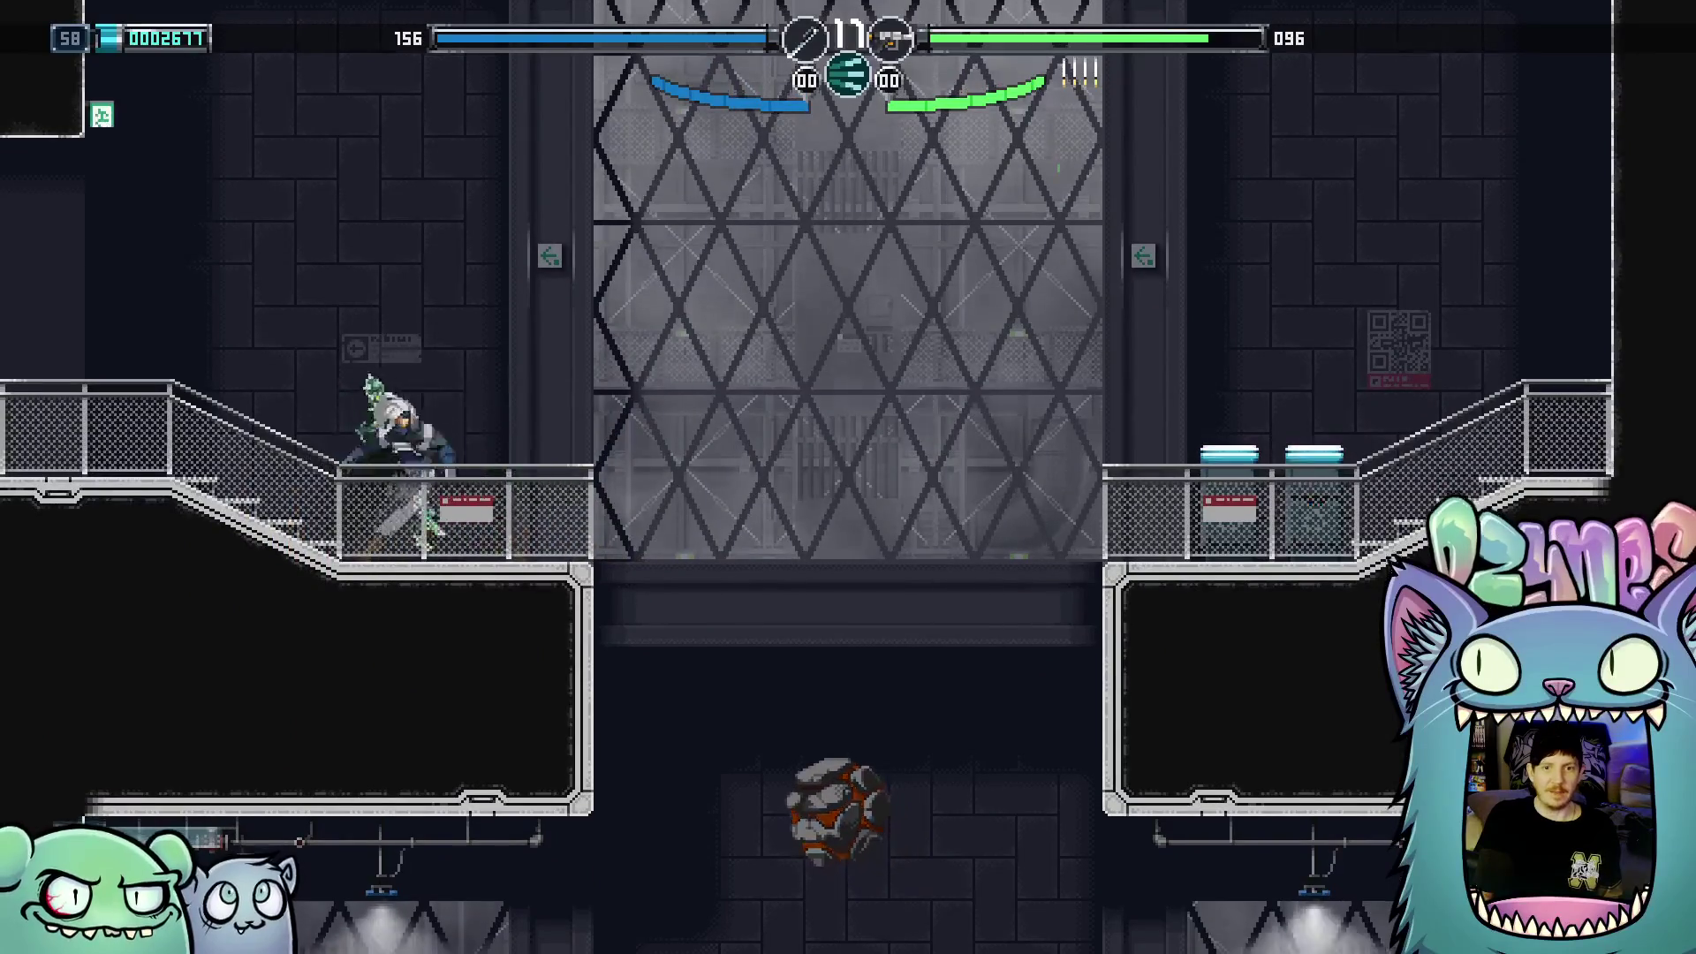
key(Right)
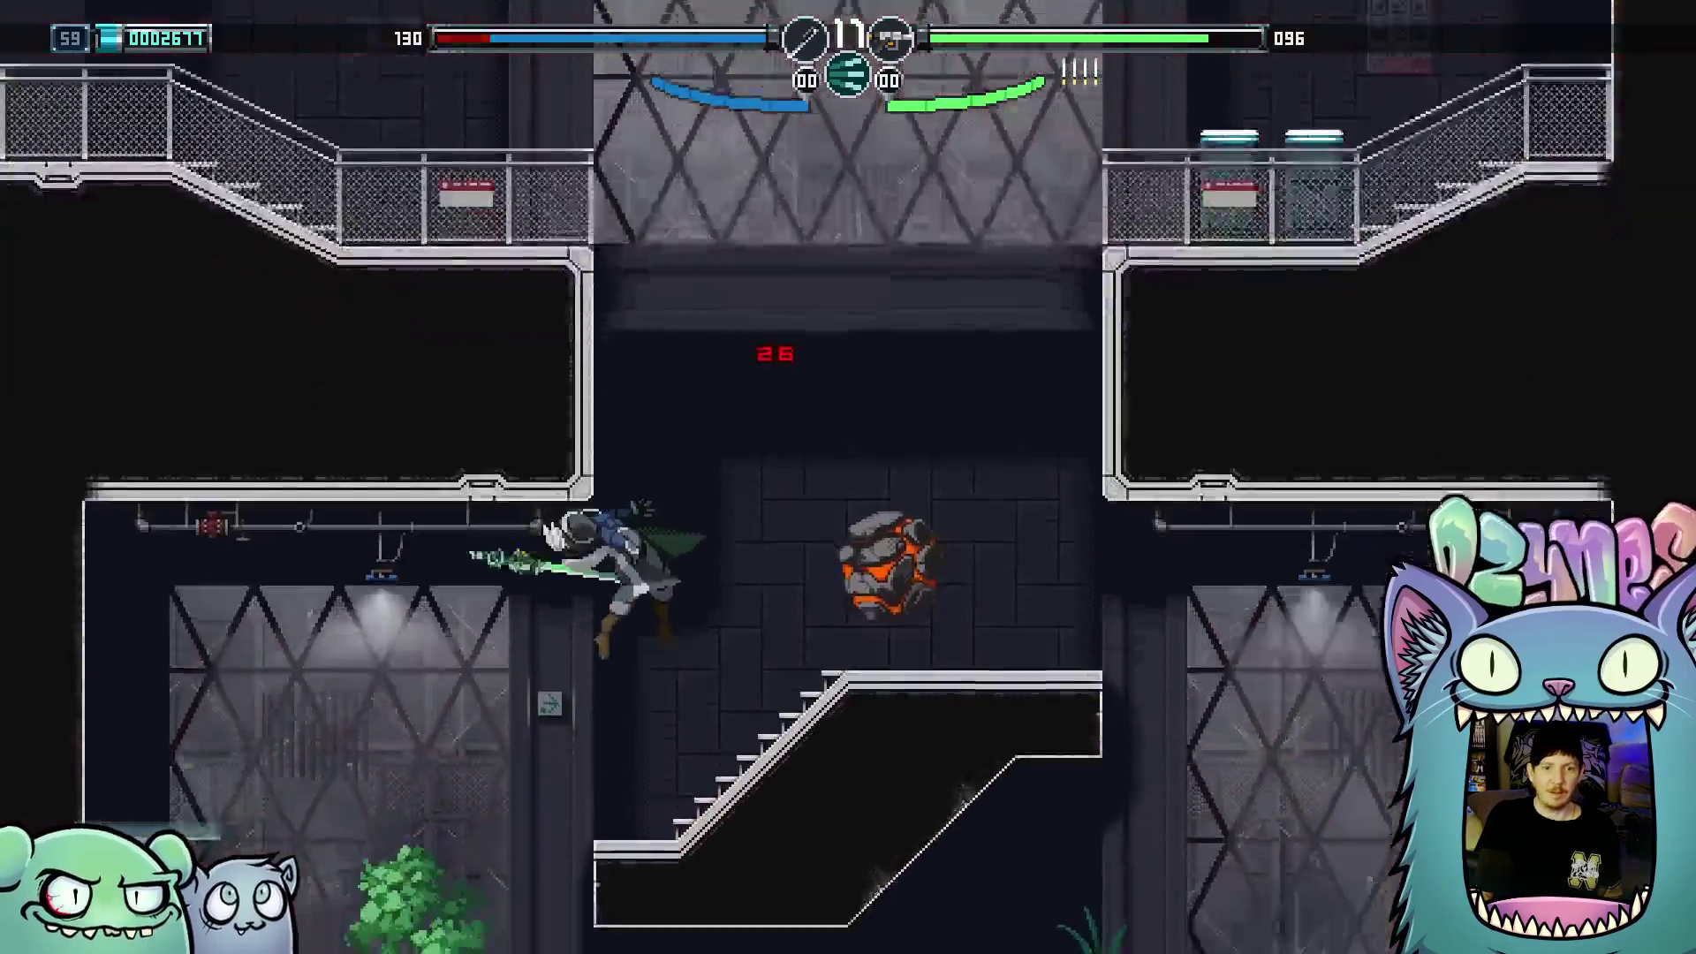
key(Left)
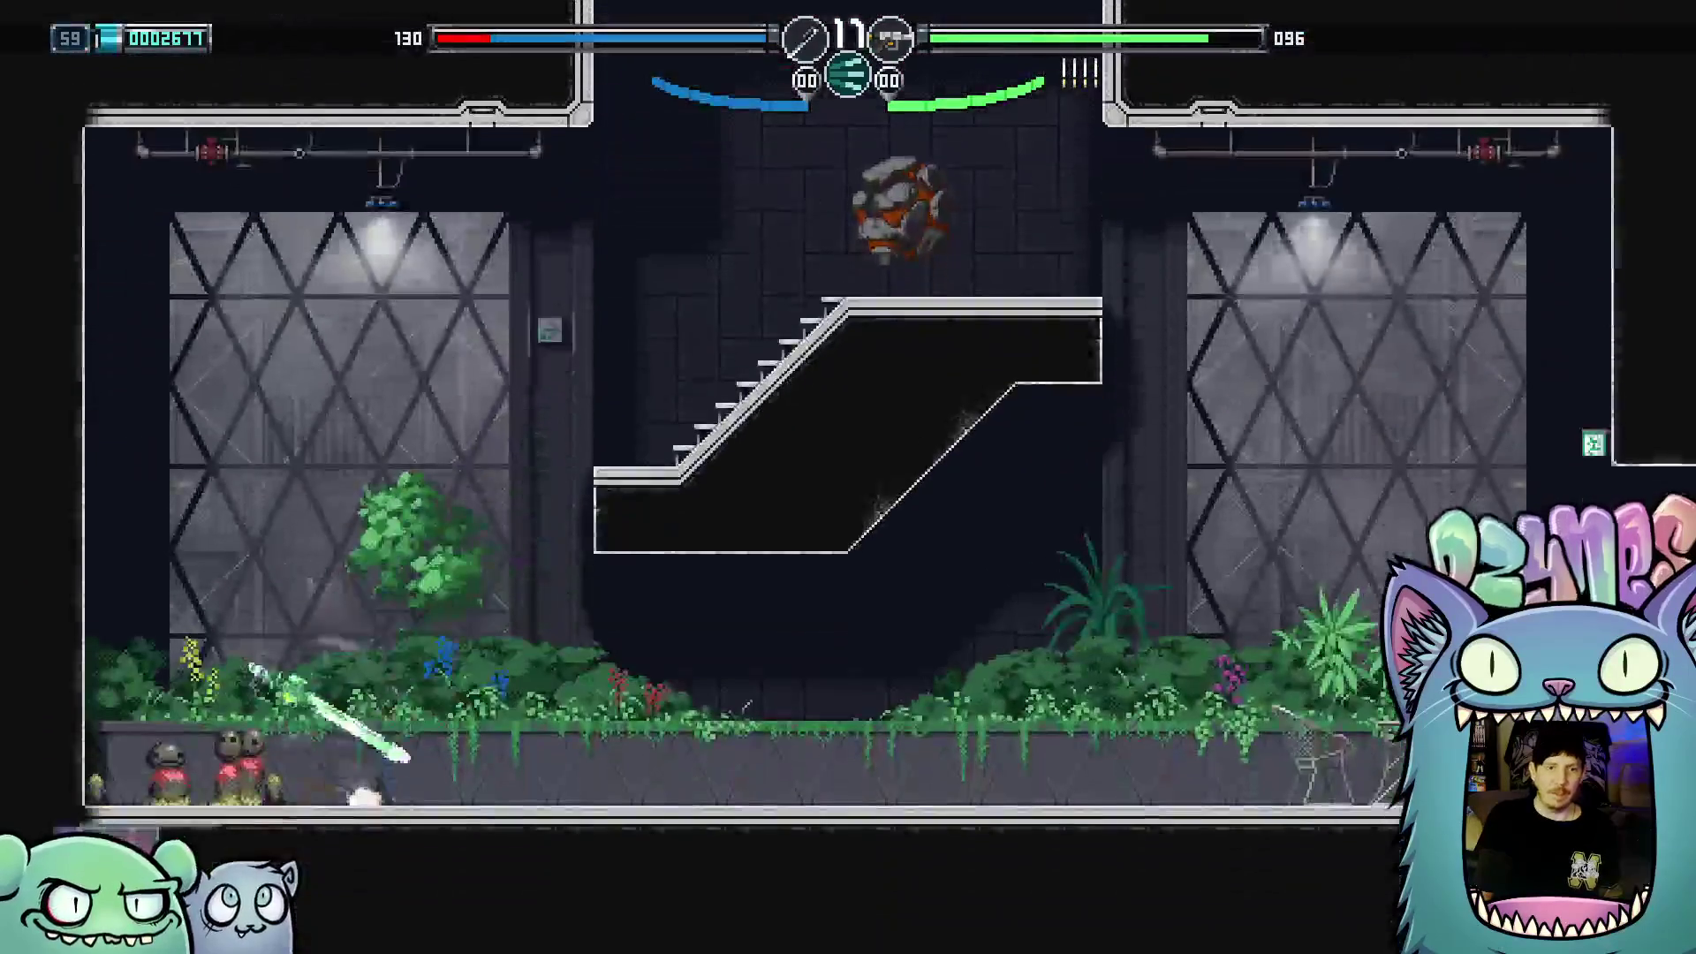
key(x)
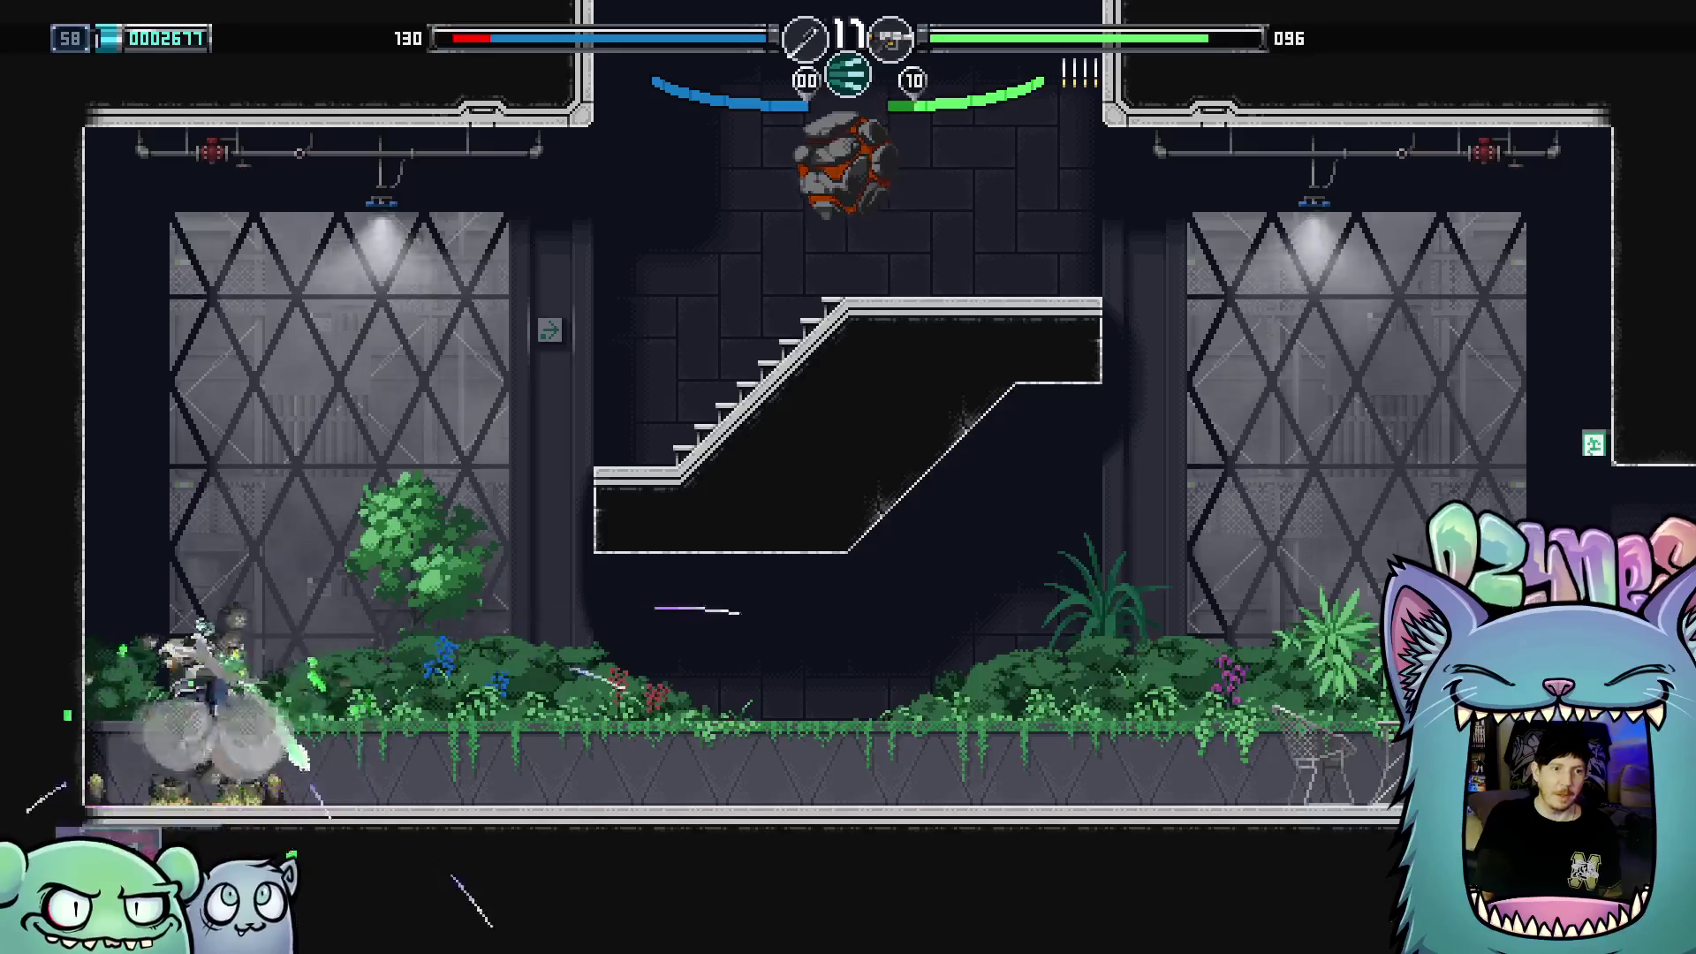
key(space)
key(c)
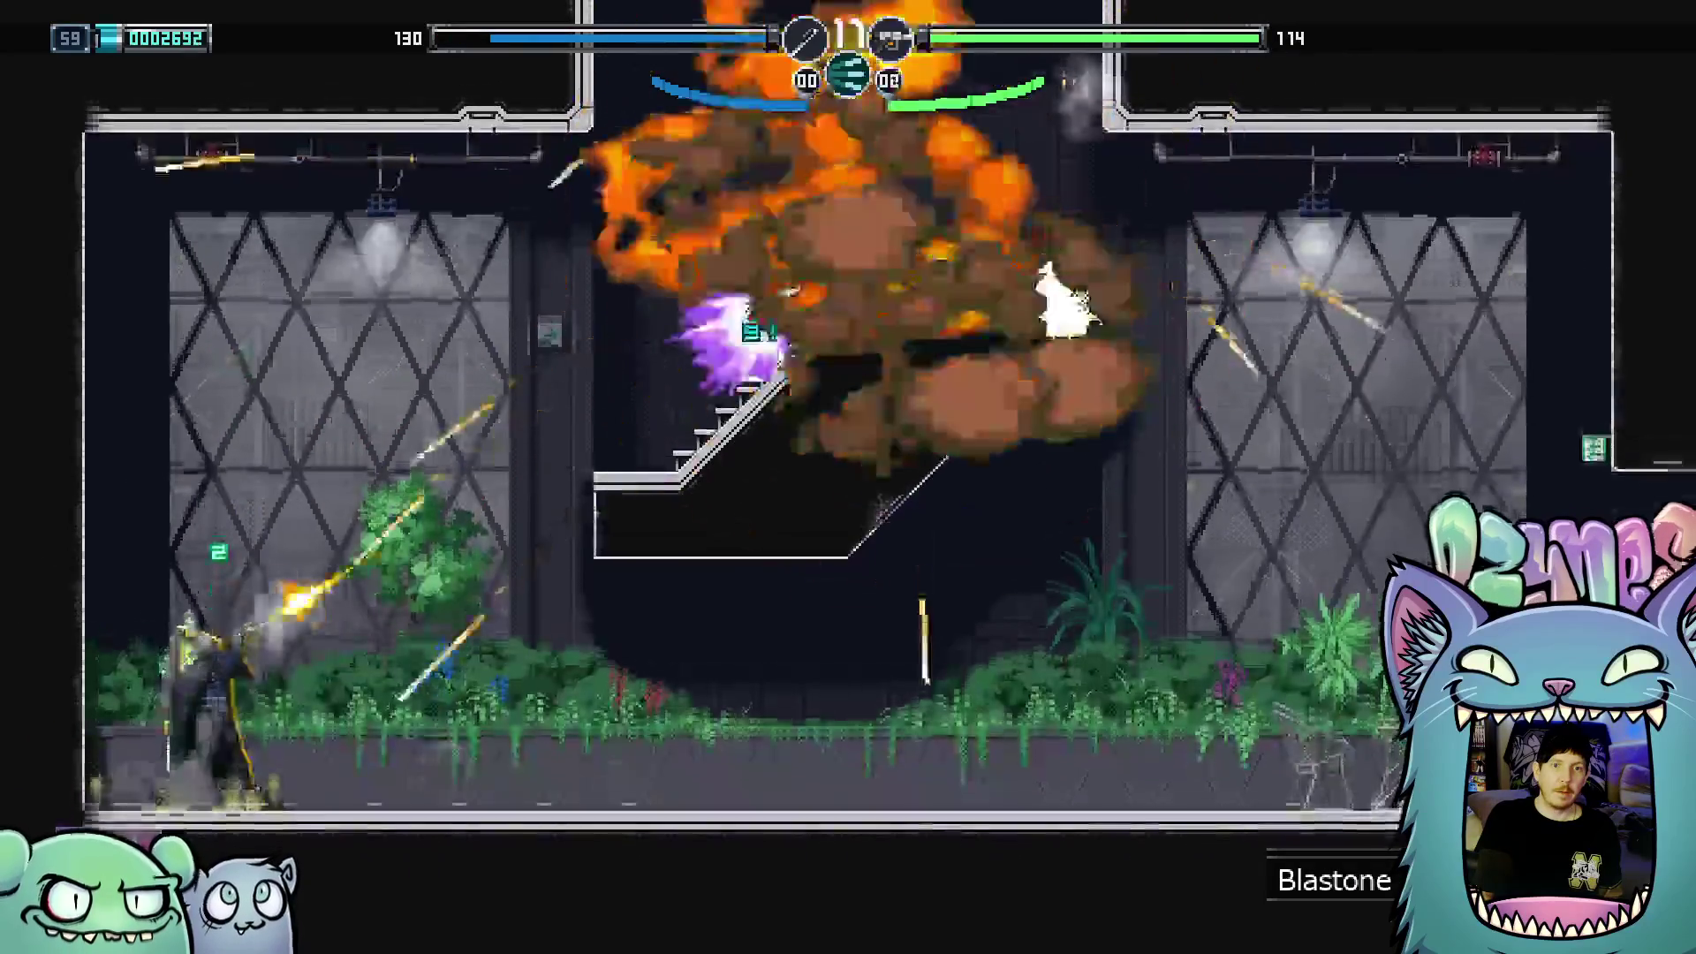
key(Right)
key(x)
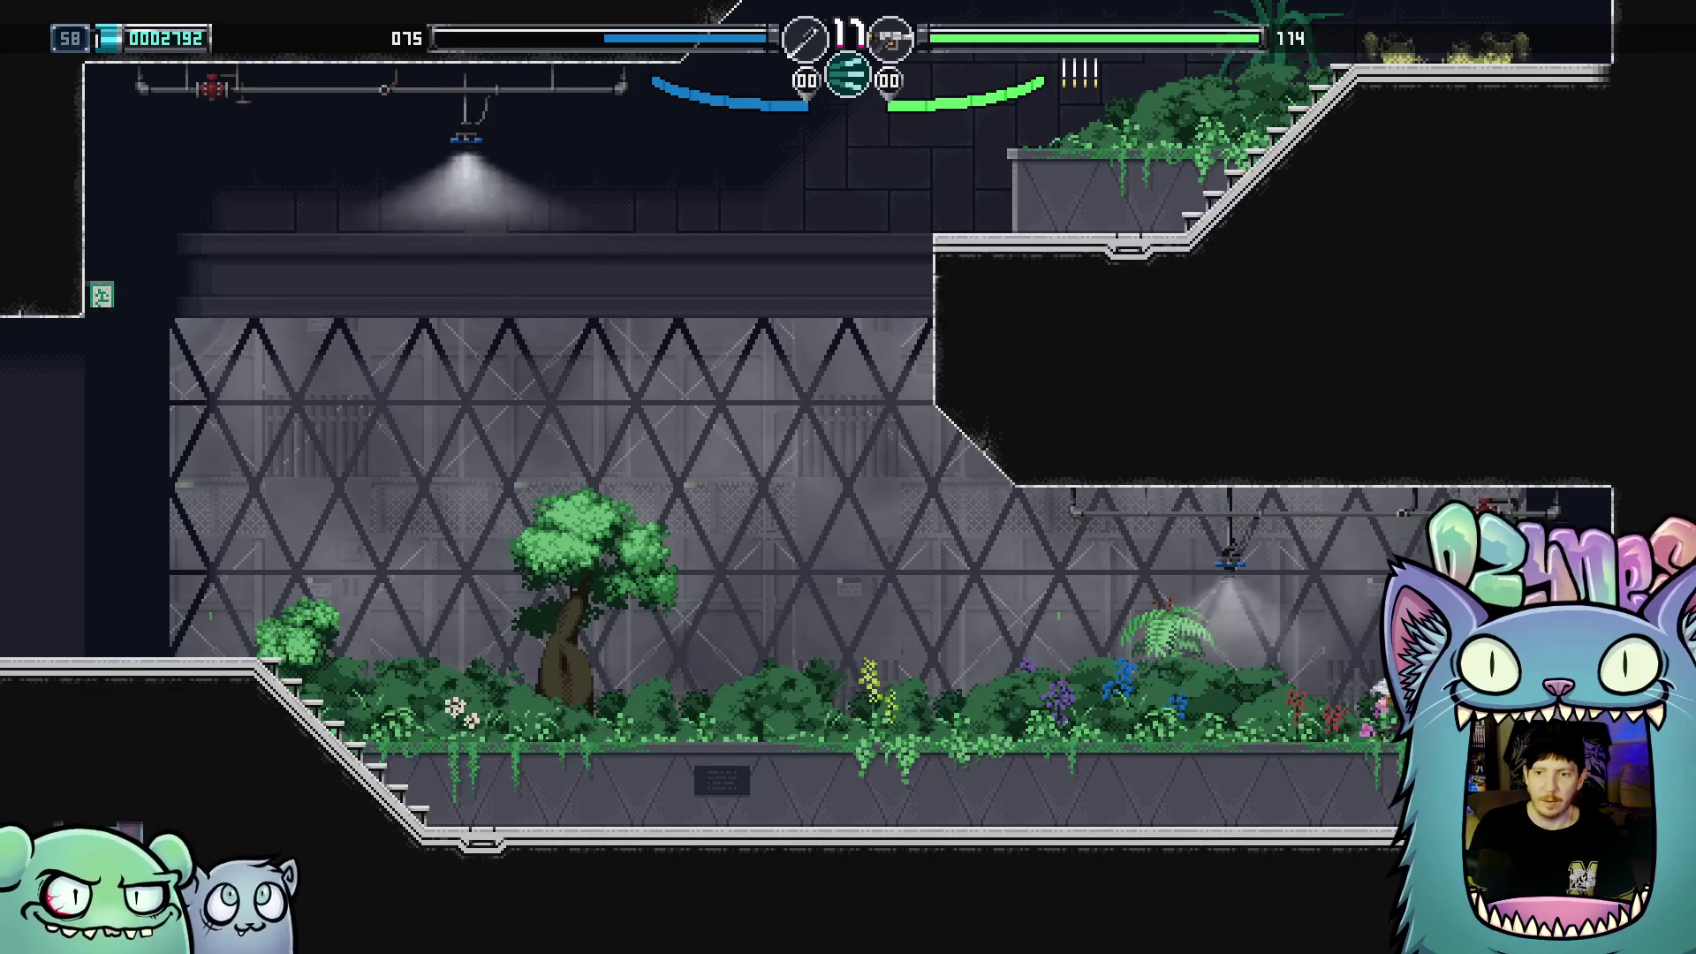
Check the area map, then climb toward the robed archer and fight Okina in the garden
key(Escape)
key(Escape)
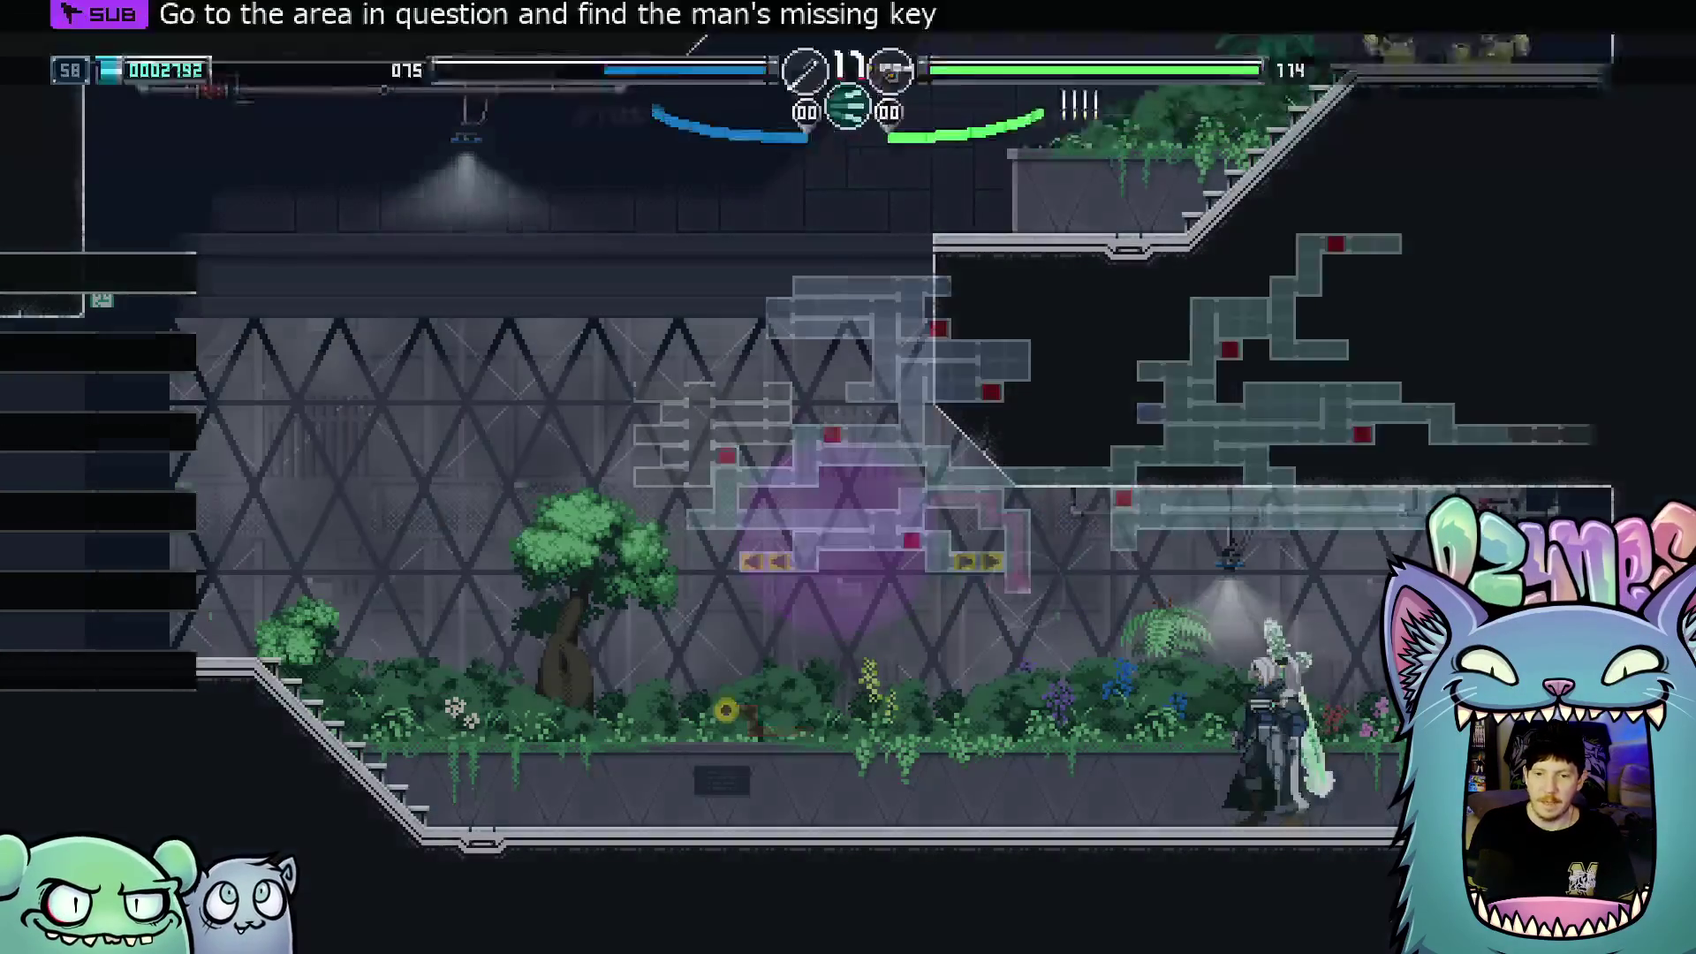
key(Left)
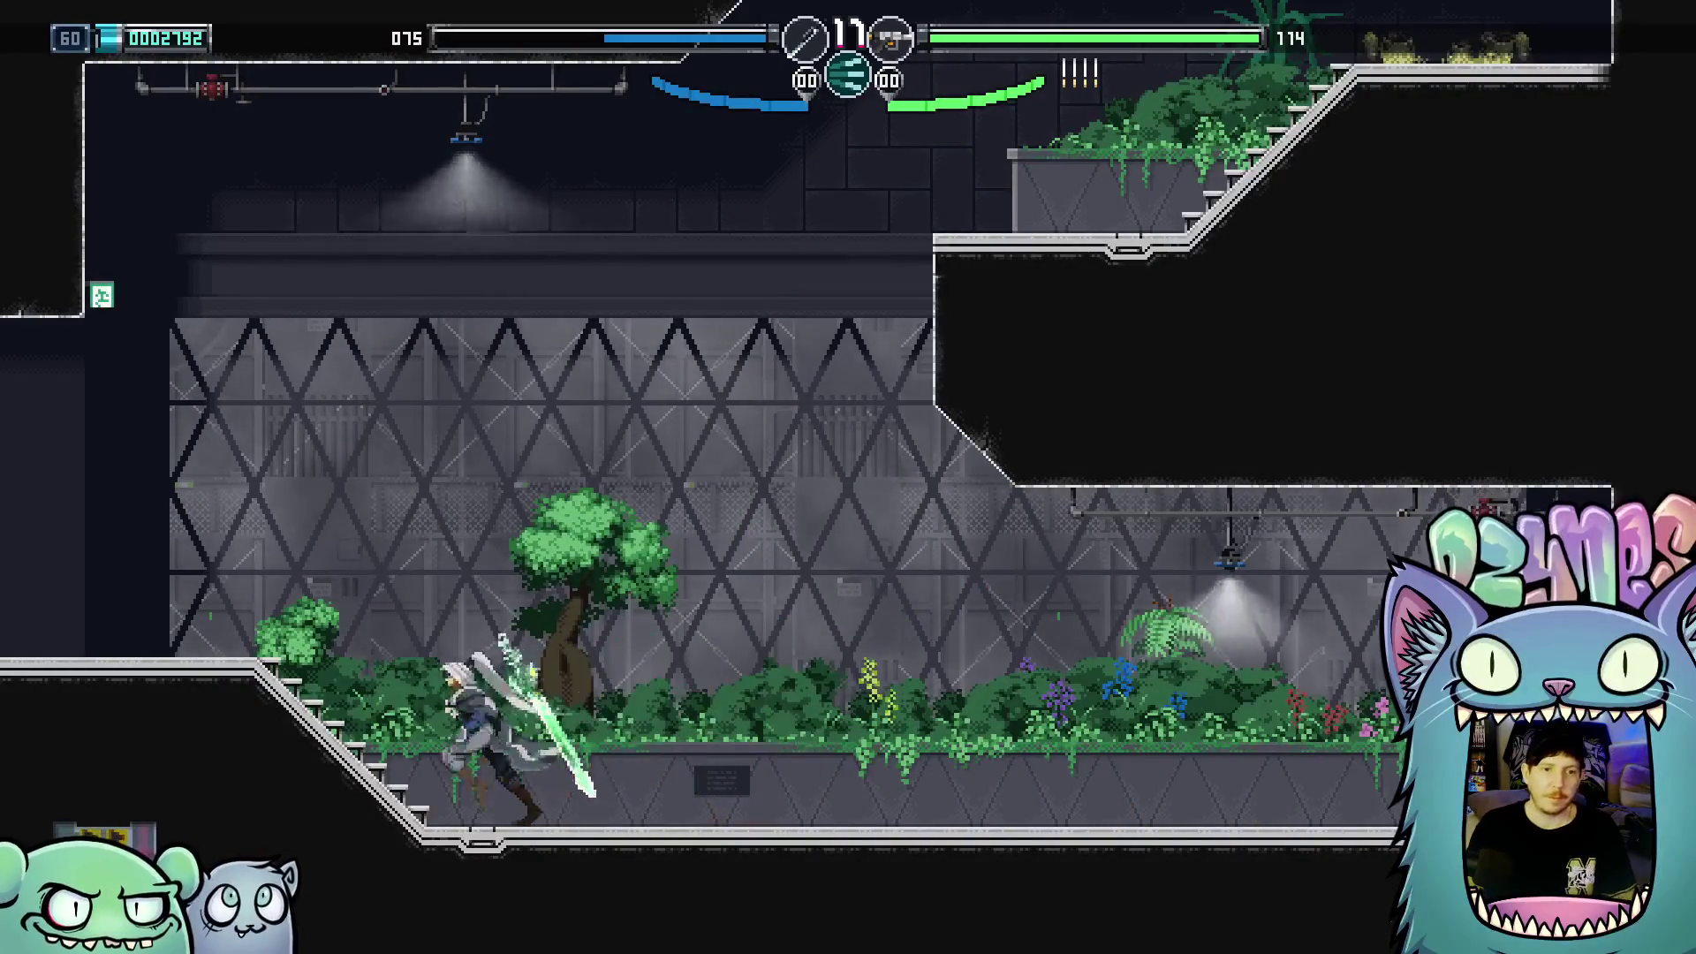
key(Left)
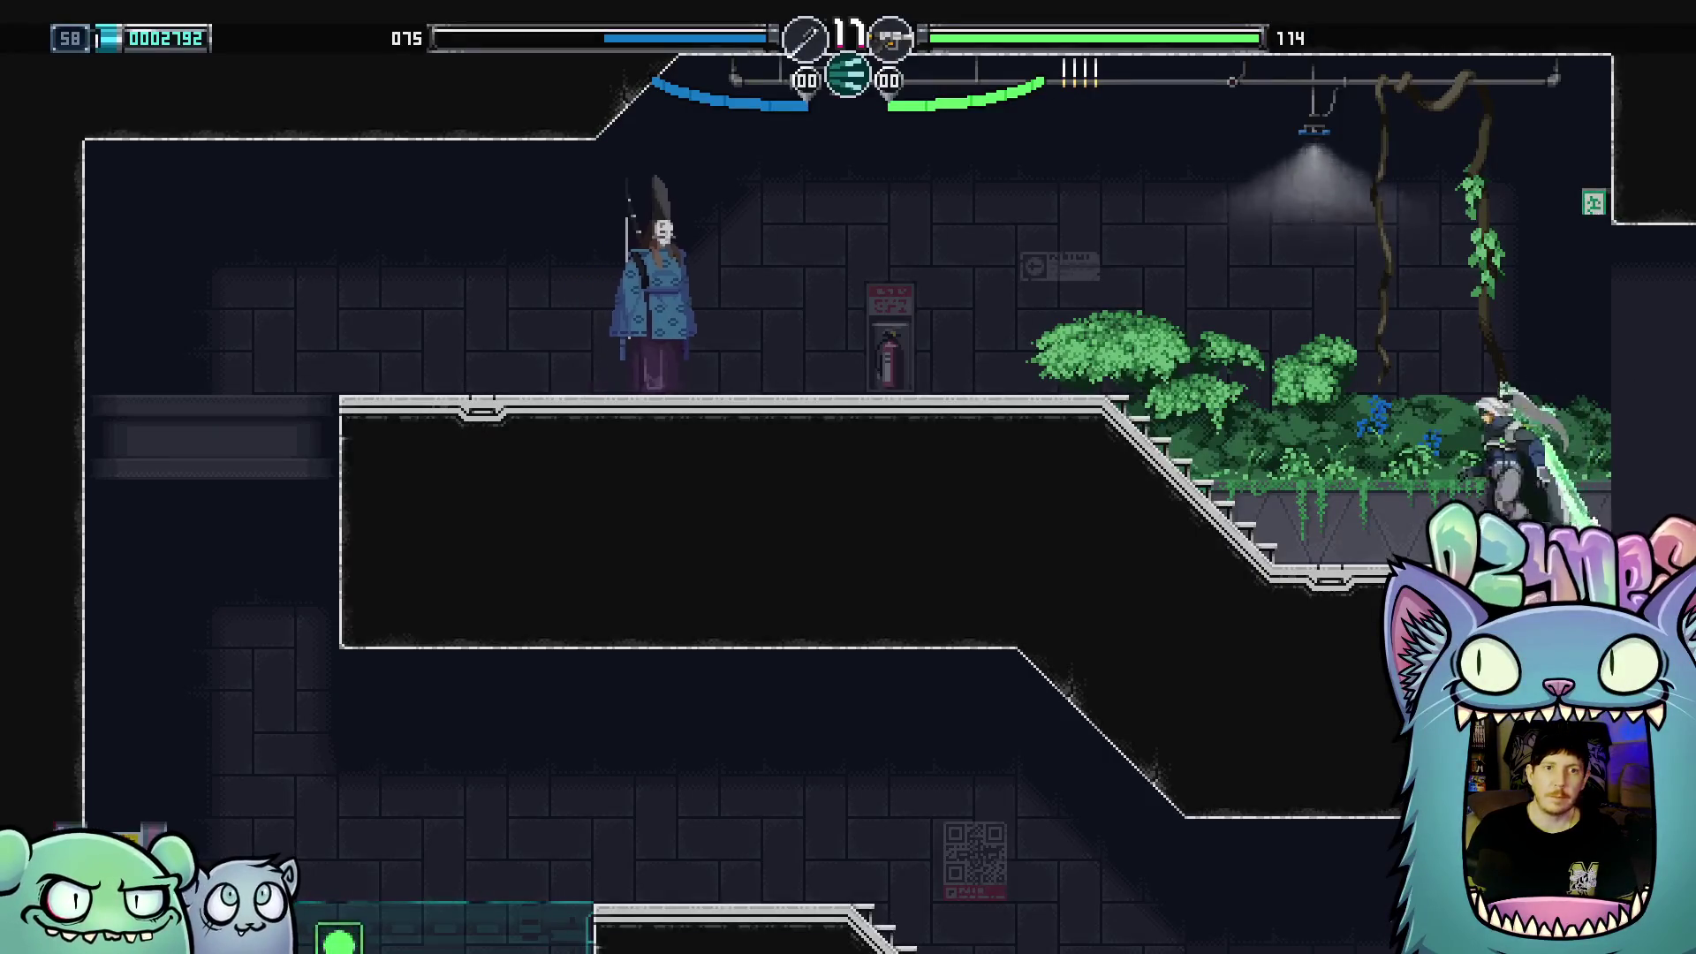
key(x)
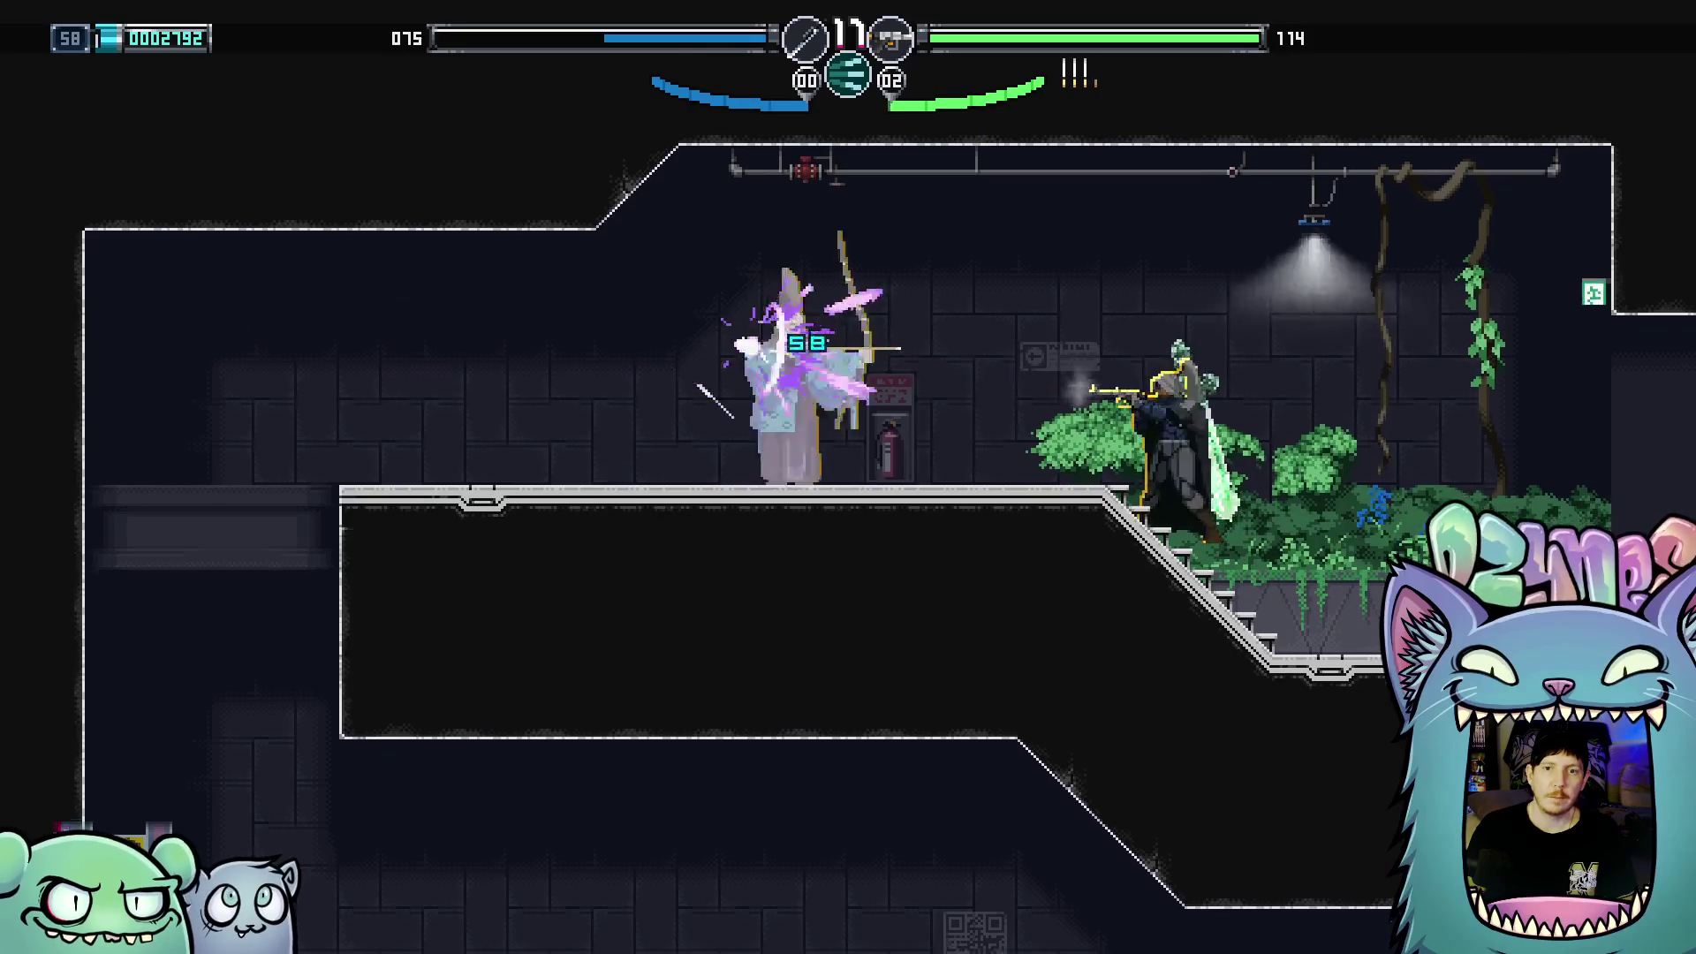
key(Right)
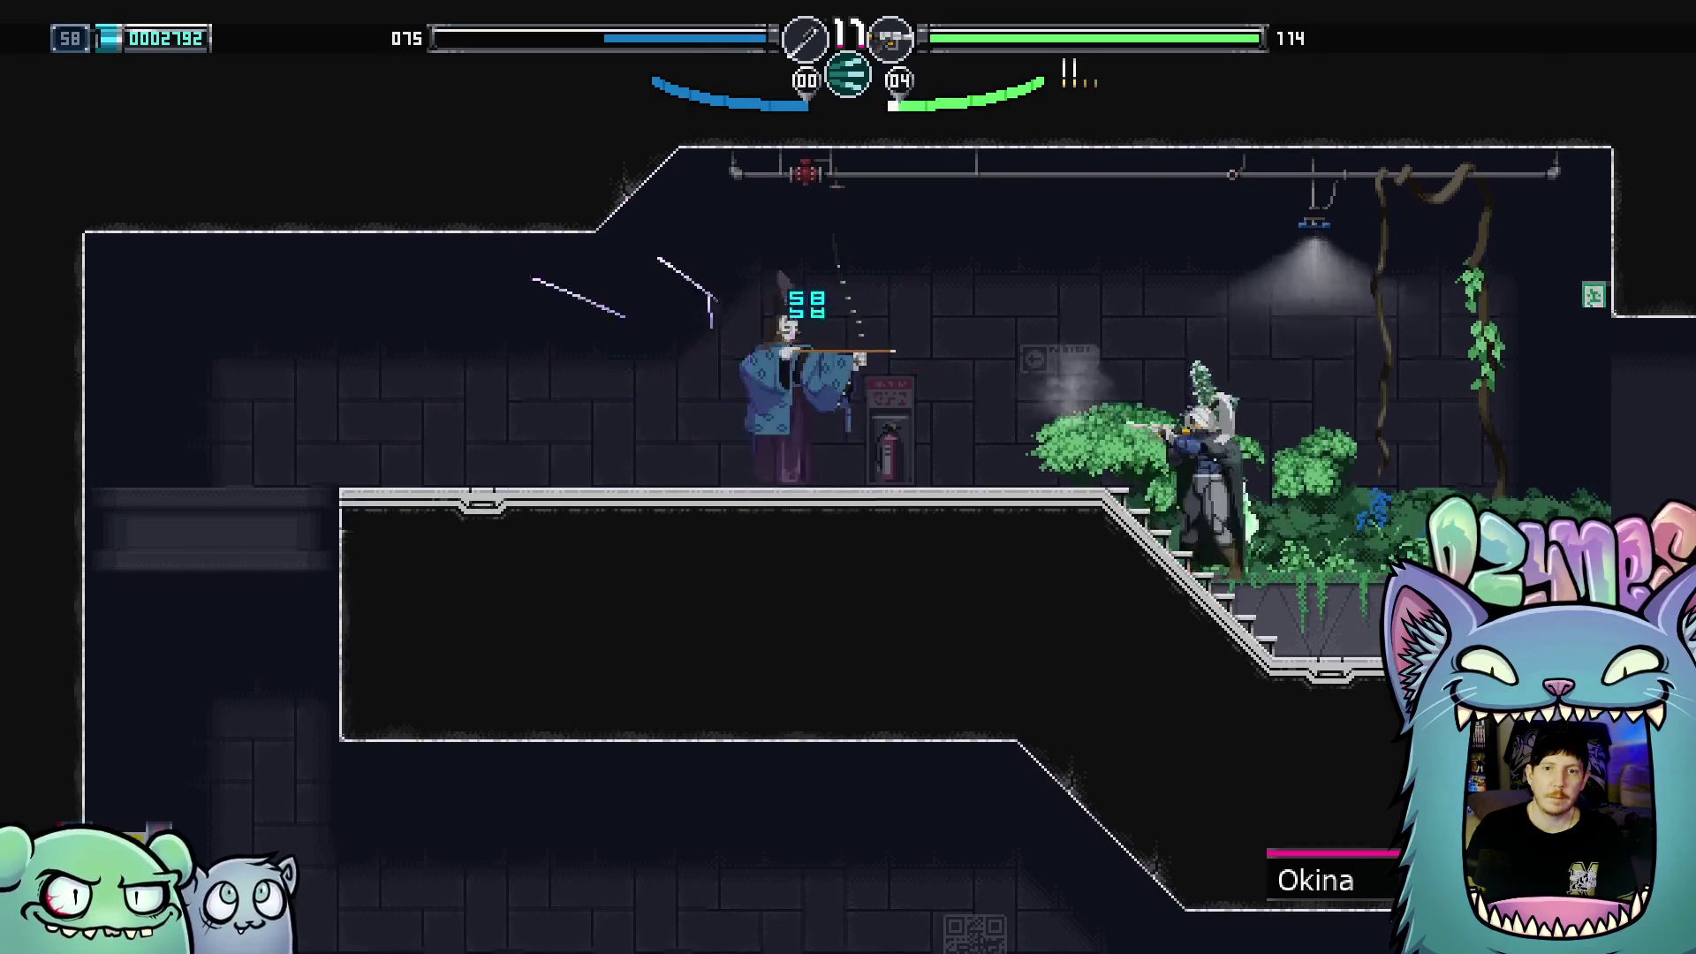
key(x)
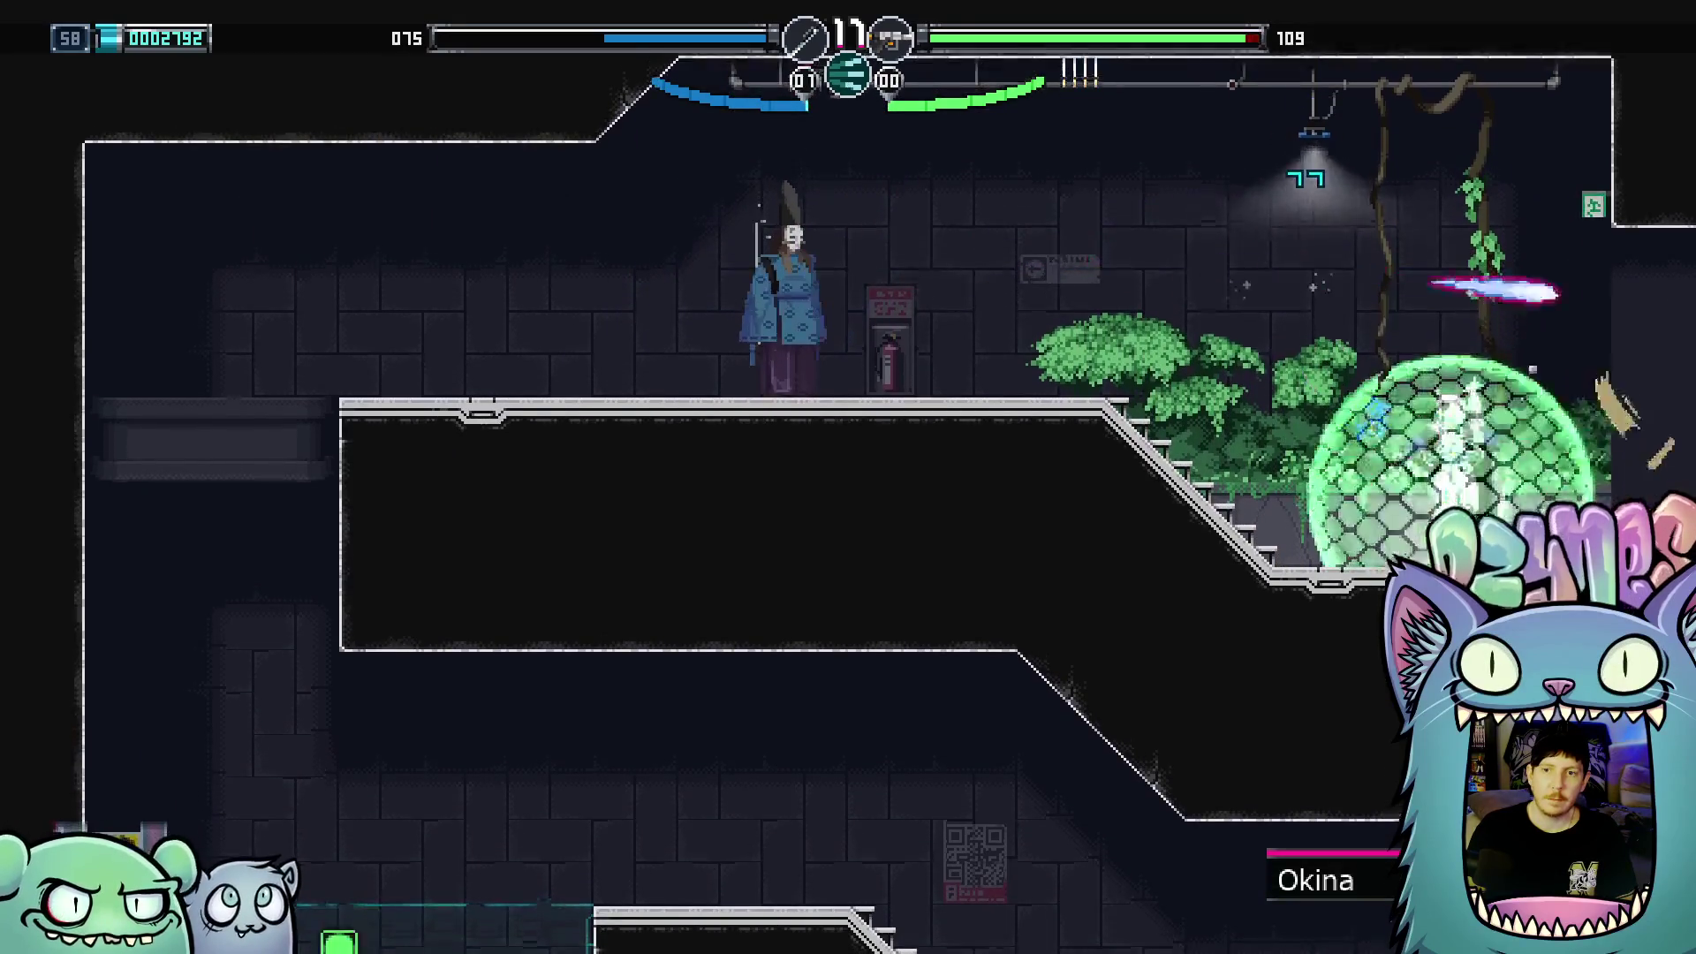
key(x)
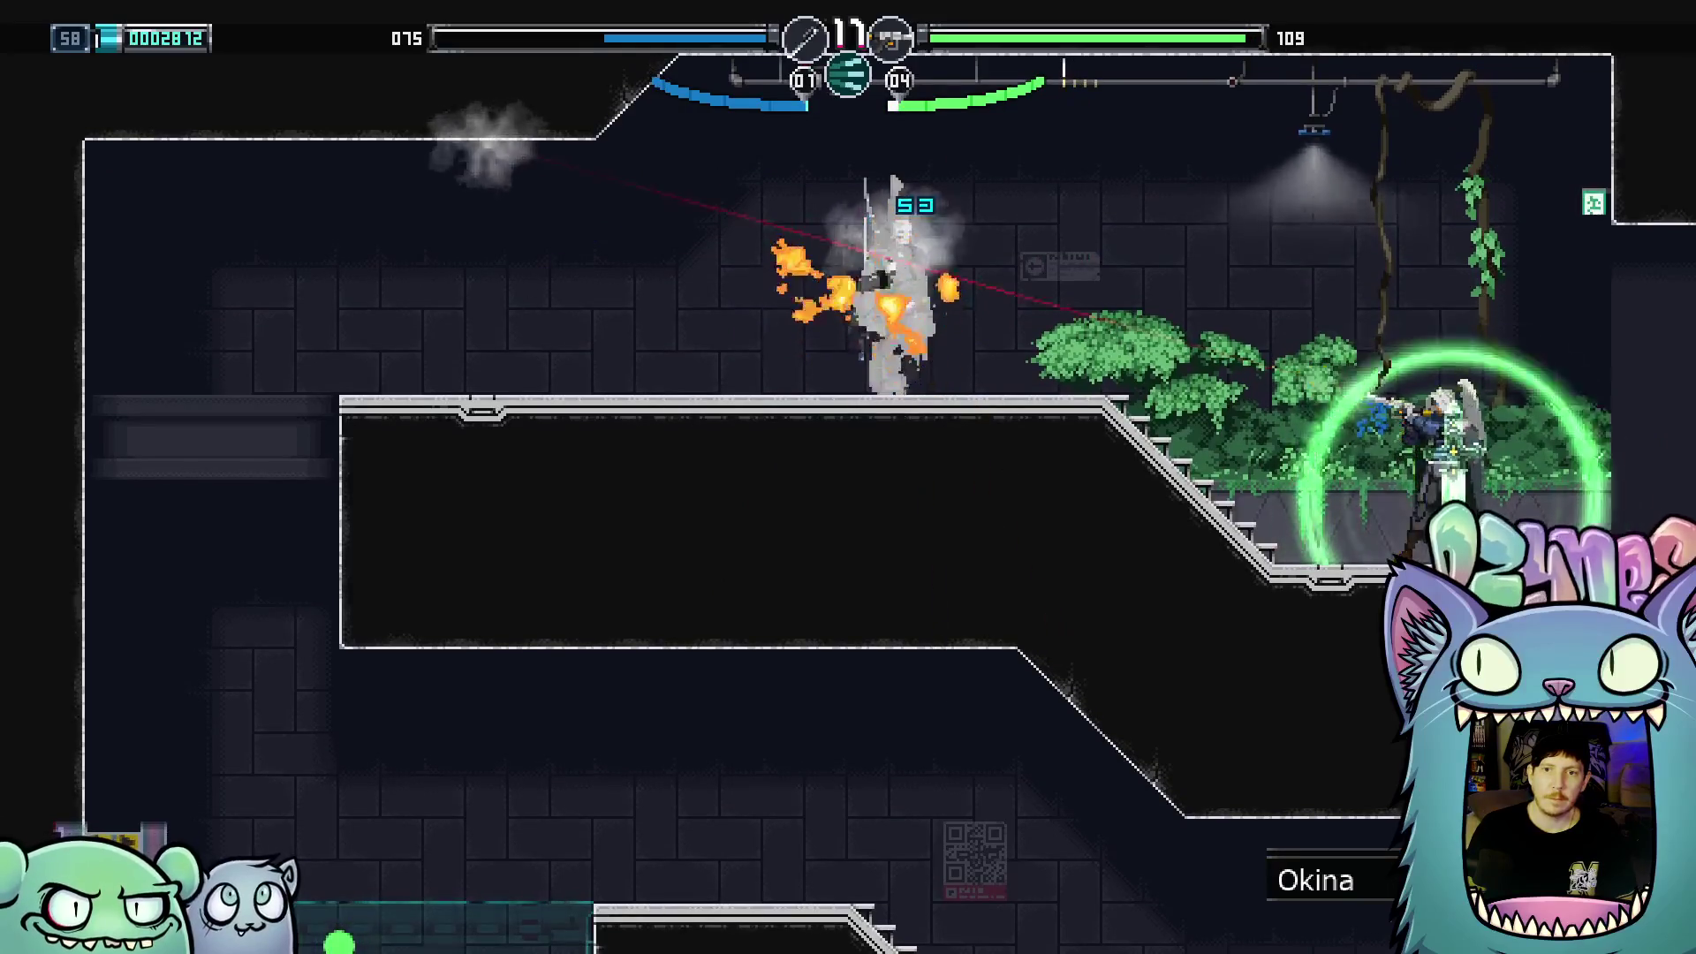
Leap left out of the garden and drop slashing into the lower spiked corridor
key(Left)
key(x)
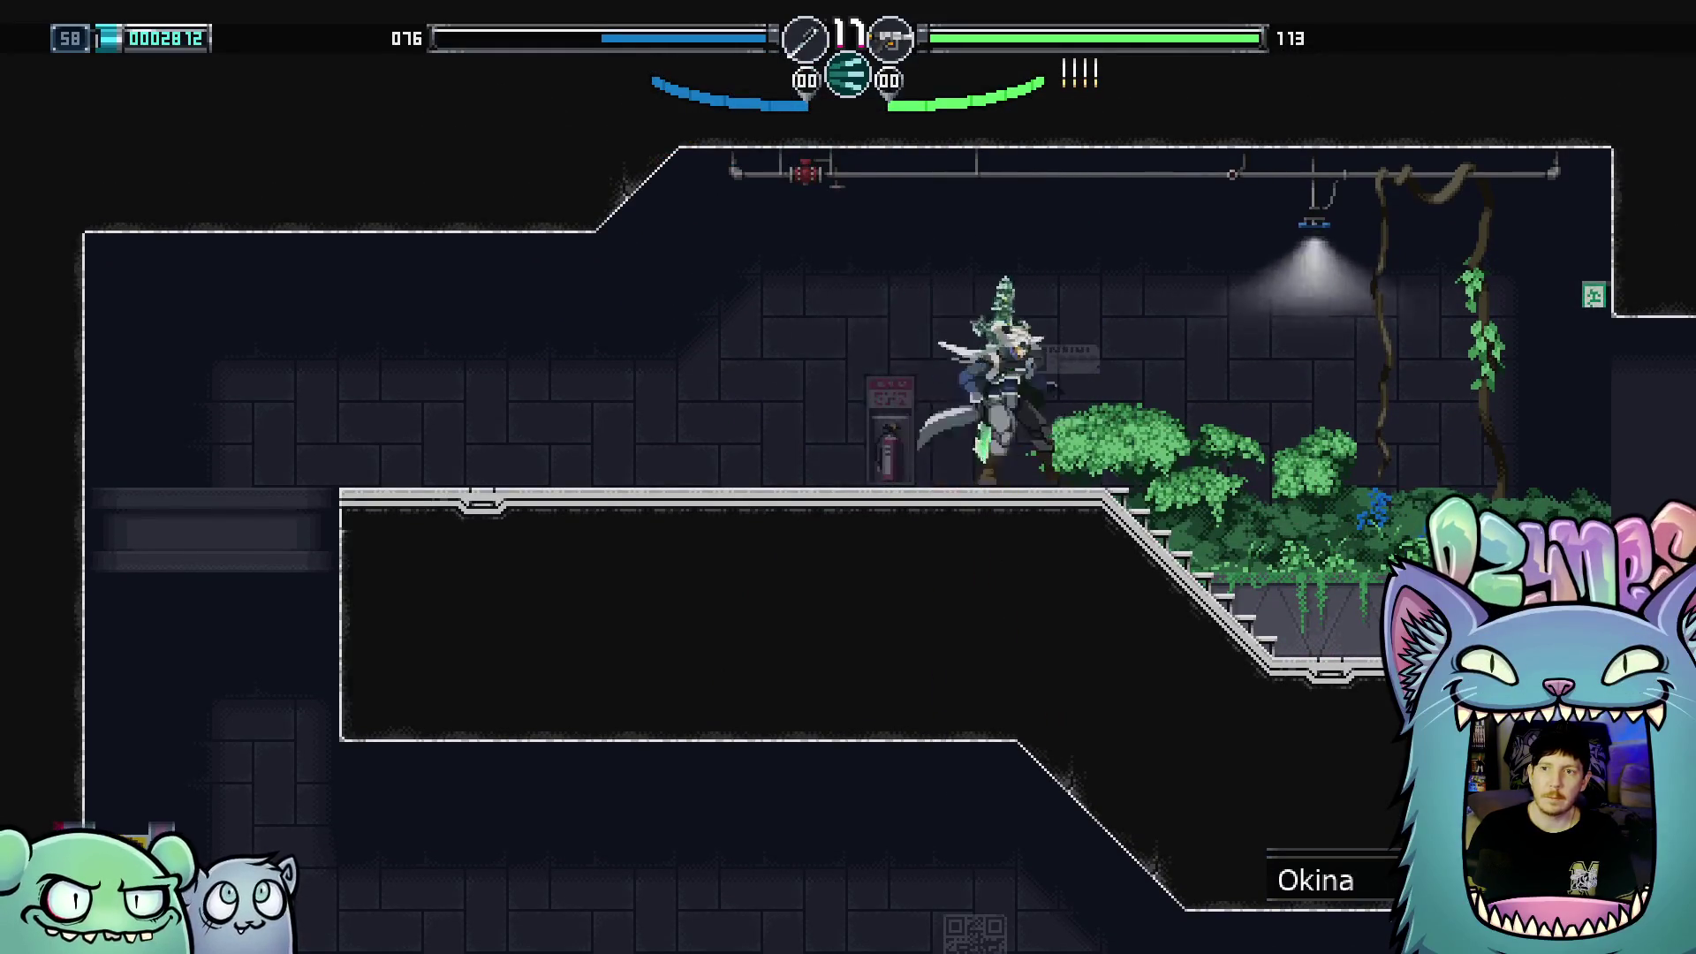
key(Left)
key(x)
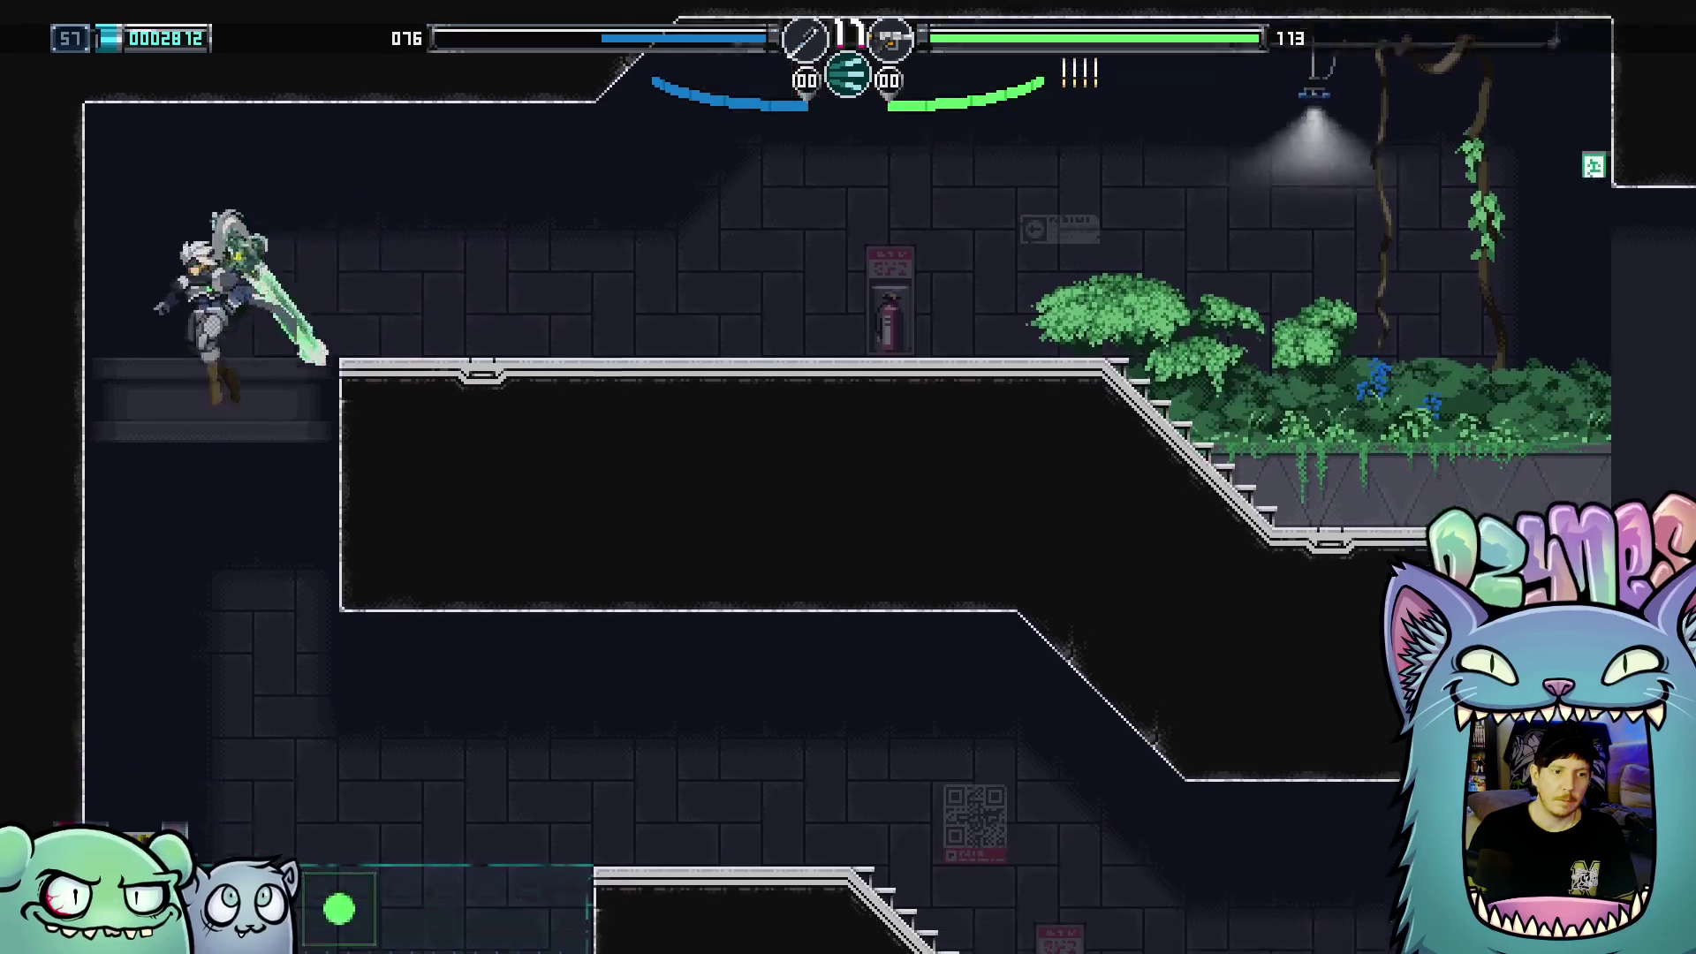
key(x)
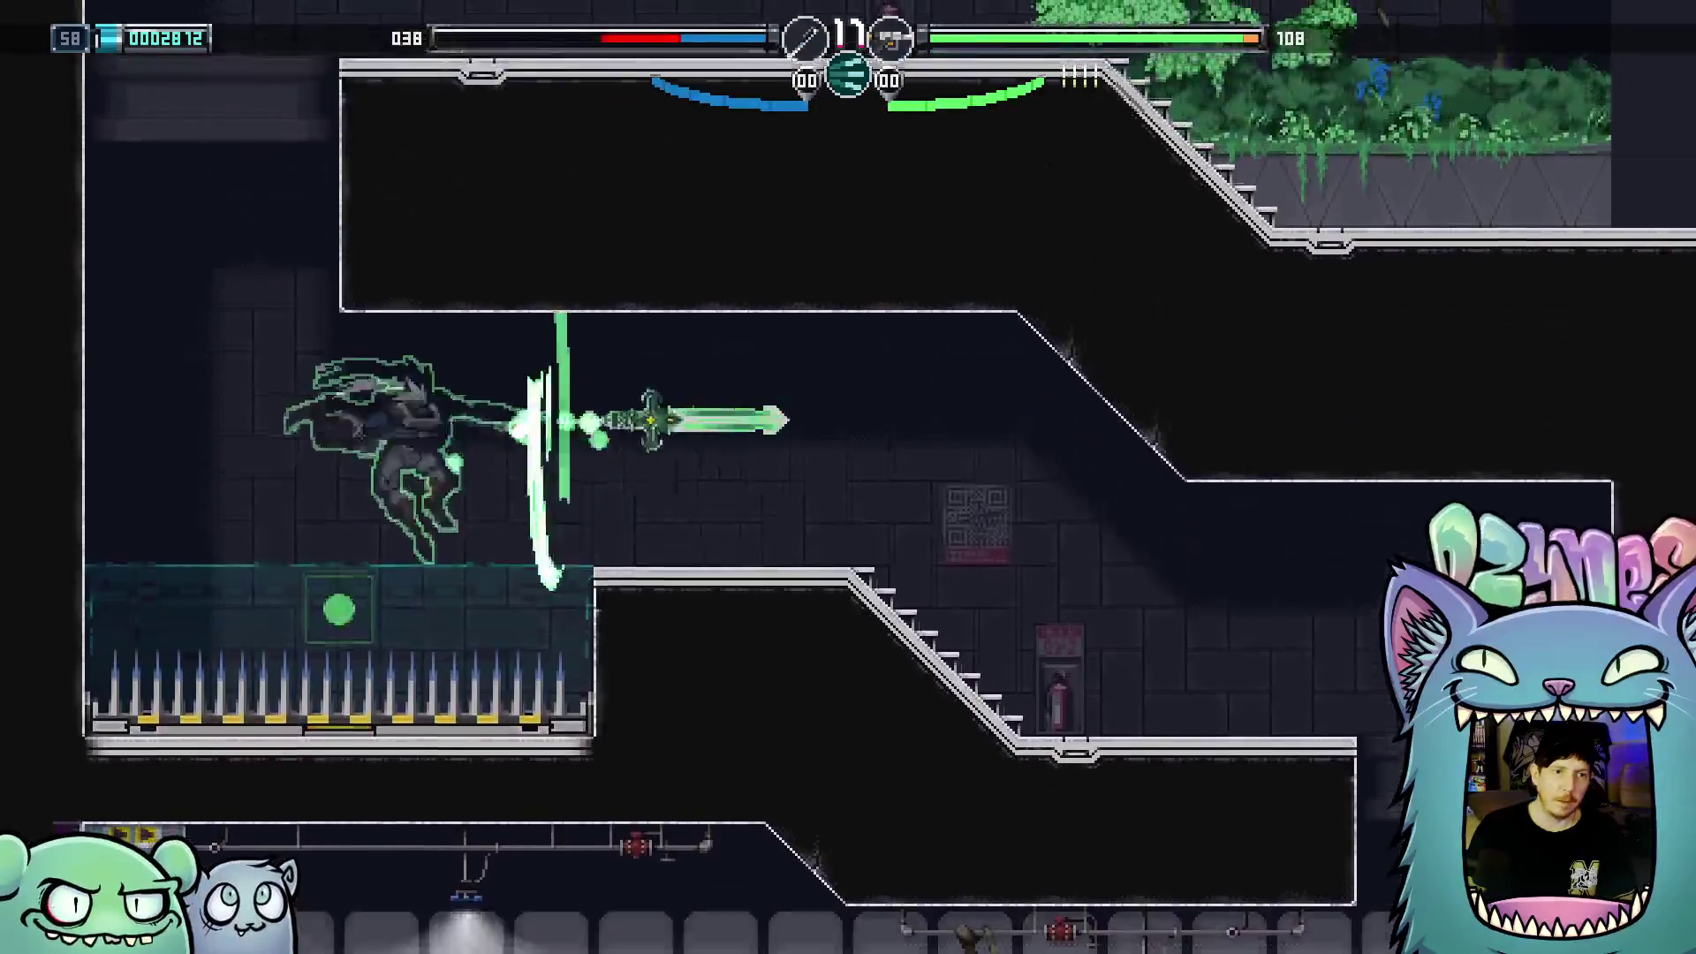
key(x)
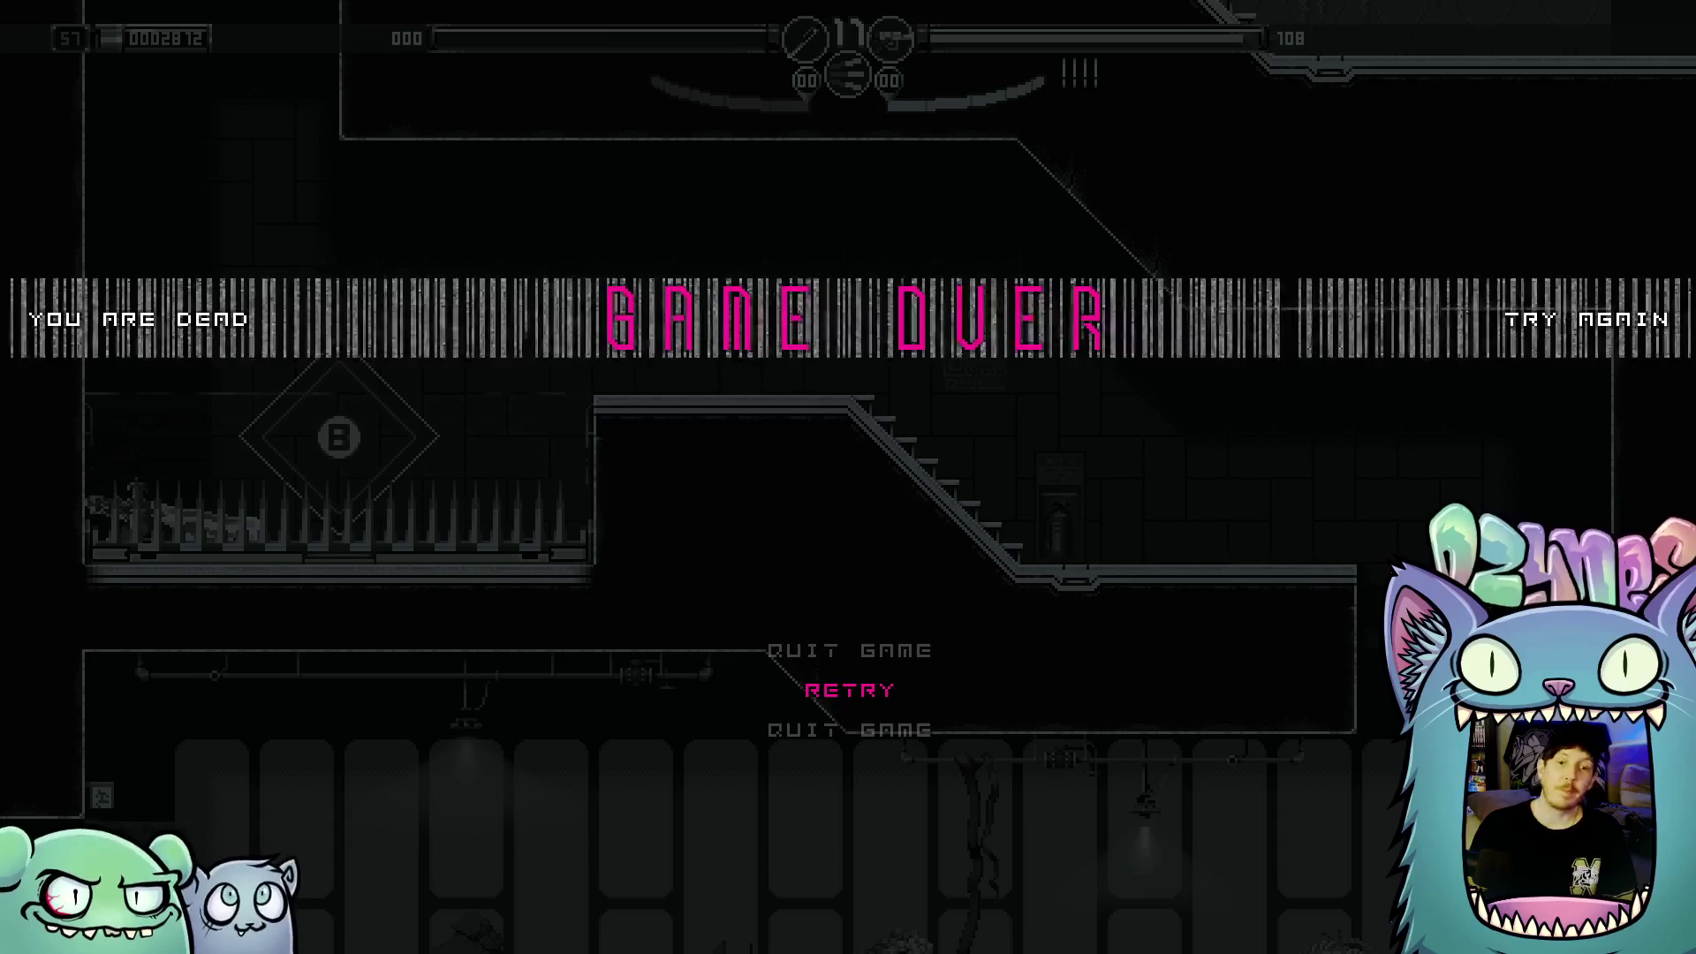
Retry from the last checkpoint and clear the enemies in the stairway room
key(Return)
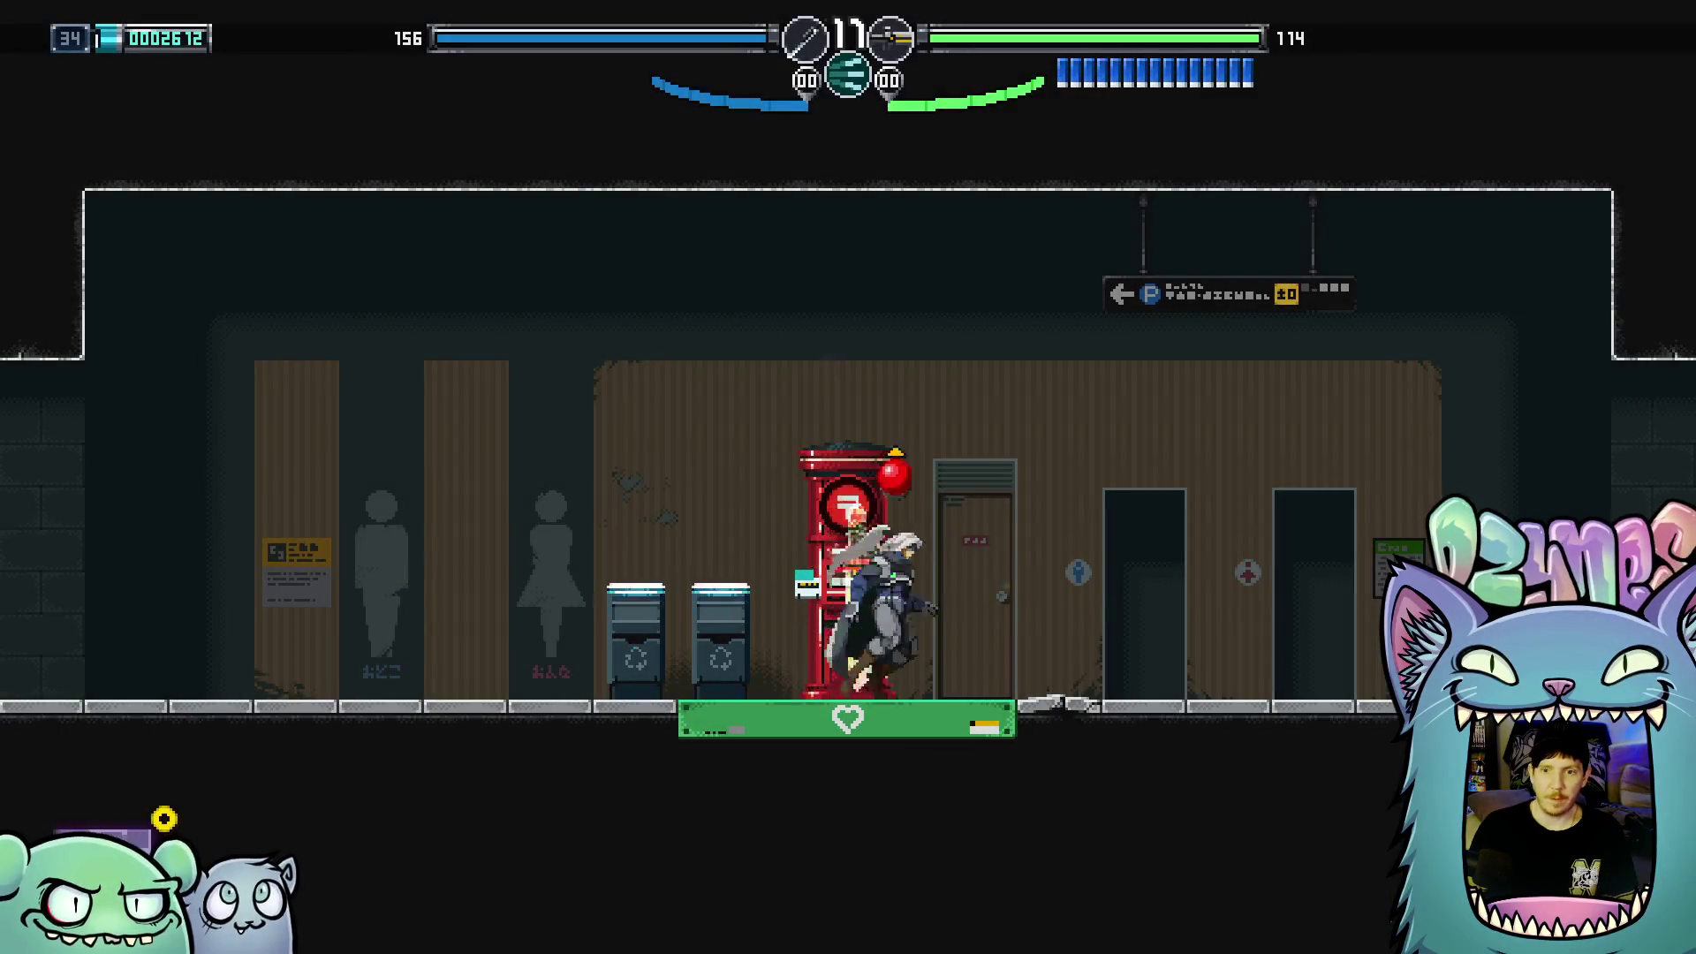
key(Left)
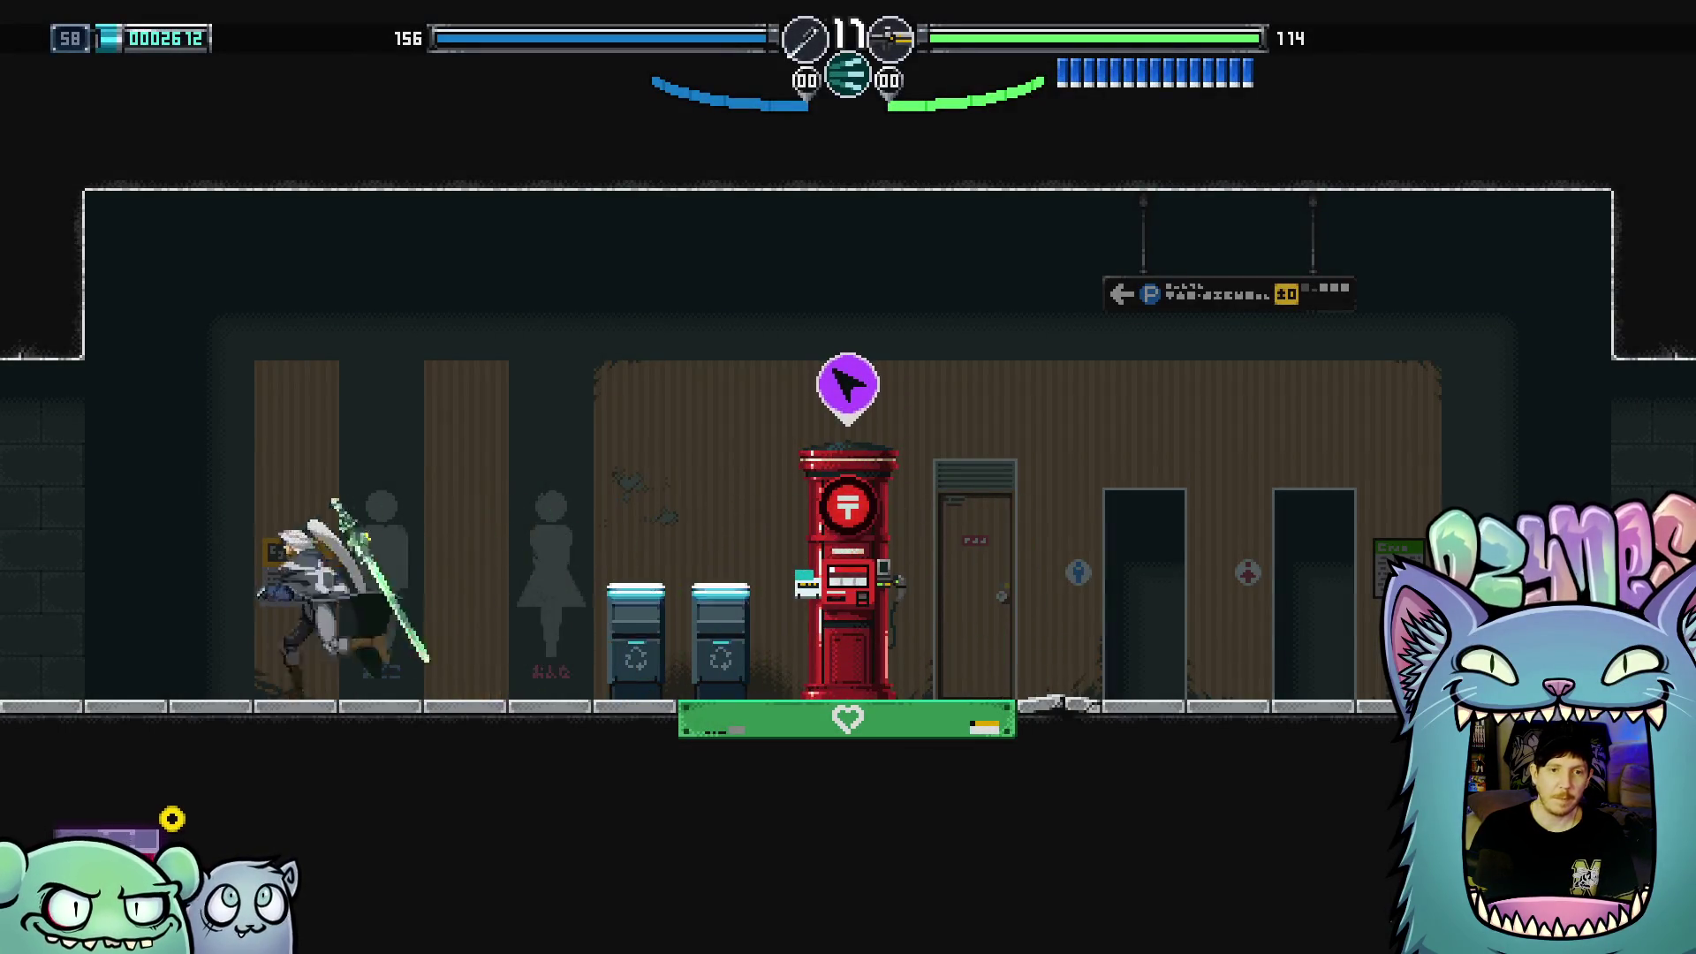
key(Left)
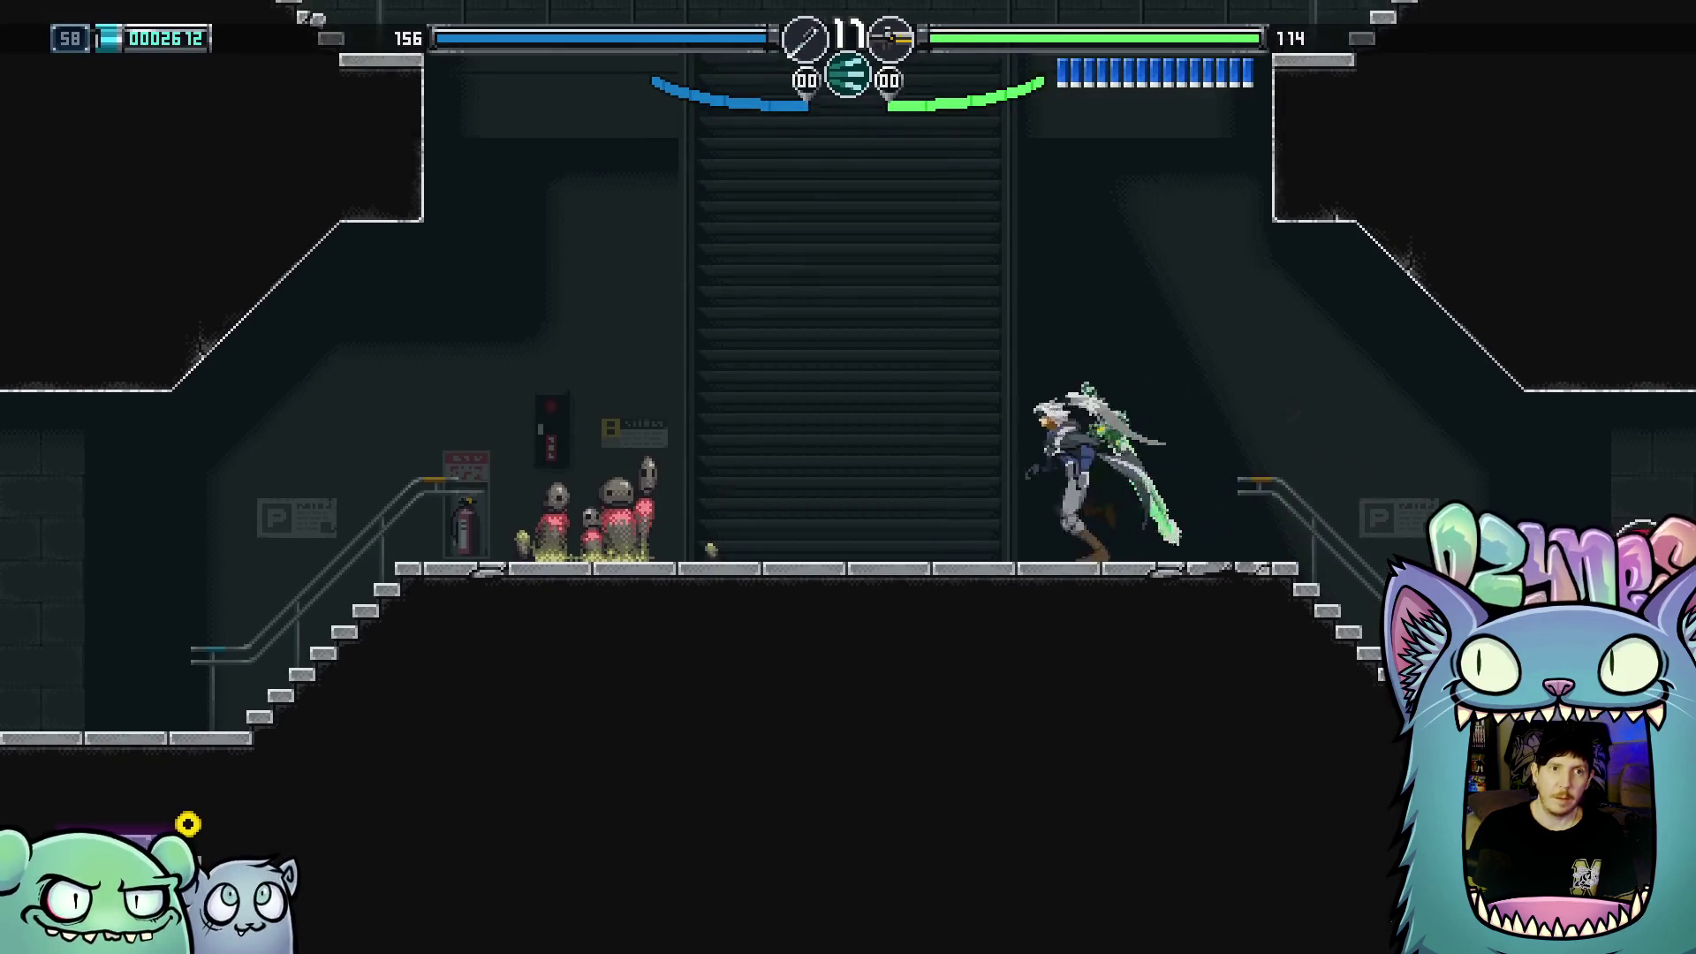
key(Right)
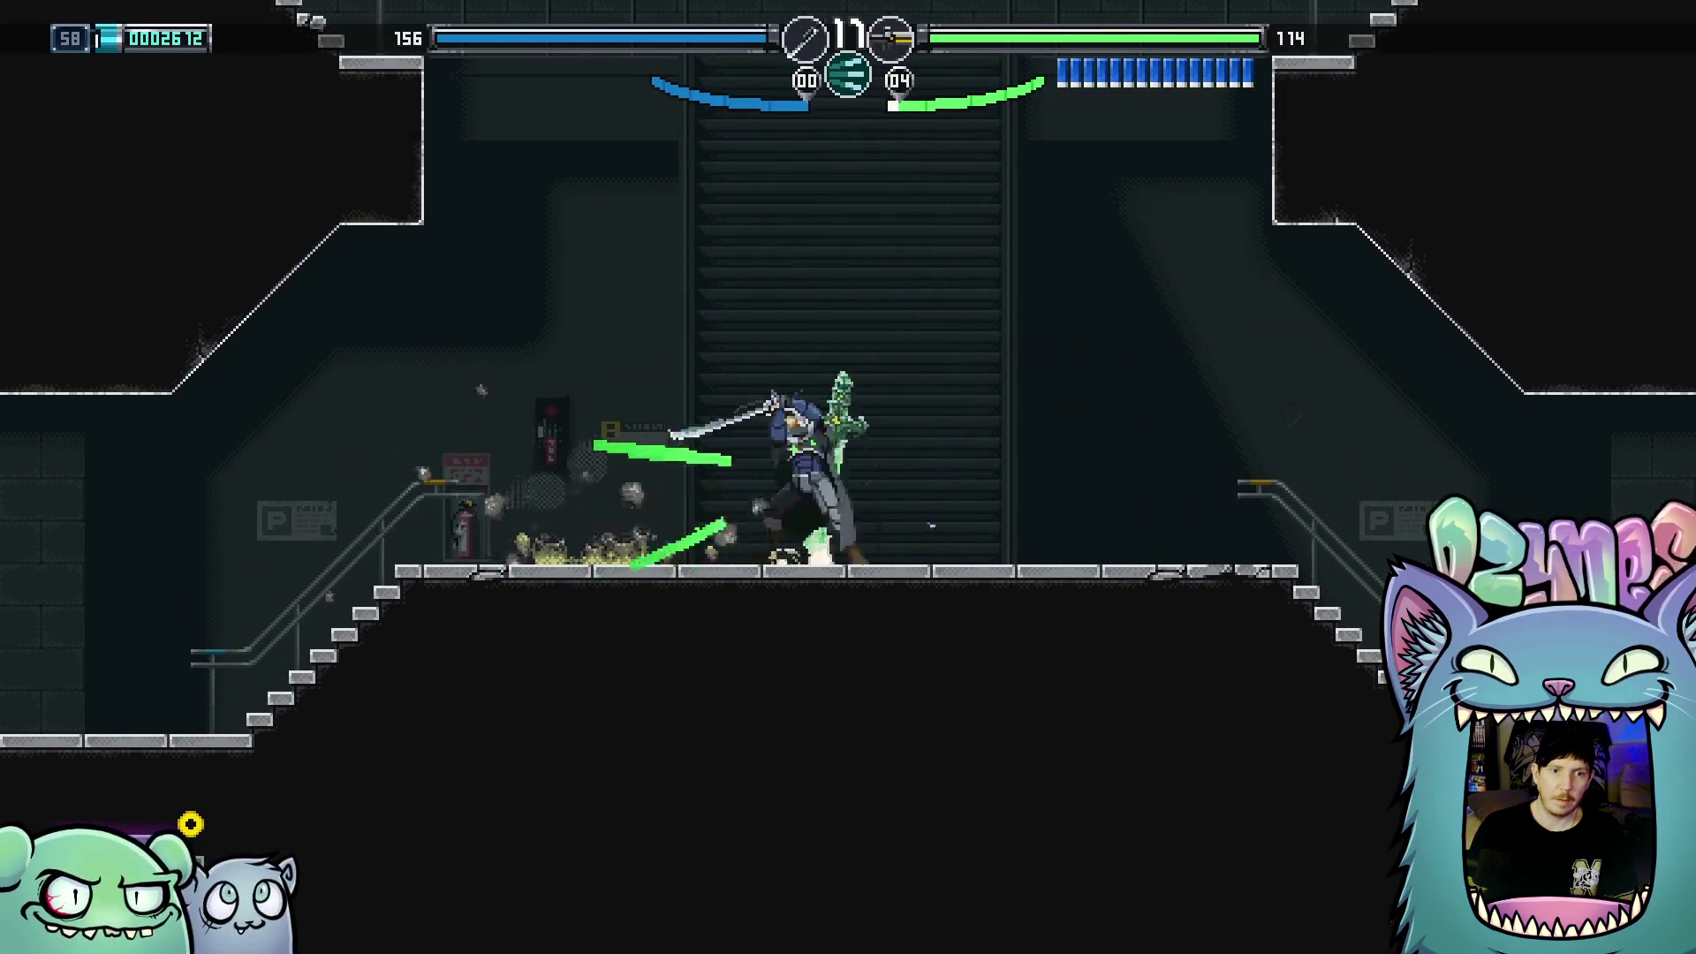
Climb the right stairs into the shutter door room and reach beneath the door
key(Right)
key(space)
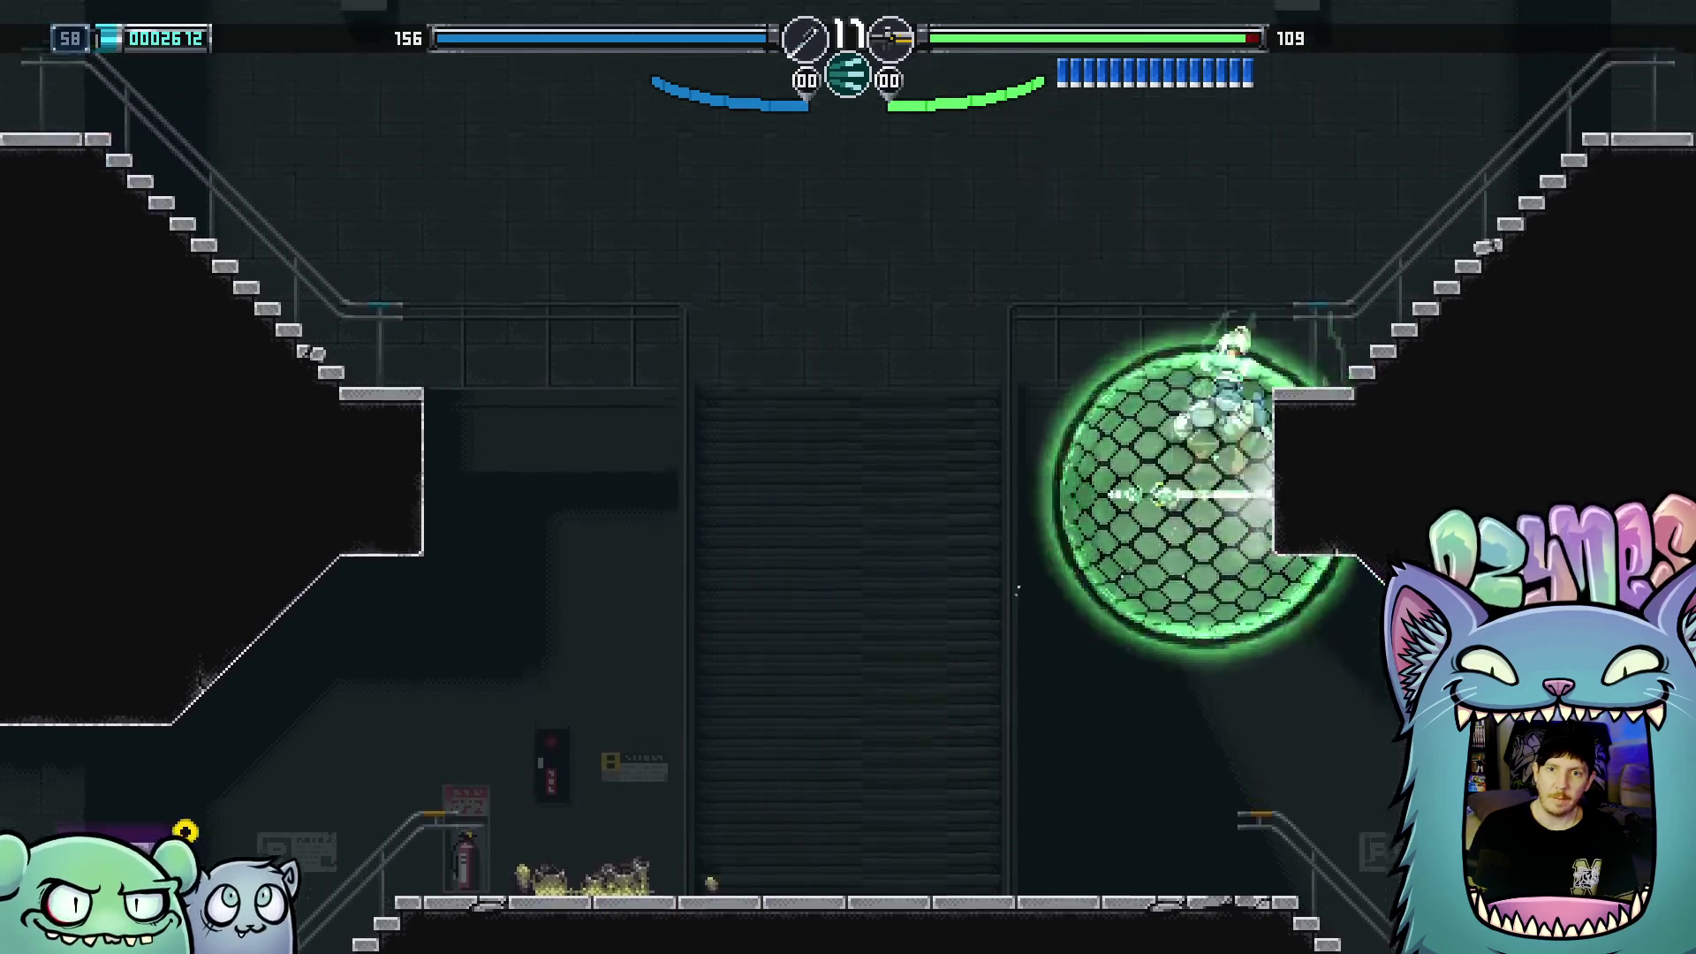
key(Right)
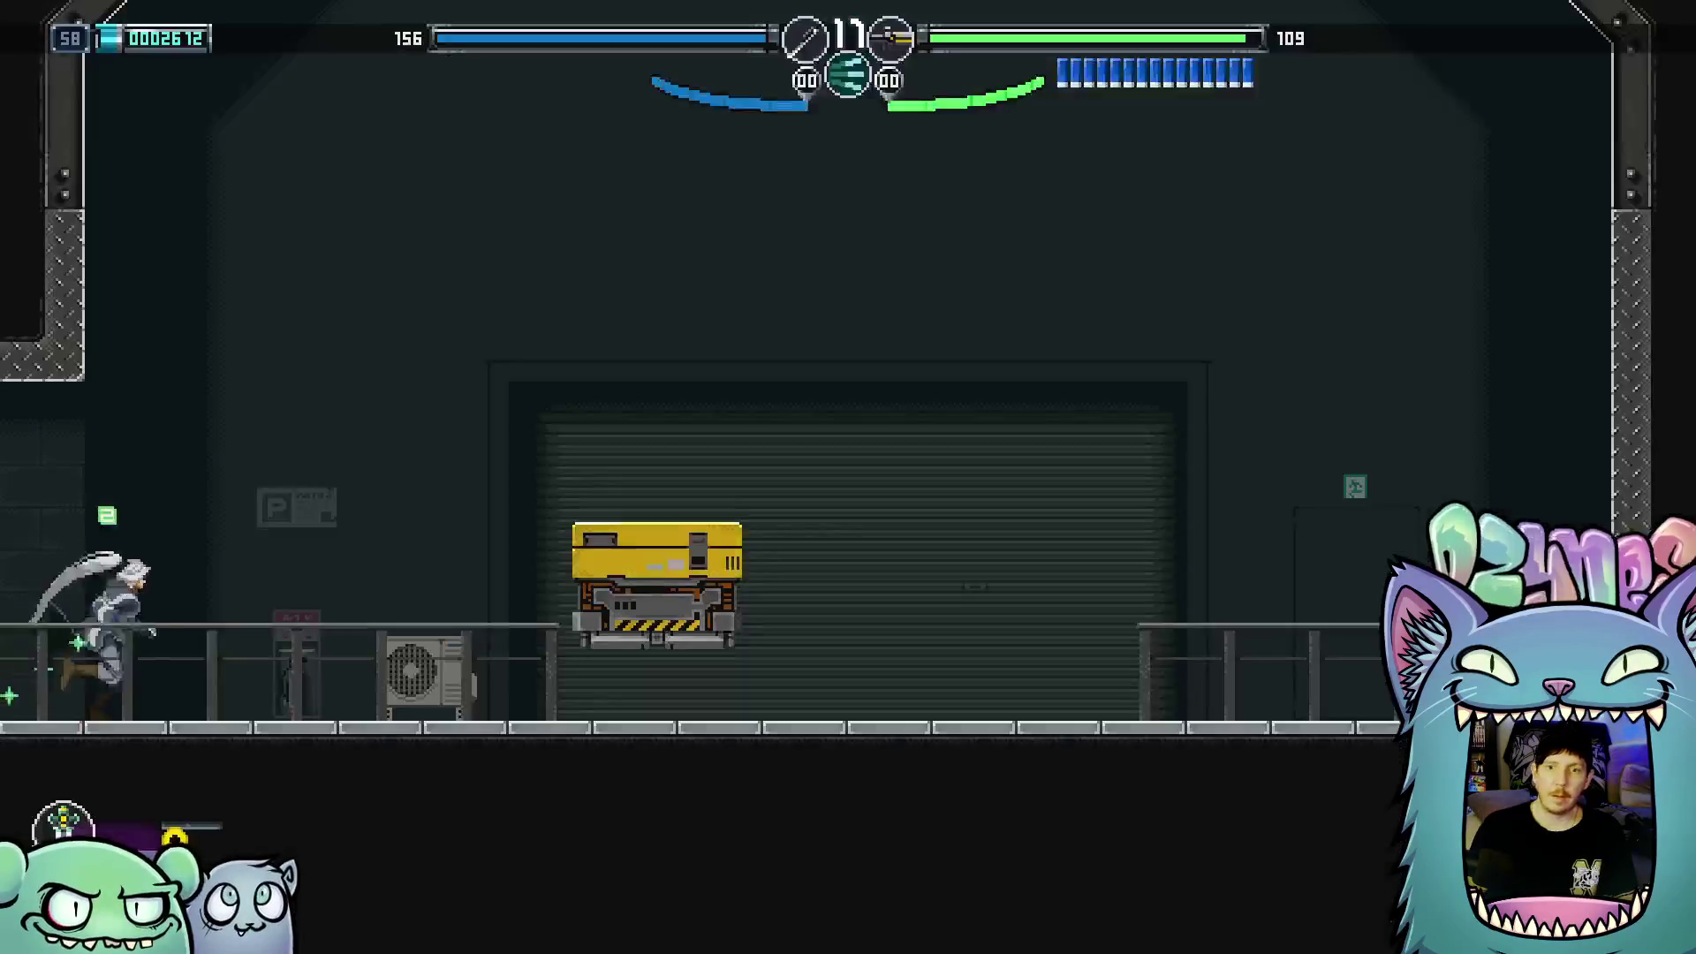
key(space)
key(Right)
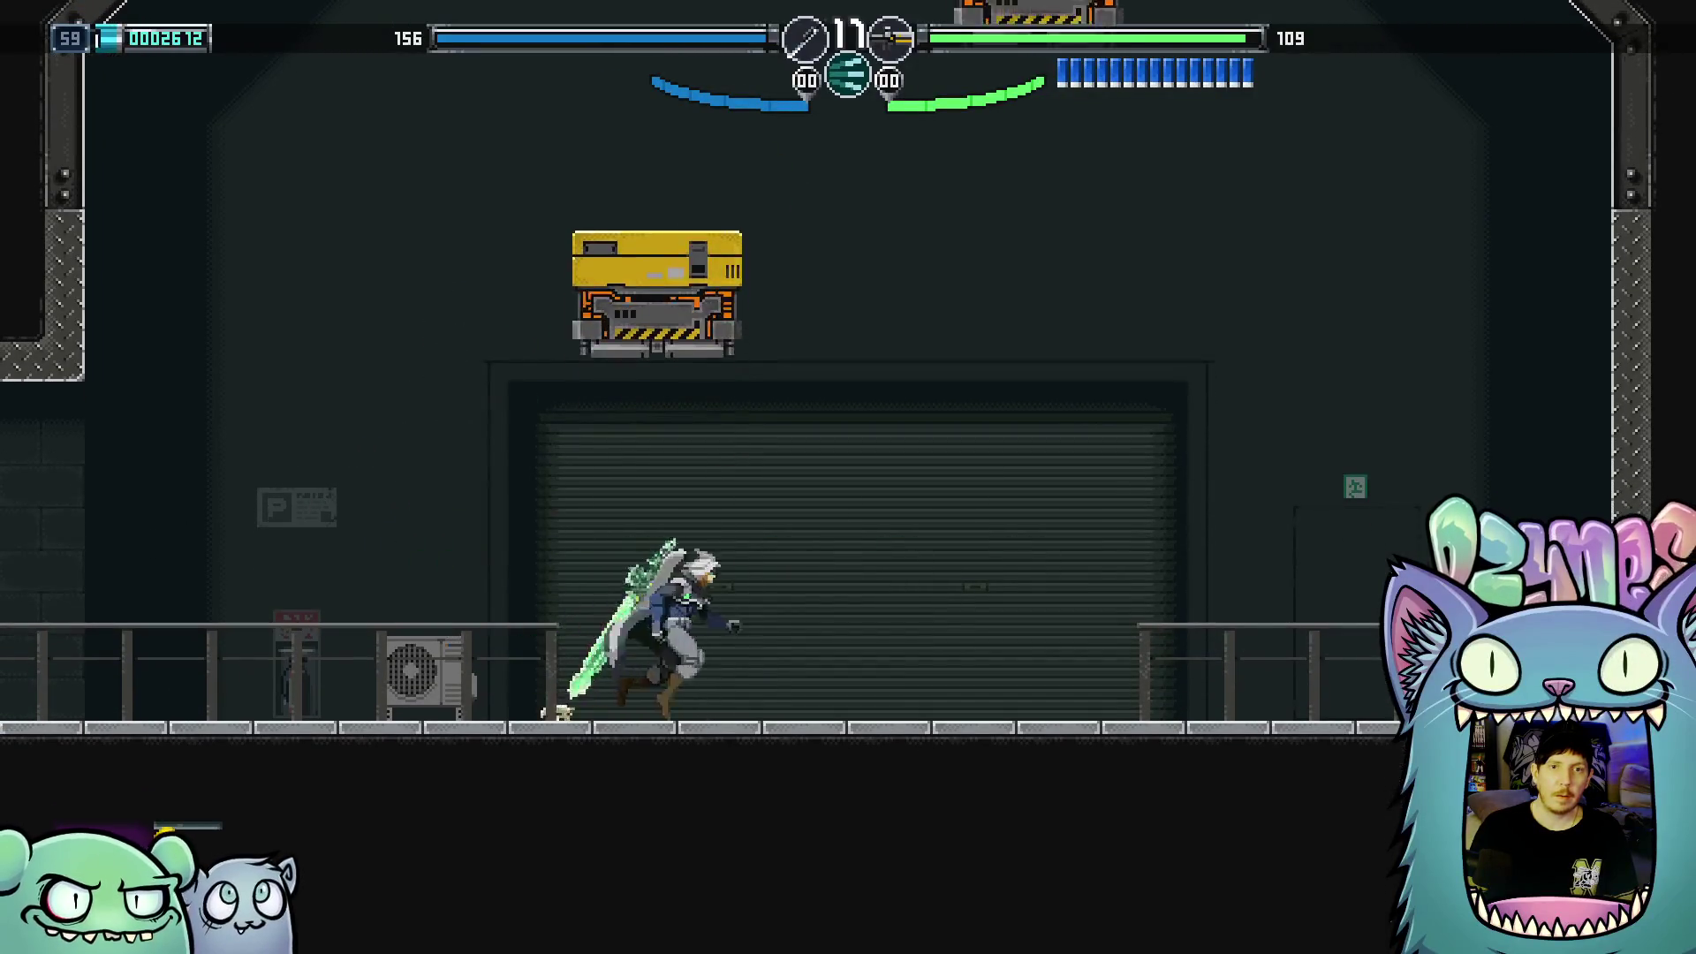
Ride the yellow lifts up the shaft from the air-conditioner and jump out right
key(Left)
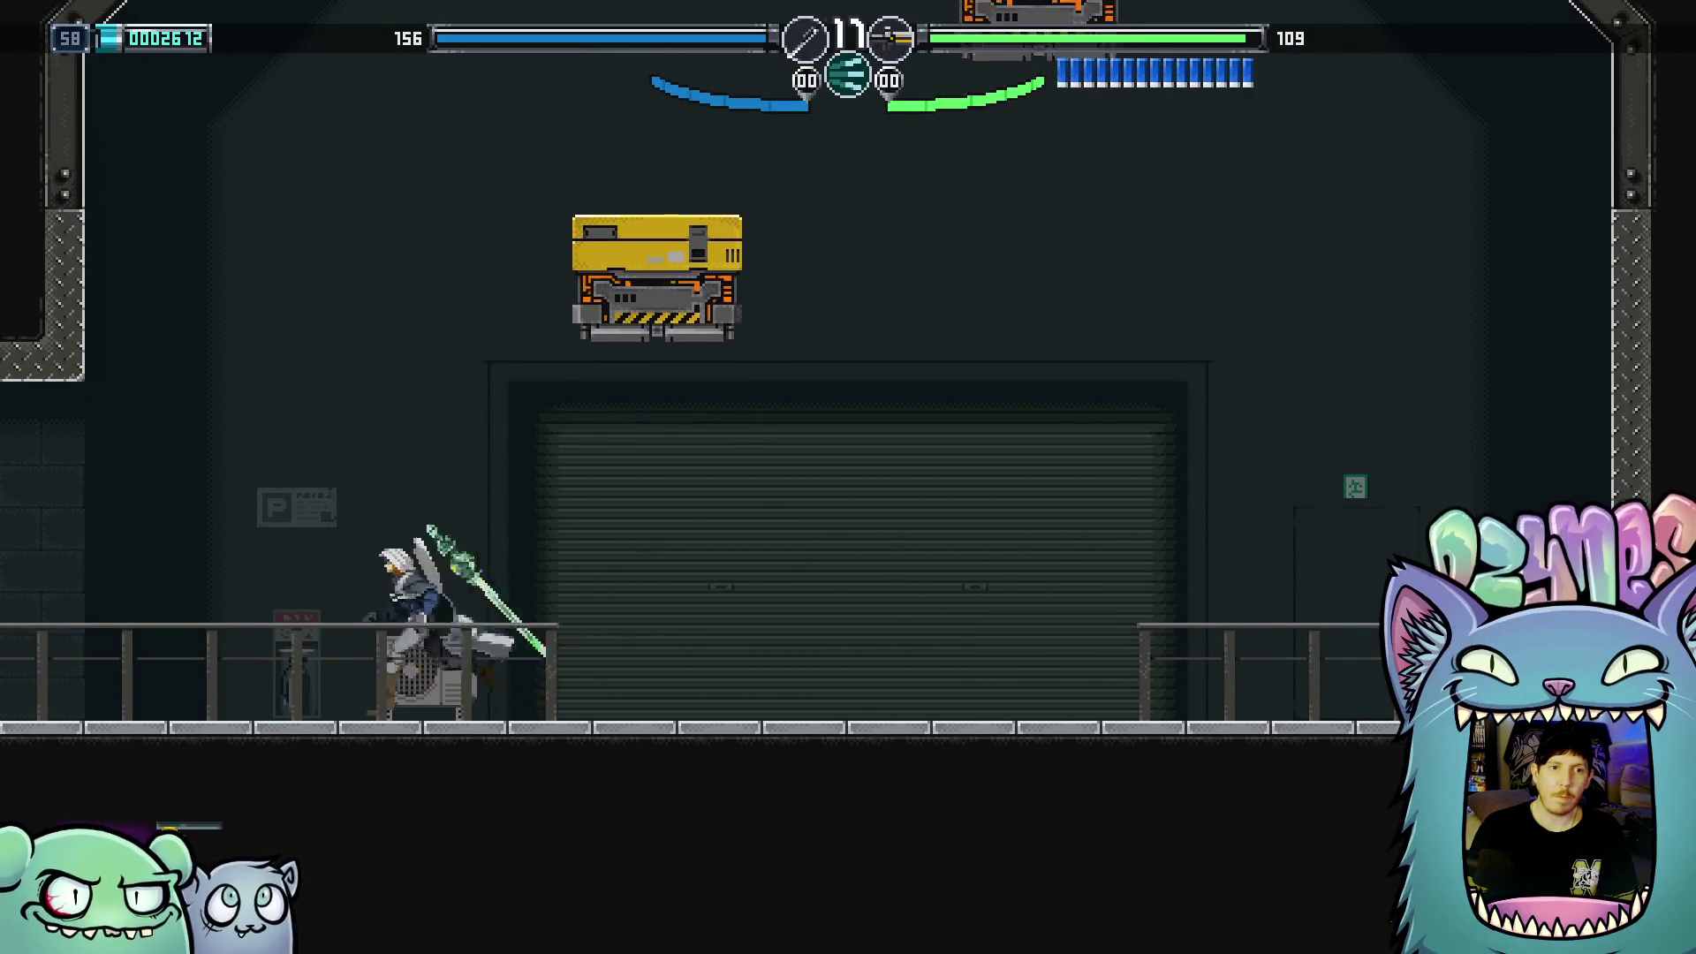
key(space)
key(space)
key(Right)
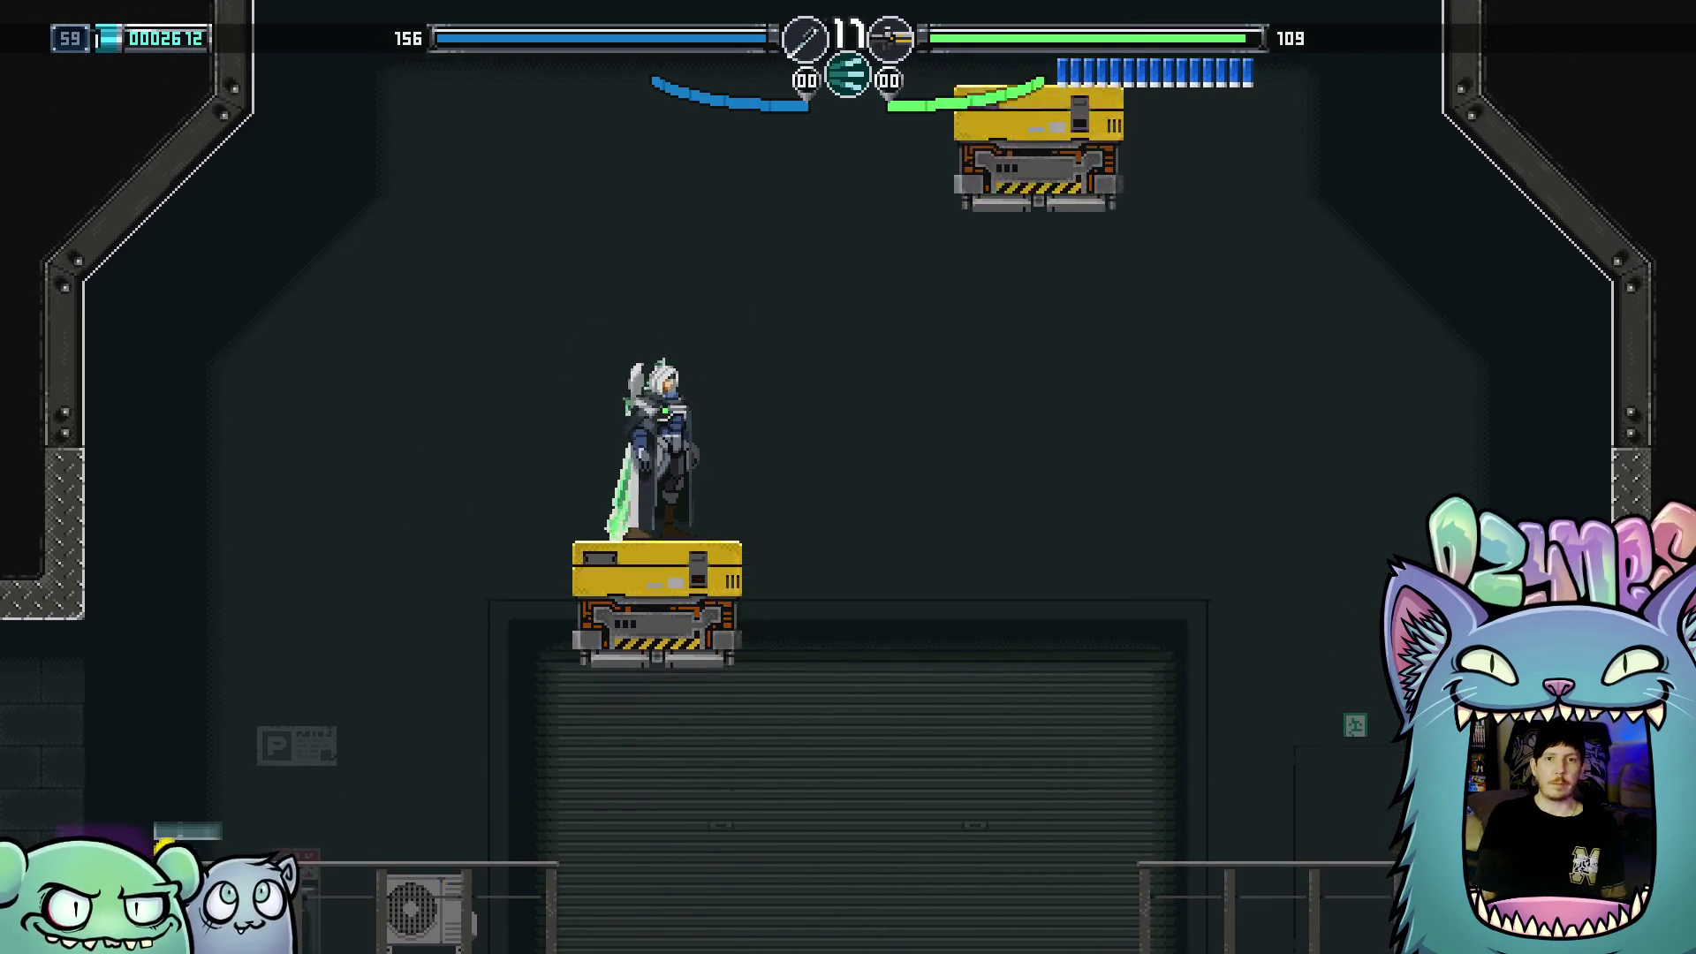
key(space)
key(Right)
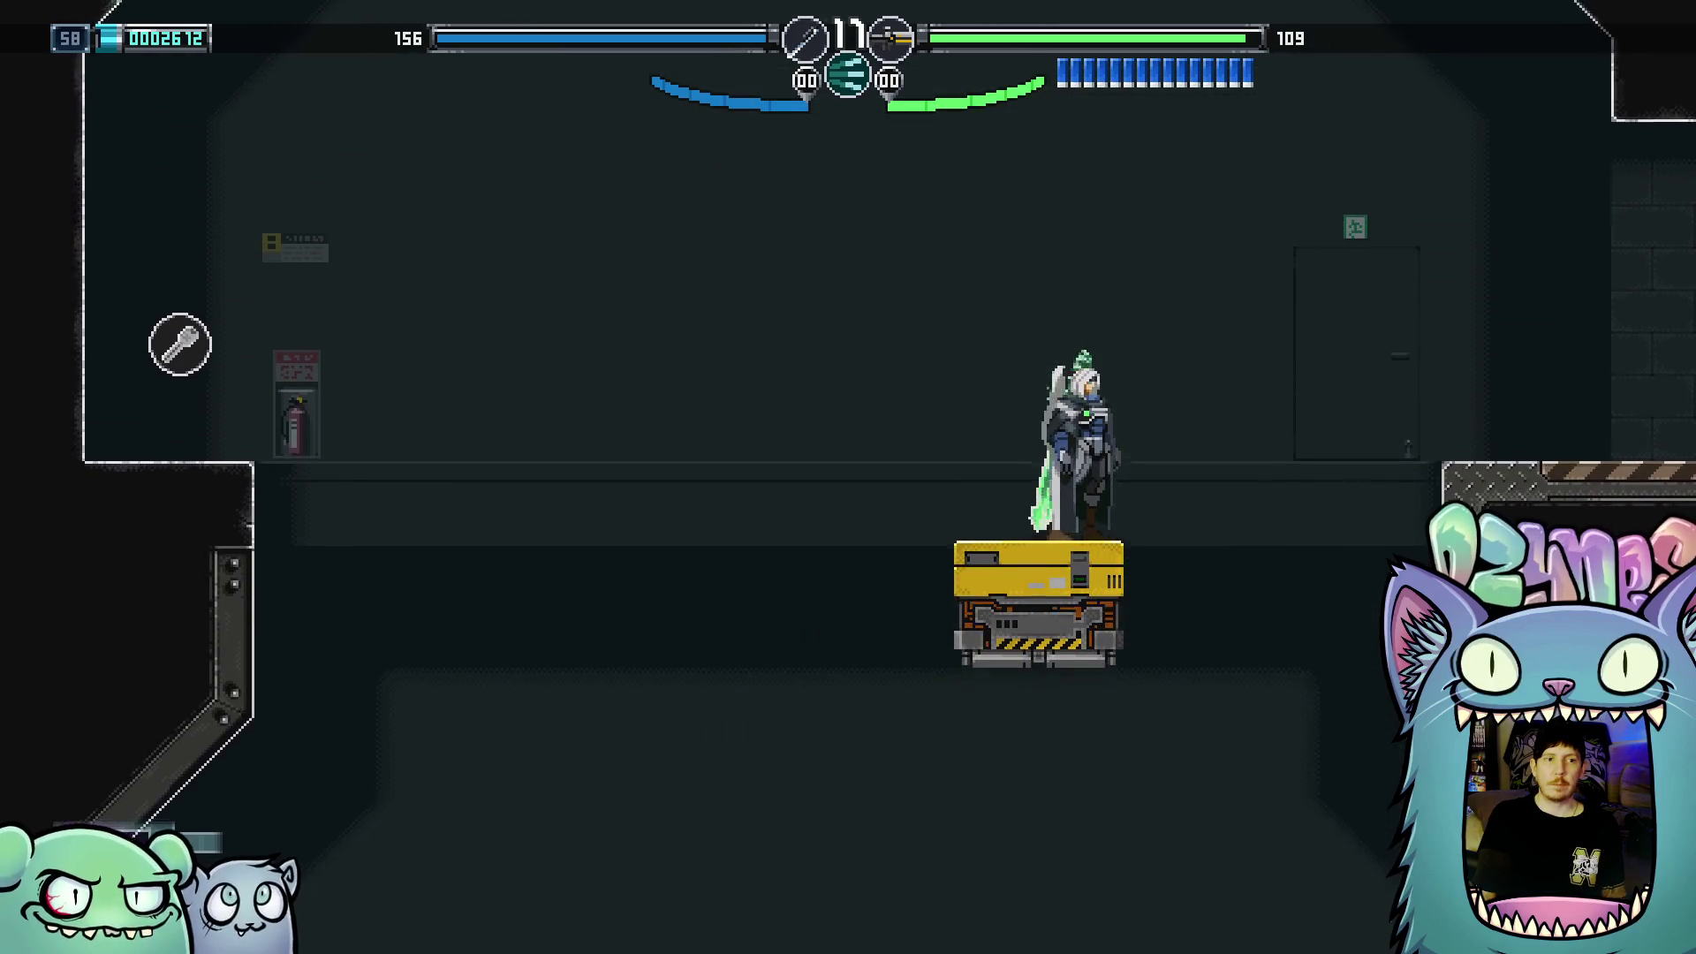
key(space)
key(Right)
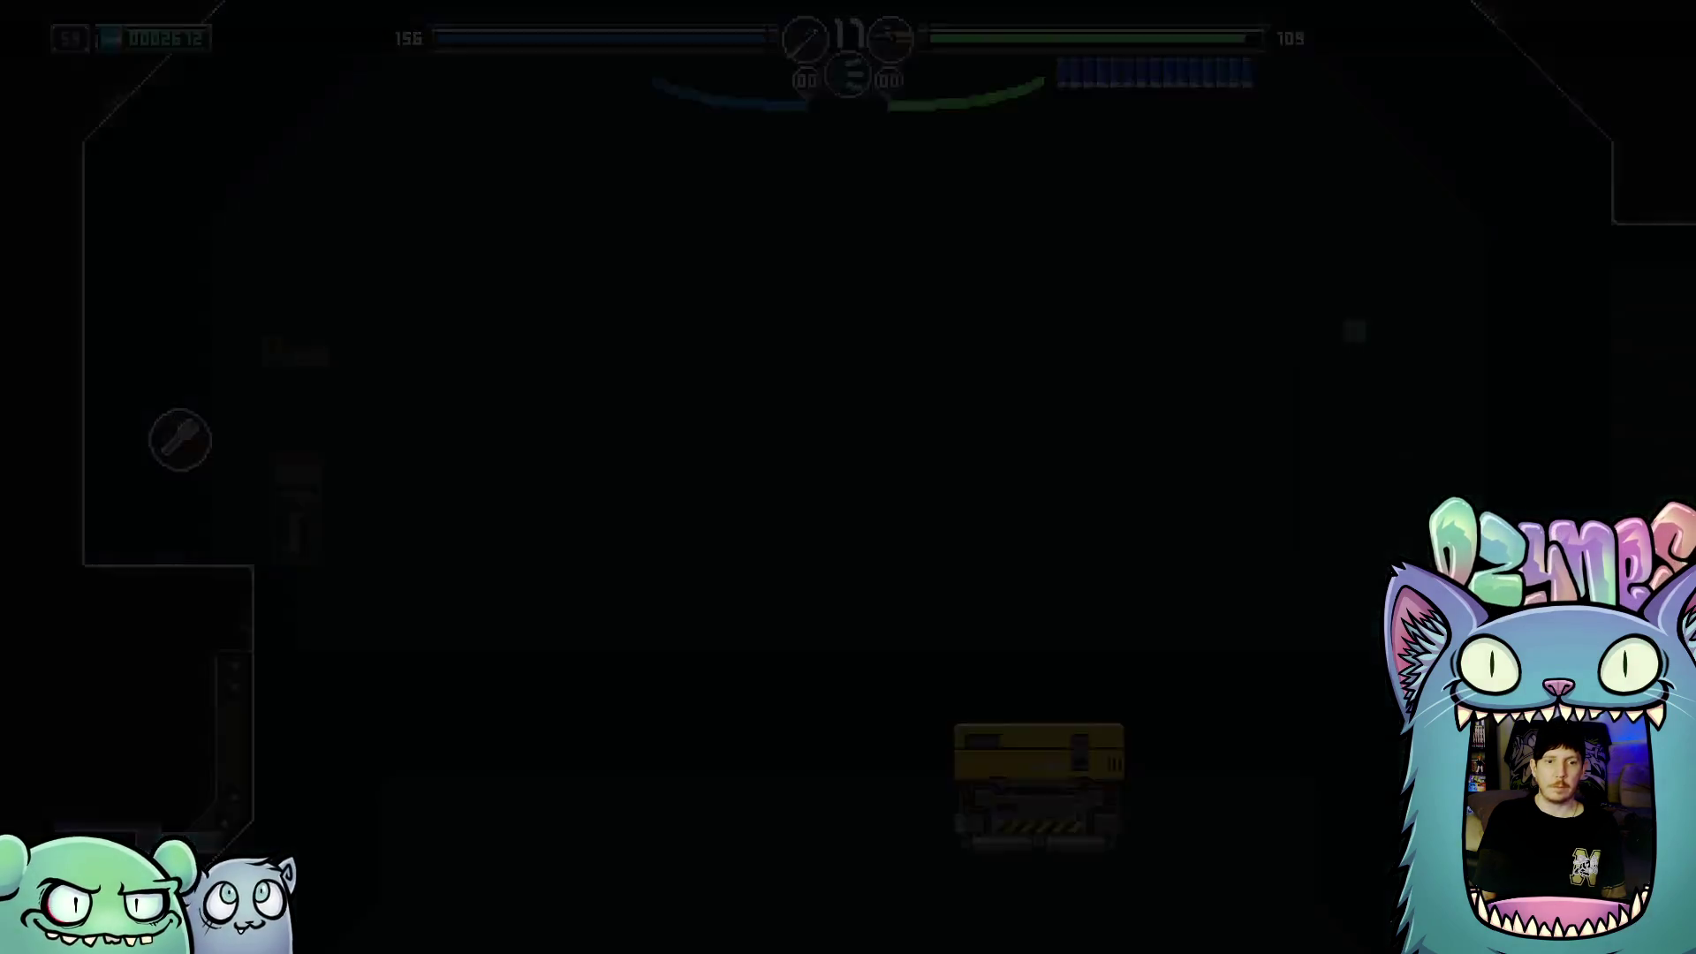
Enter the greenhouse and swap Weapon 2 from Plasma Rifle to Atomizer in the pause menu
key(Right)
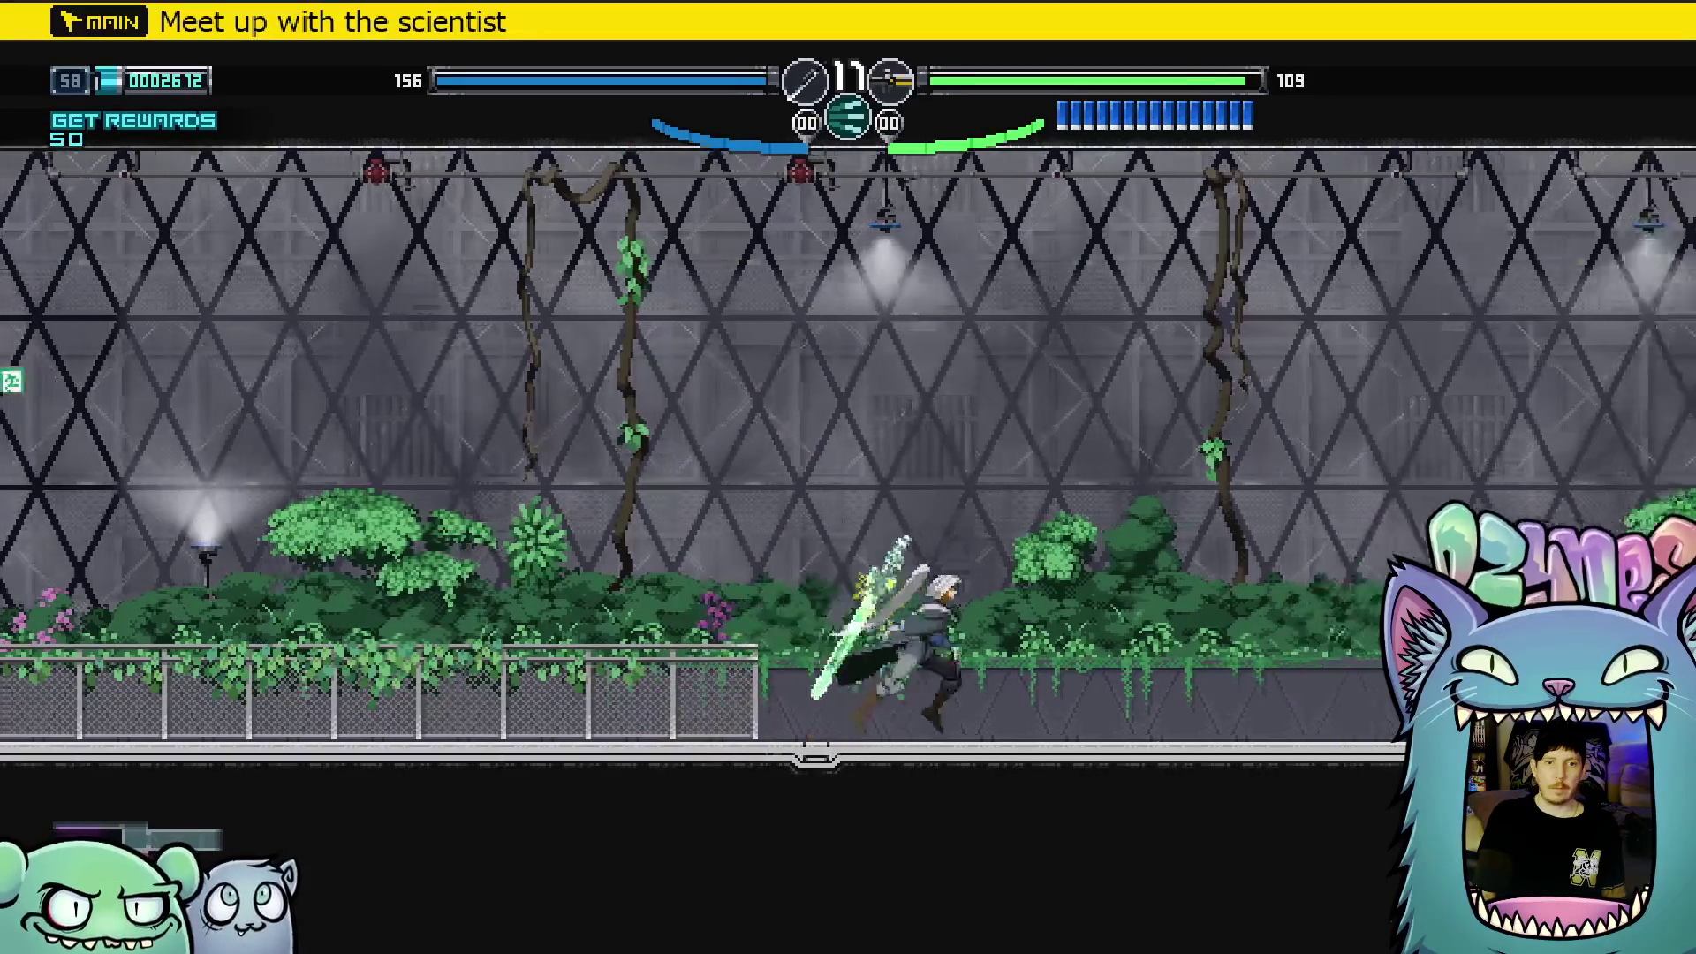
key(Escape)
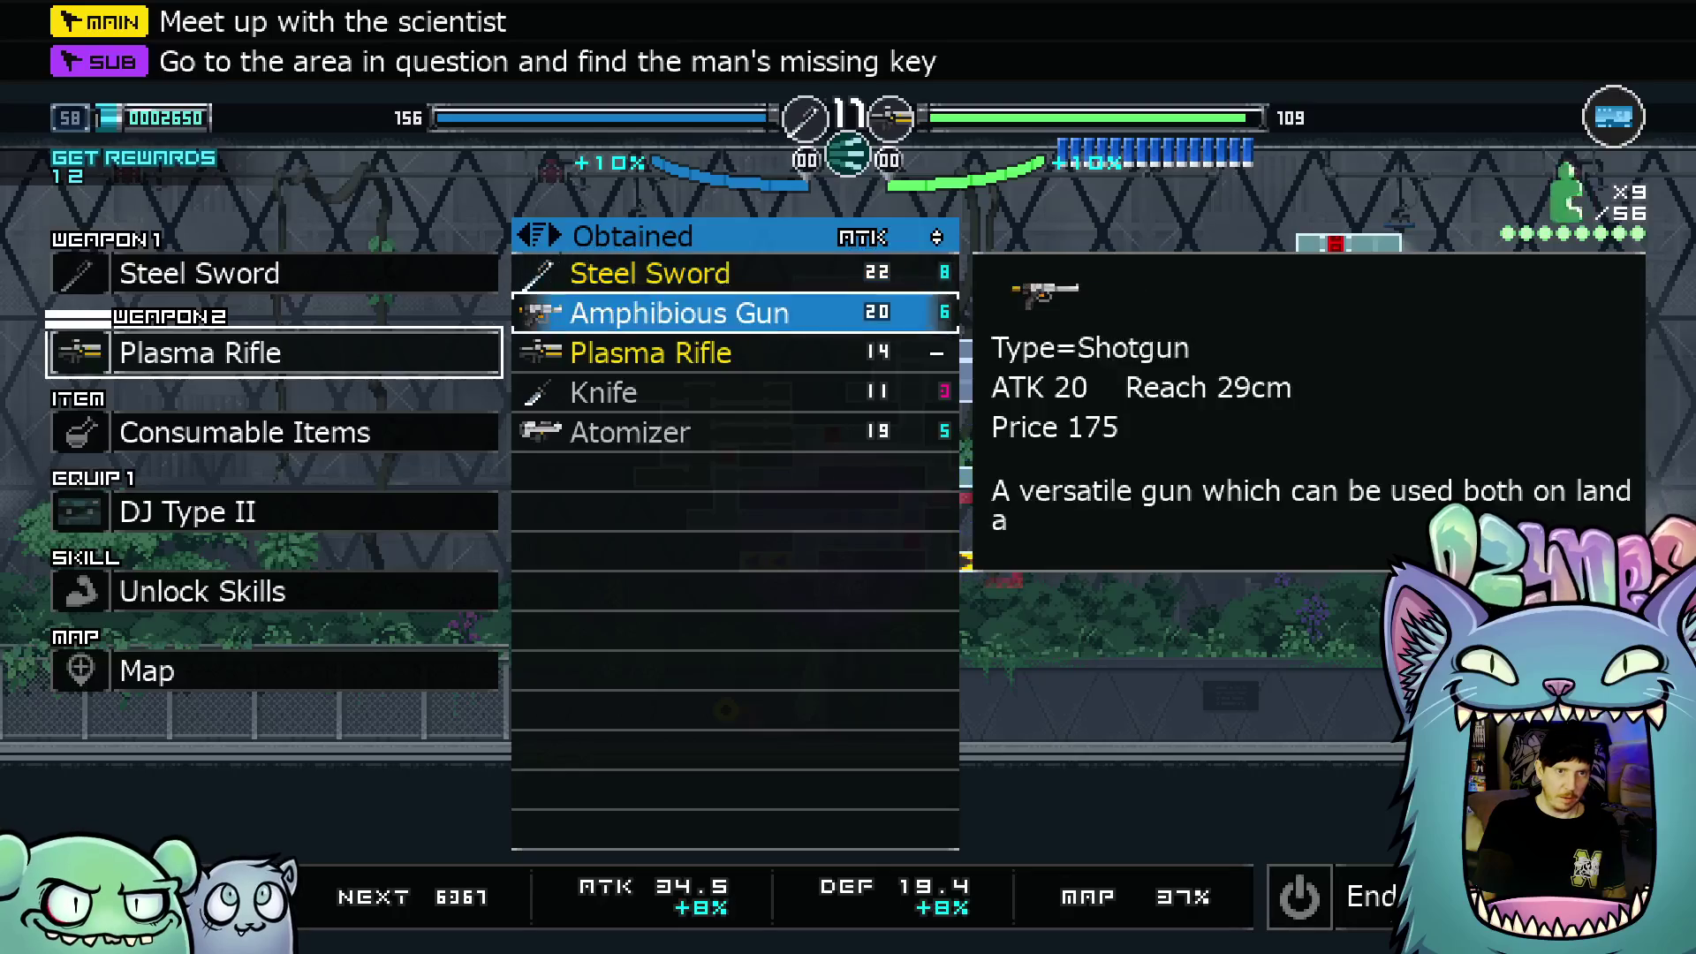
key(Return)
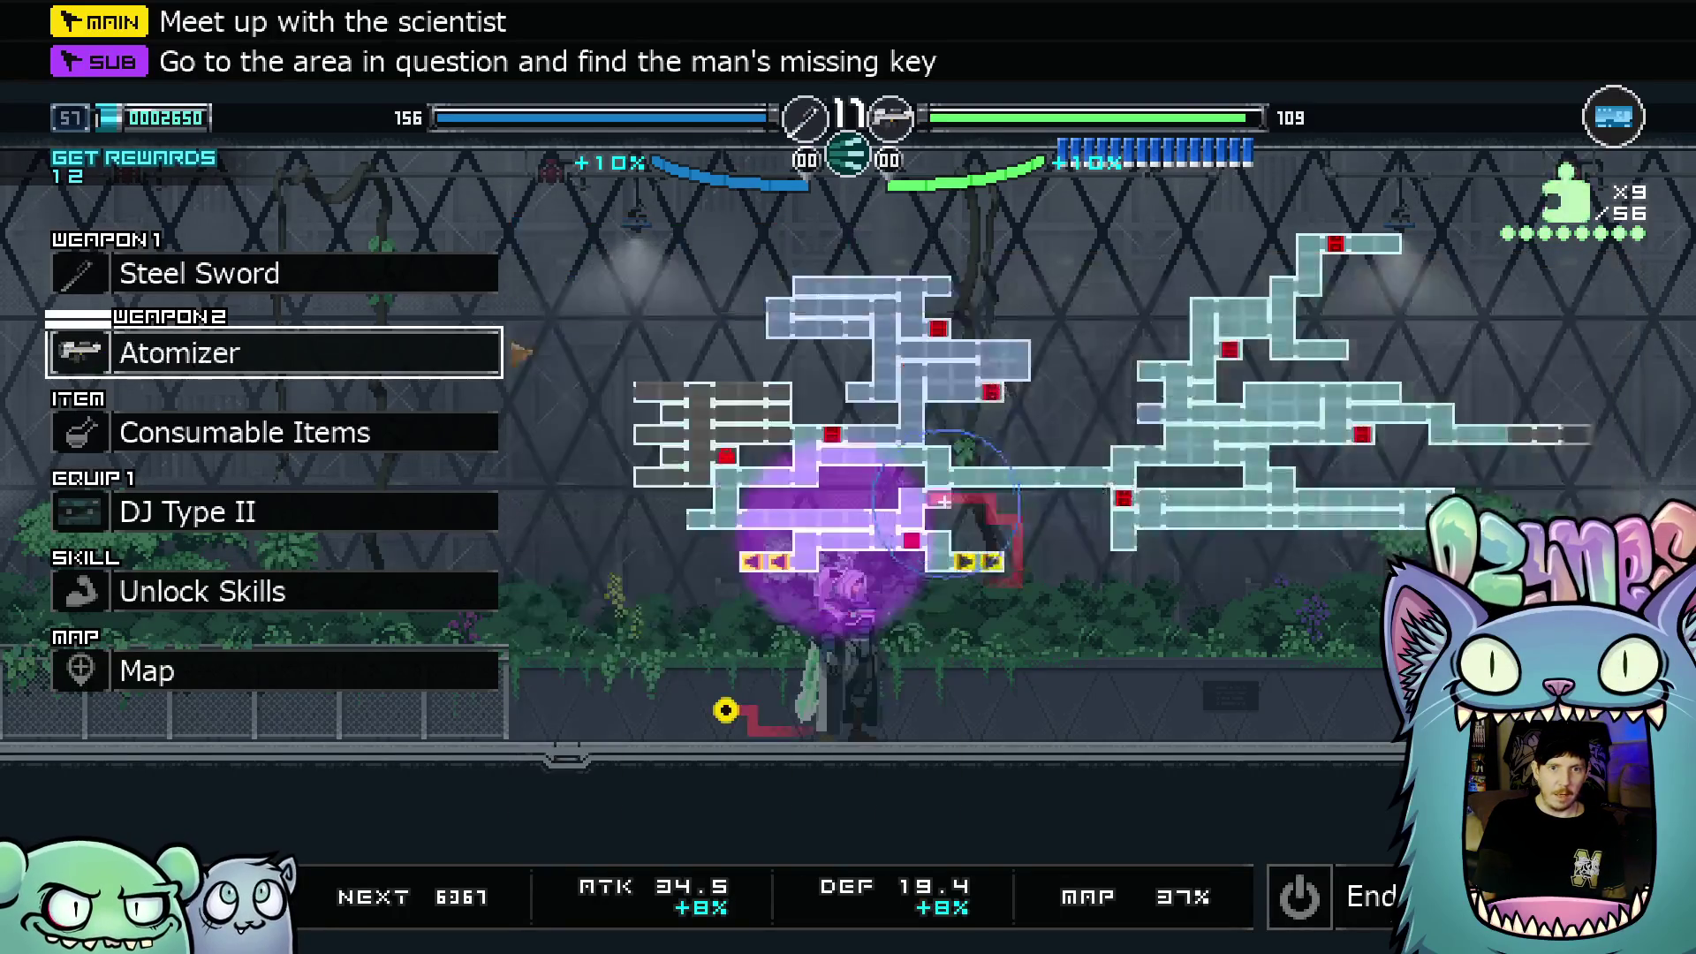
key(Escape)
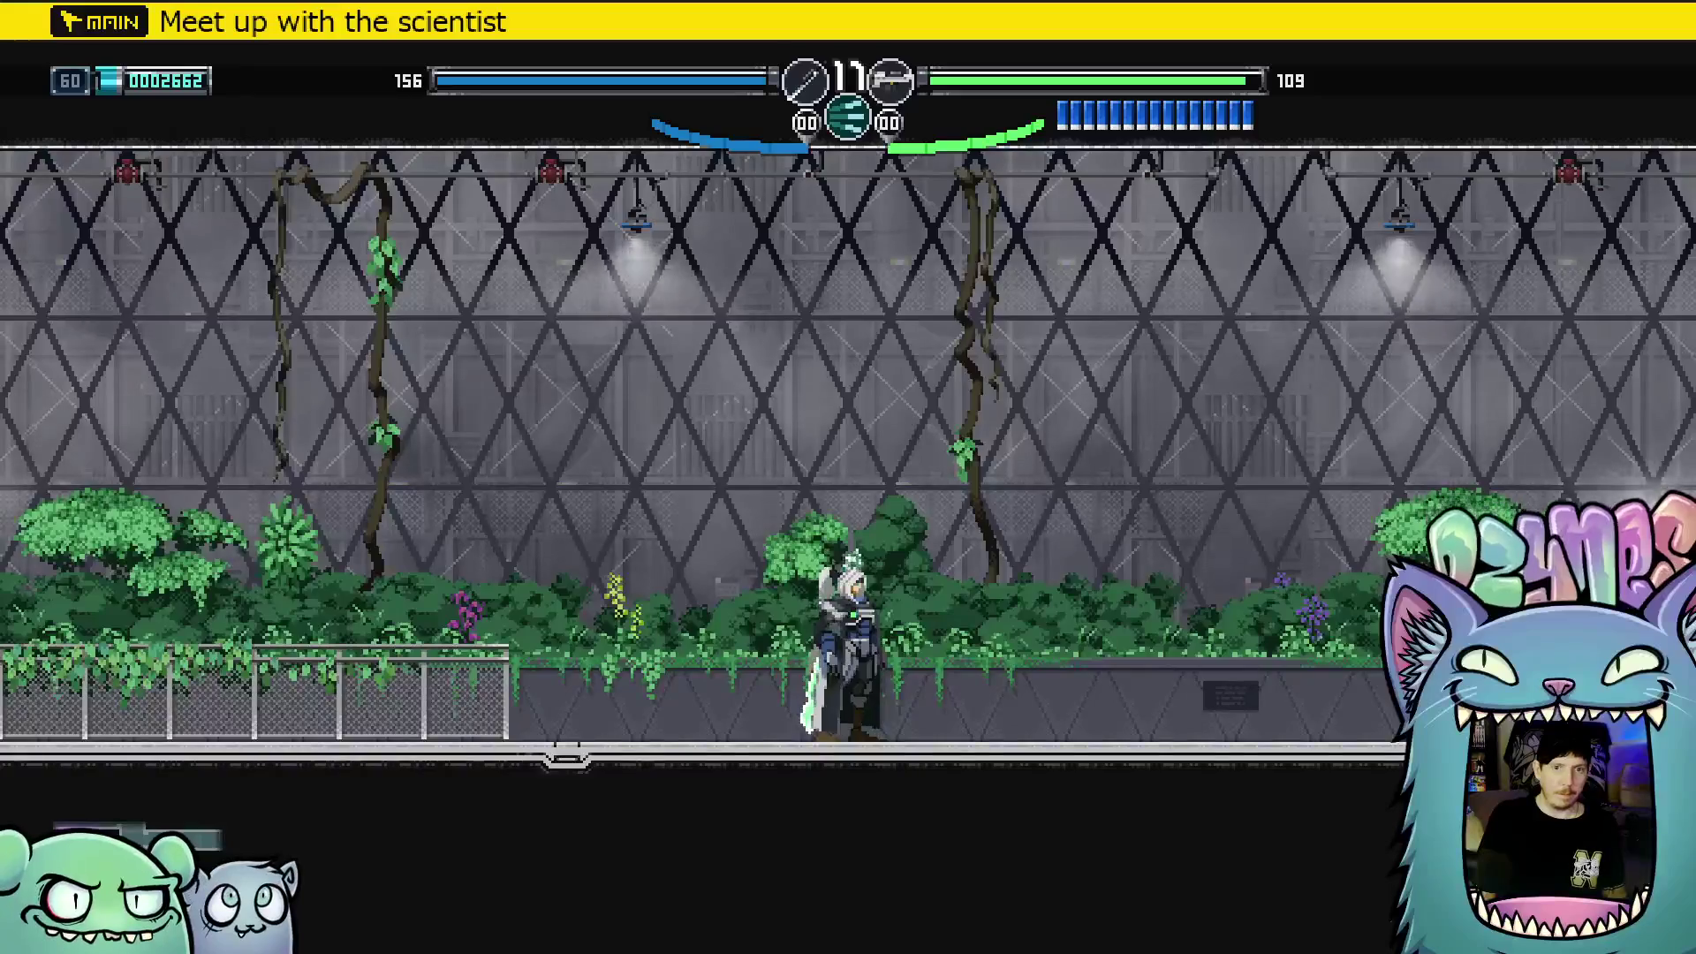
Run right across the greenhouse and shoot the enemy in the next room
key(Right)
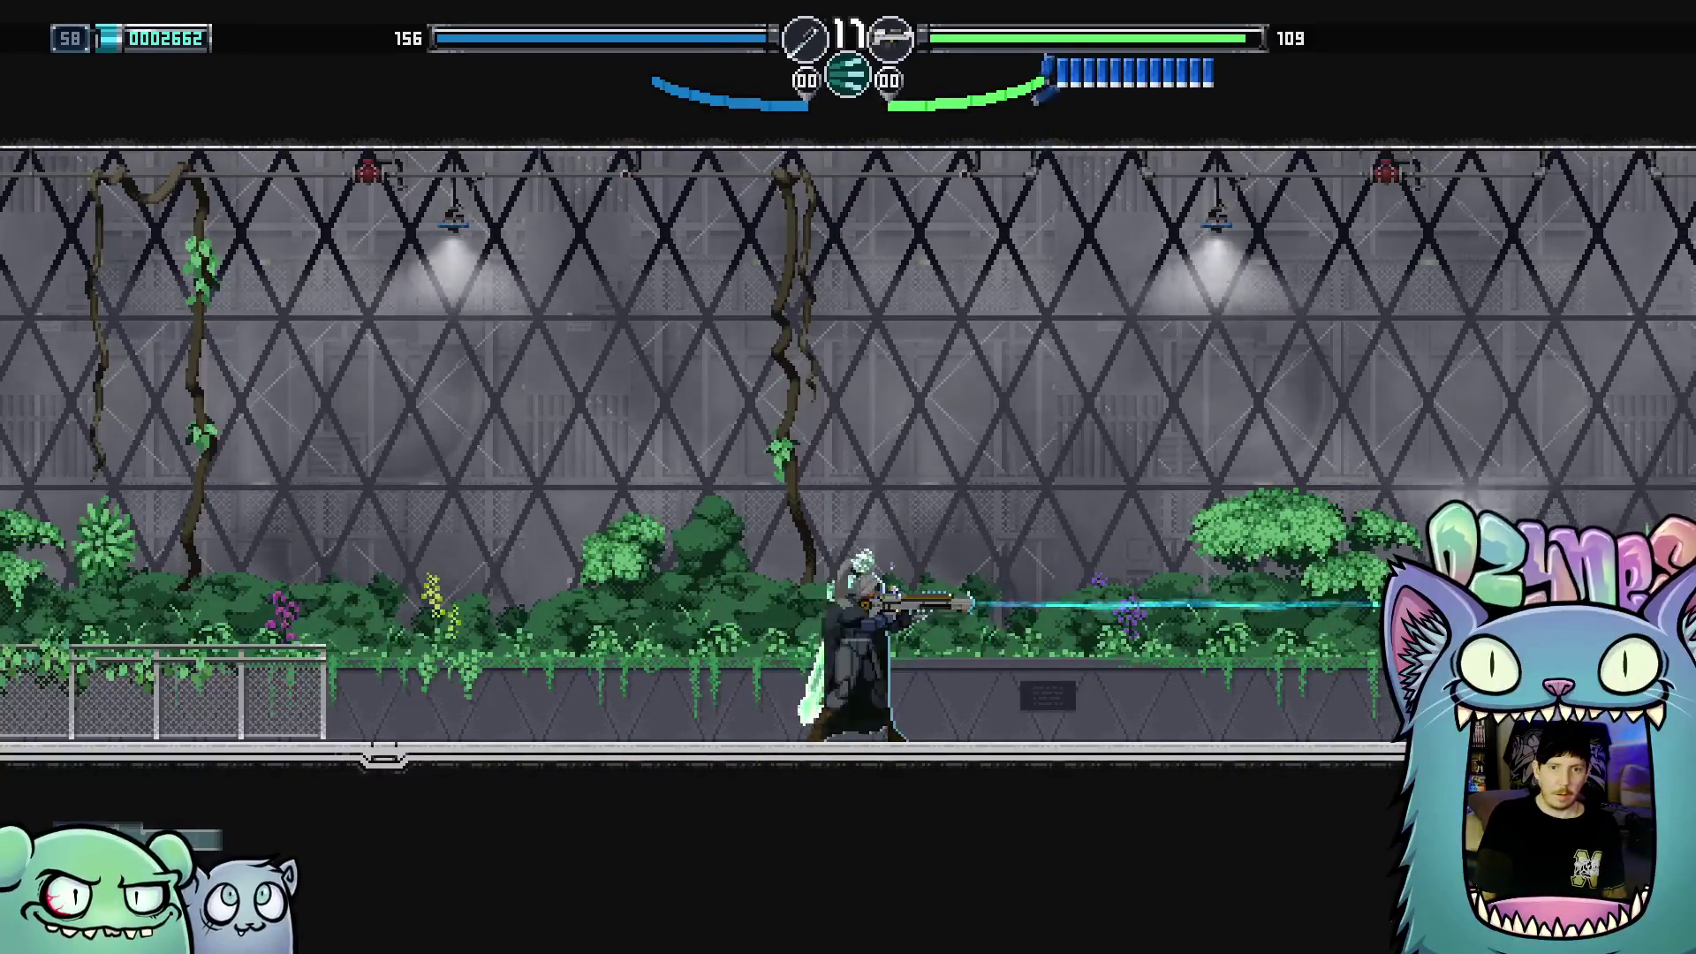
key(Right)
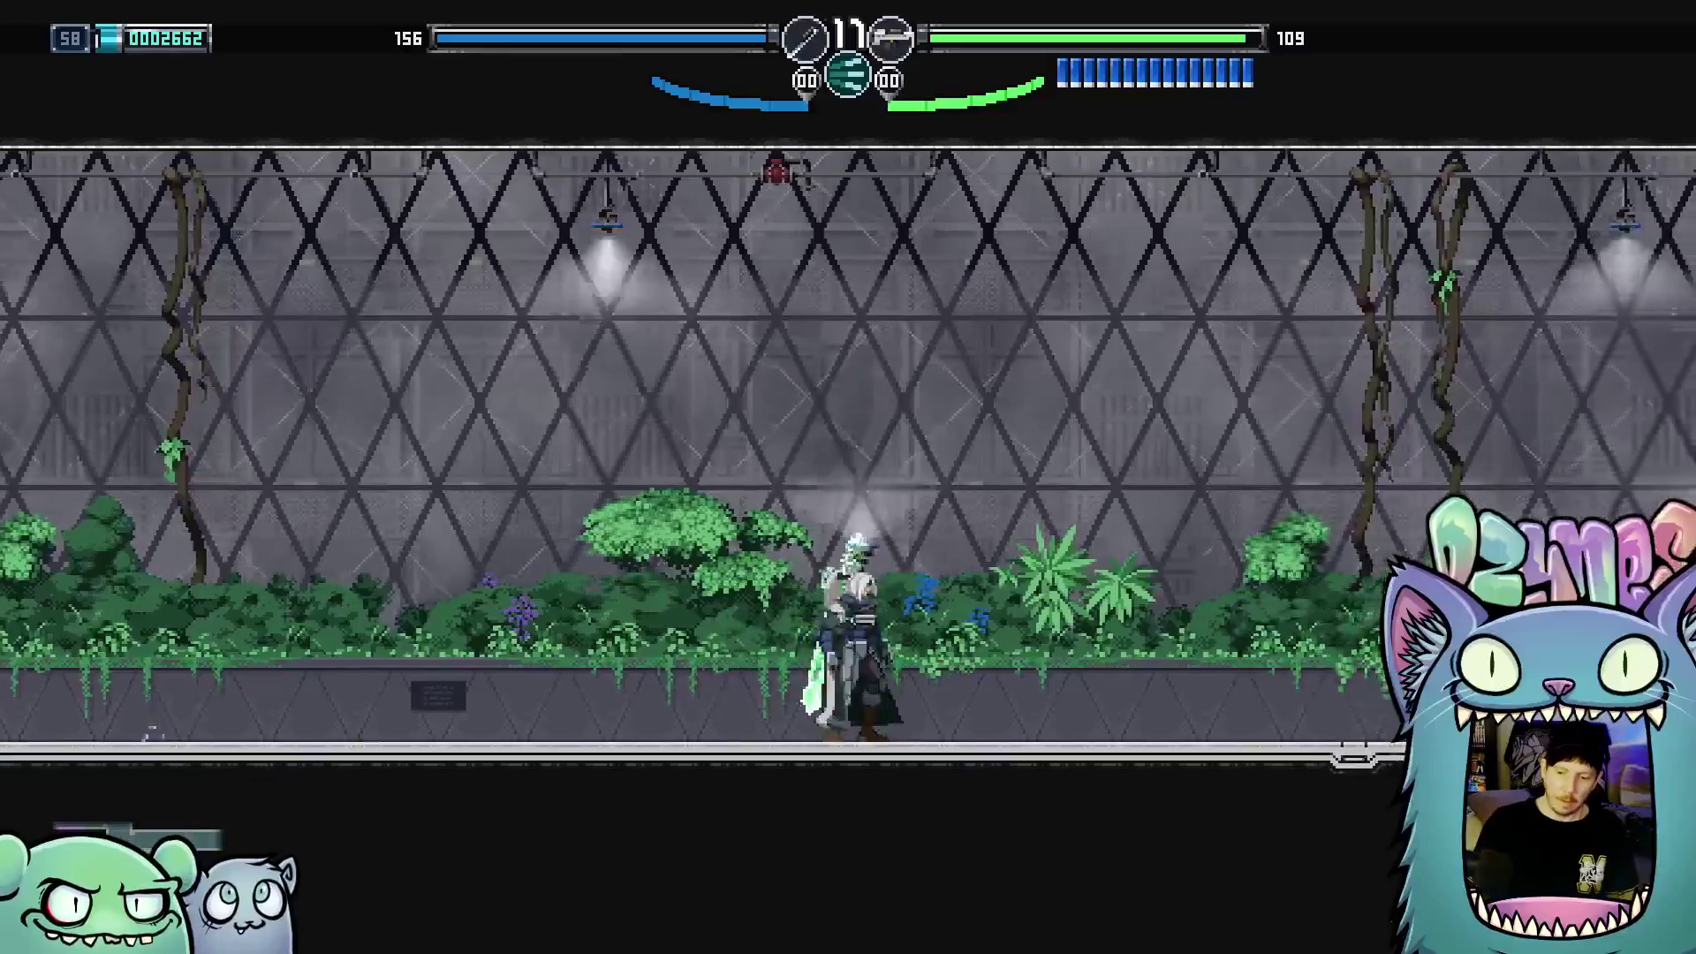
key(Right)
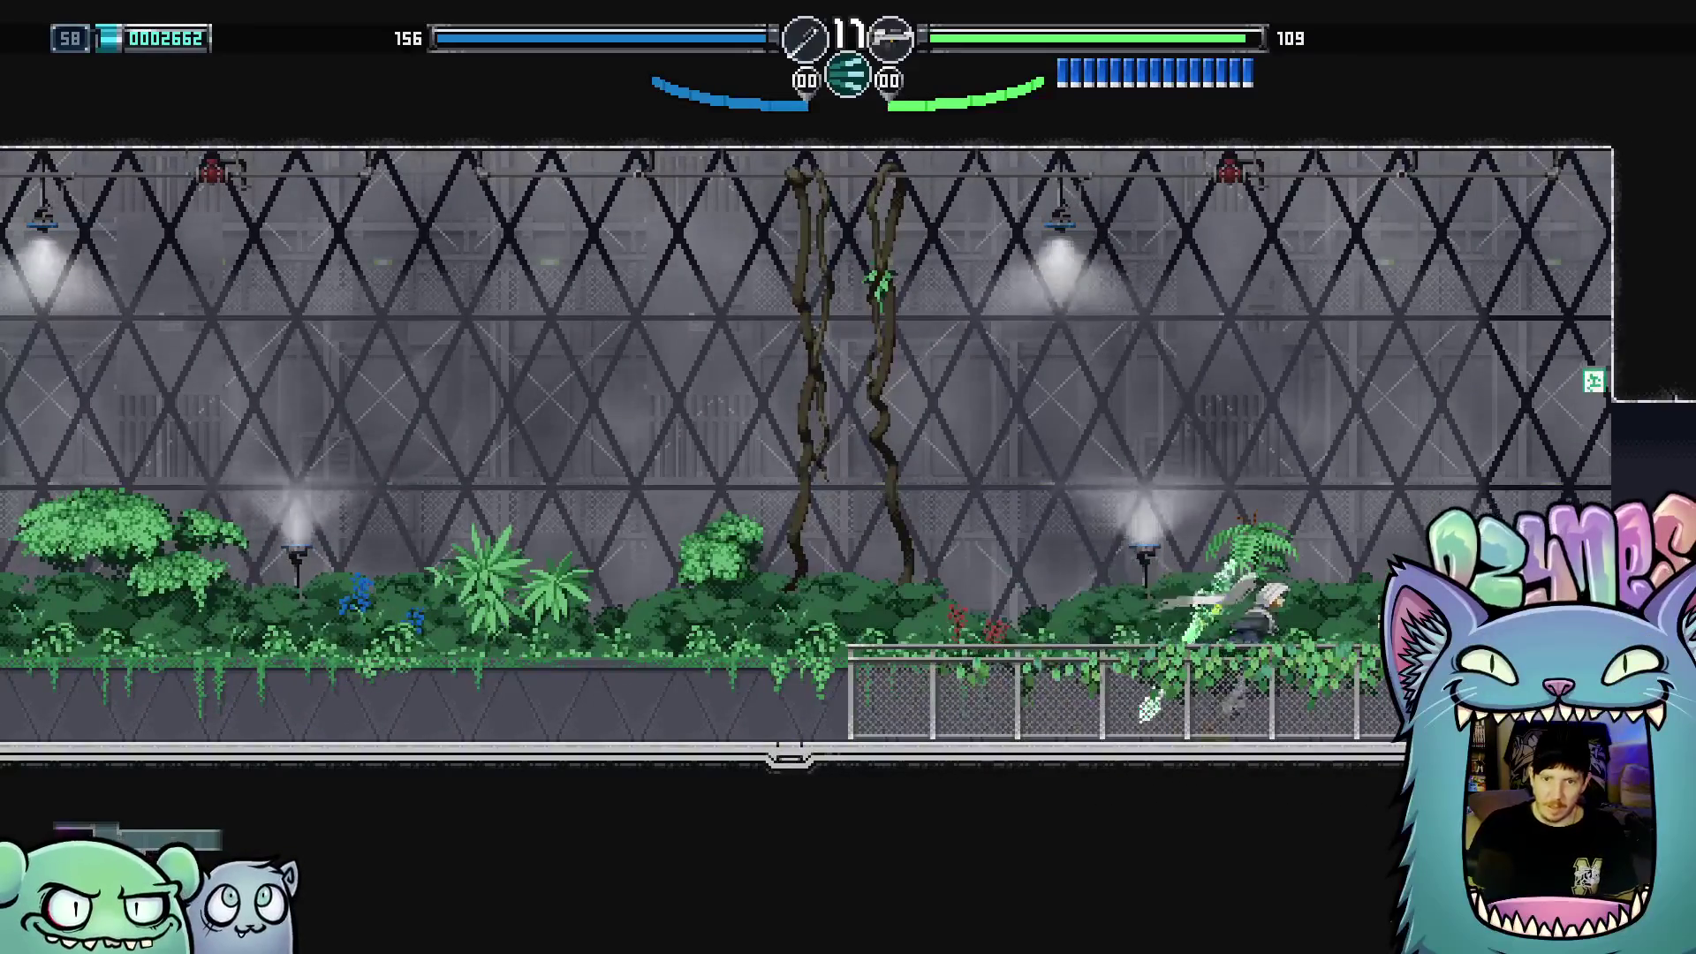
key(Right)
key(x)
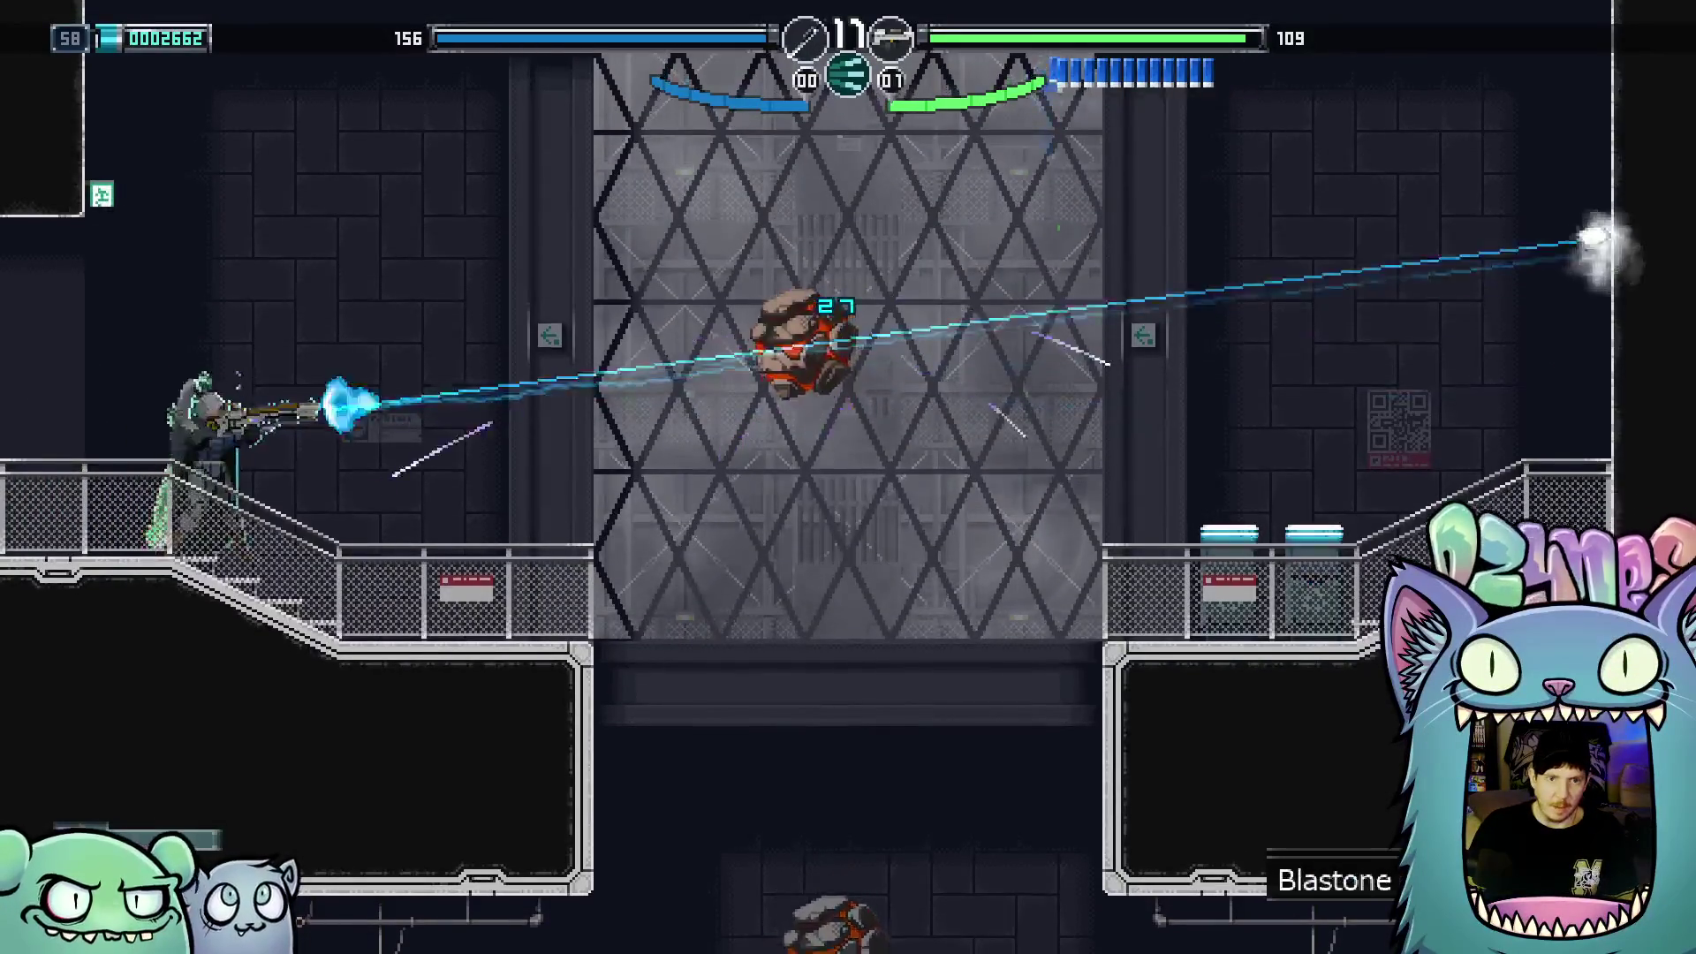
Take the walkway down the shaft, shoot the rock enemy, then drop left into the hall
key(Left)
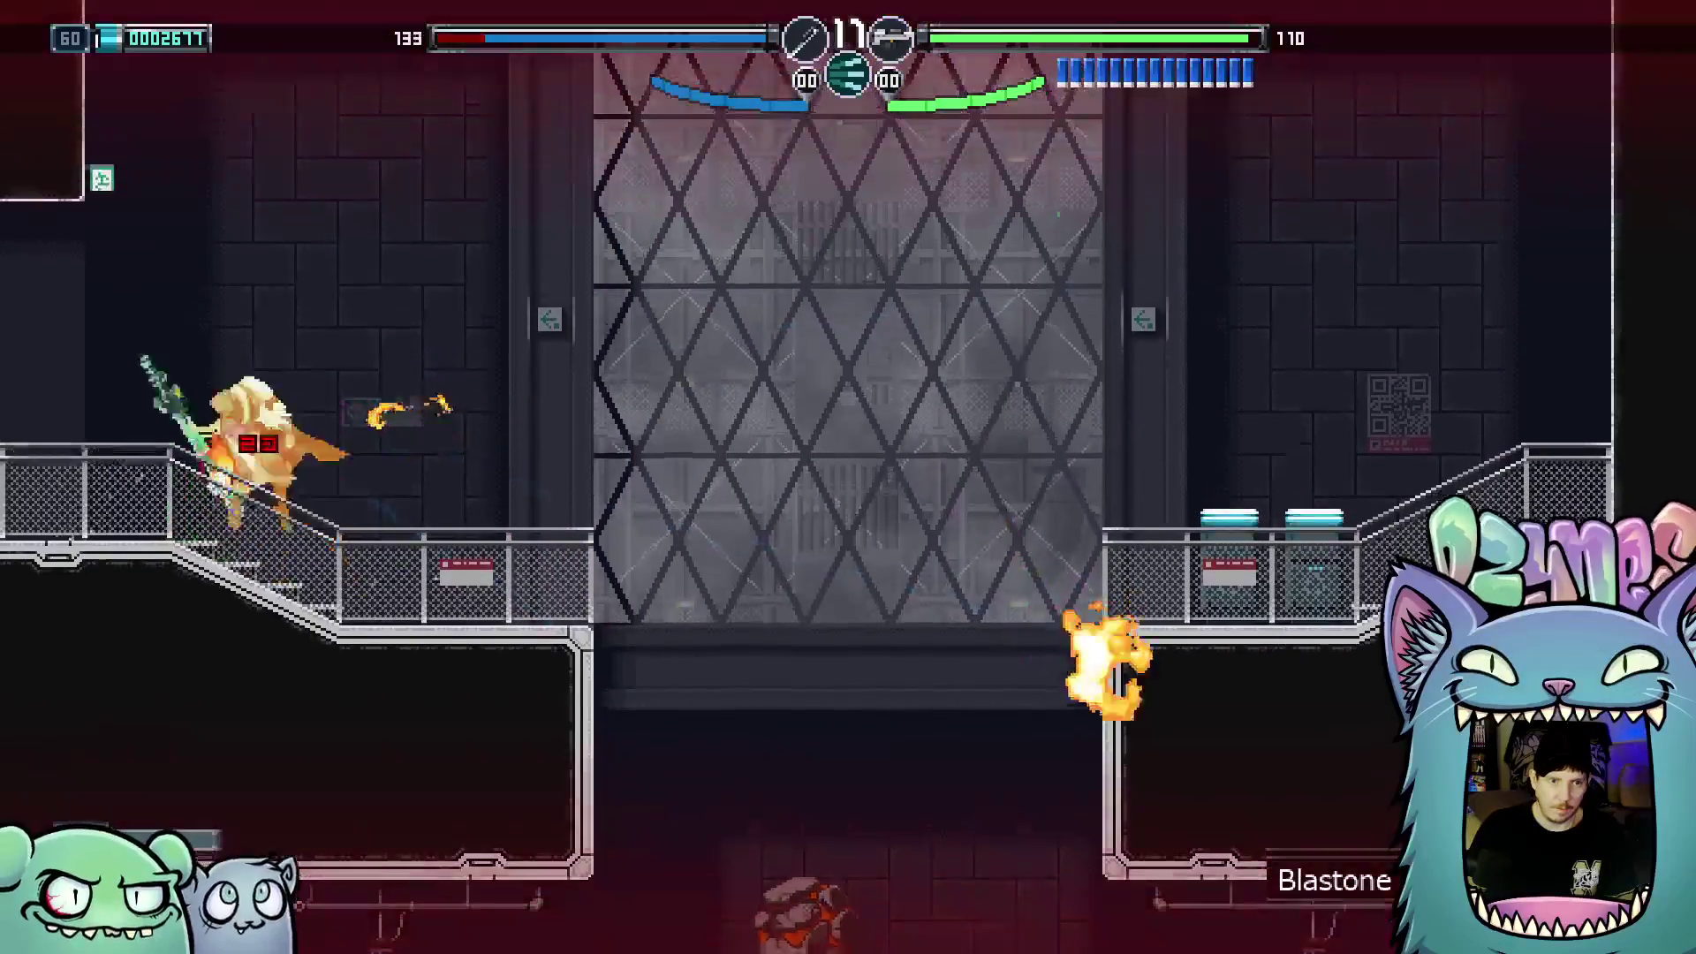
key(Right)
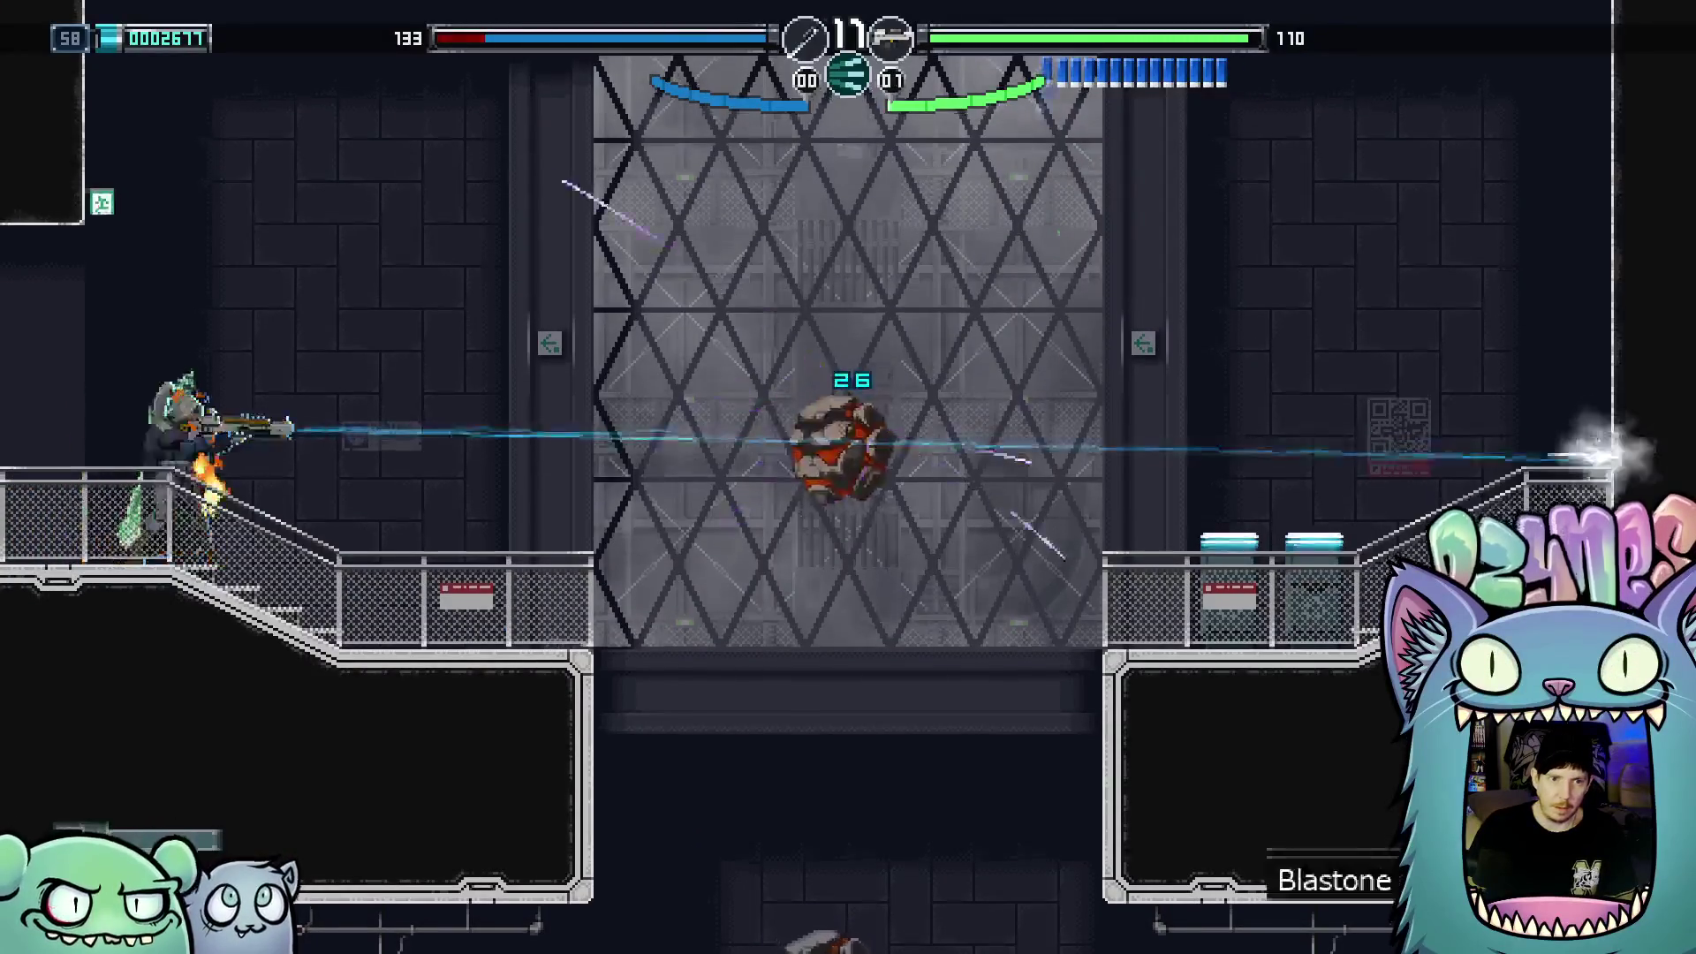
key(Right)
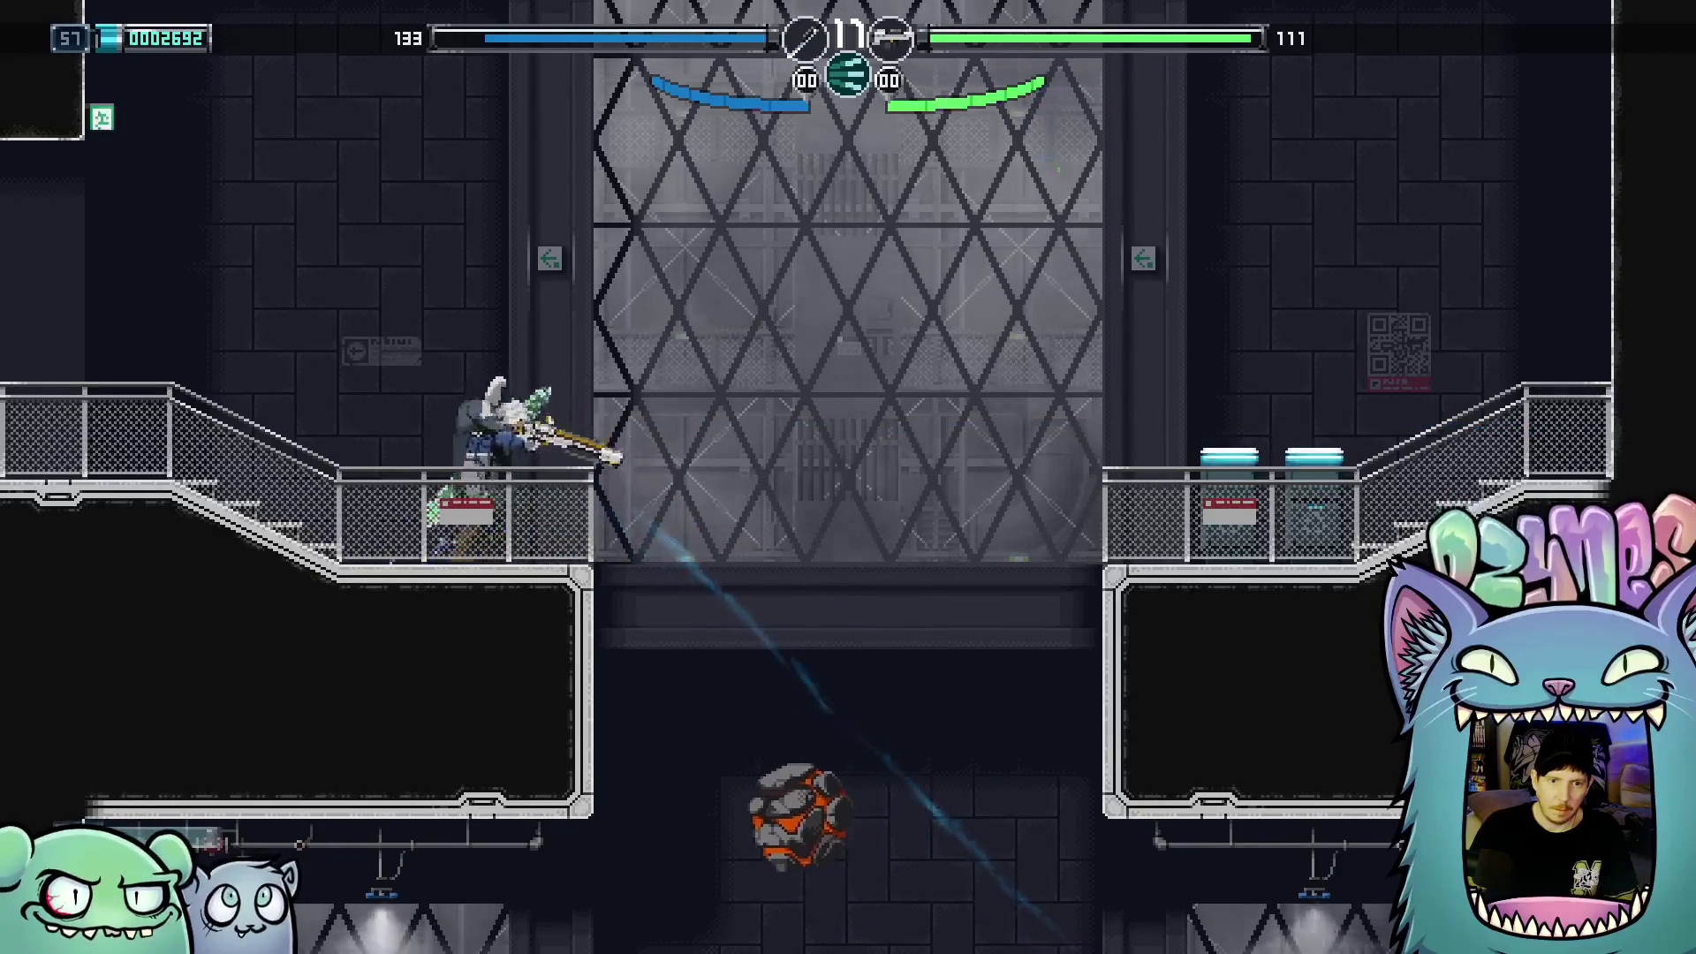
key(Right)
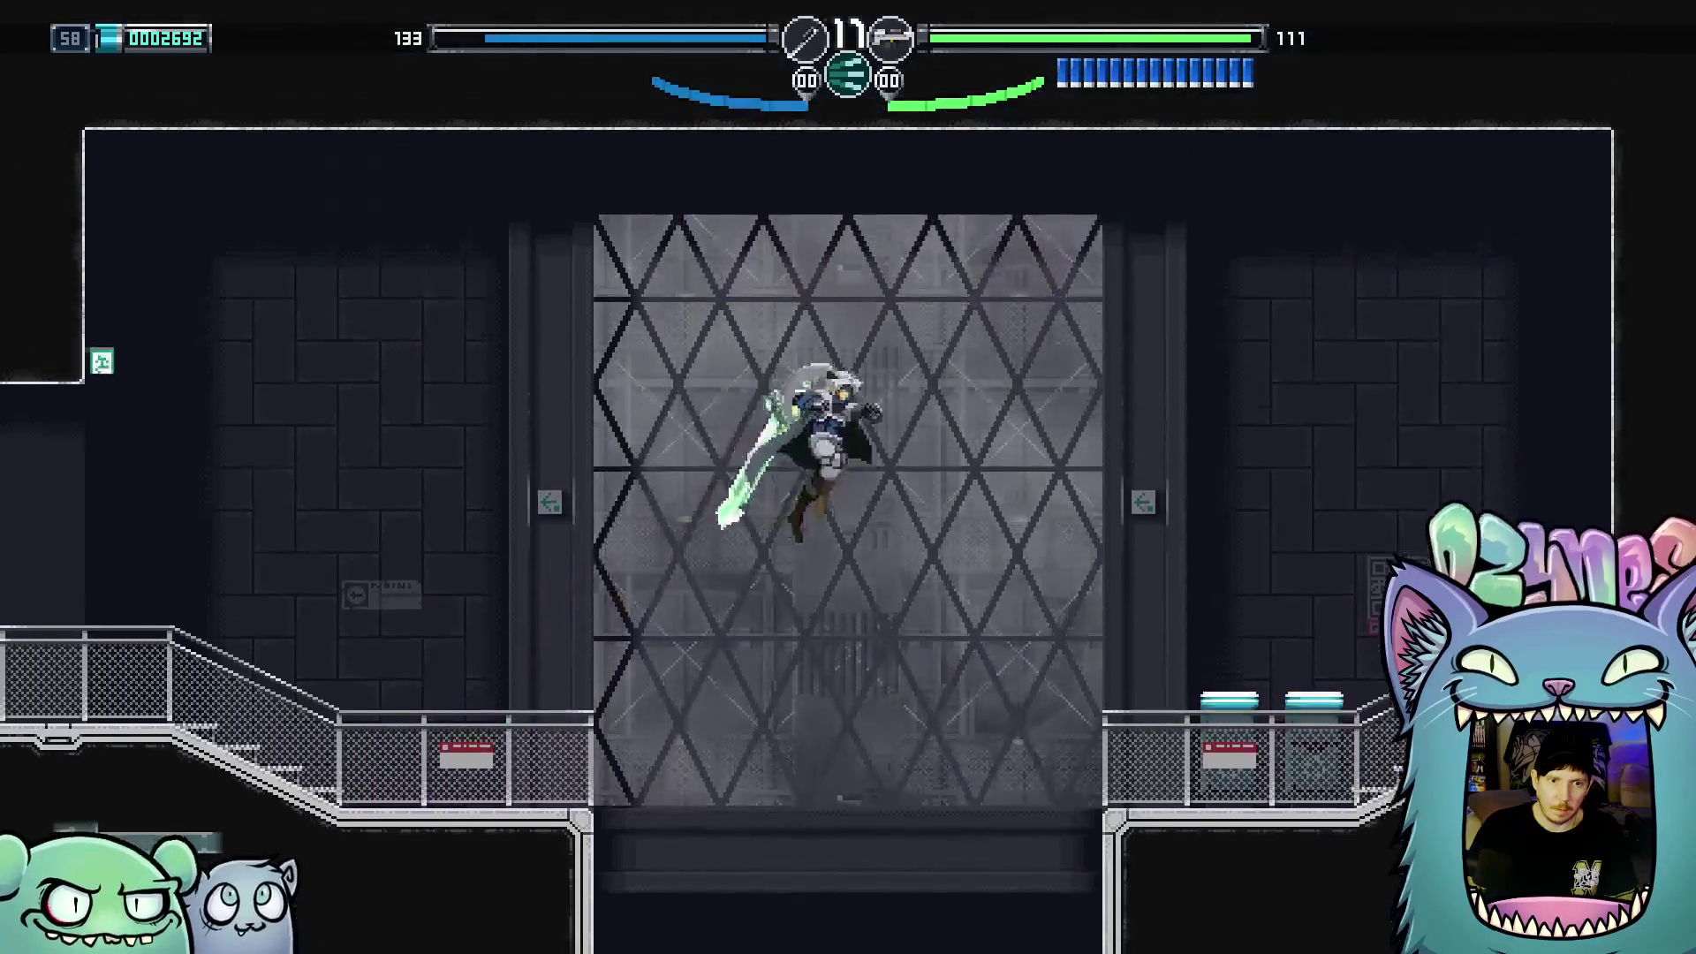
key(Left)
key(x)
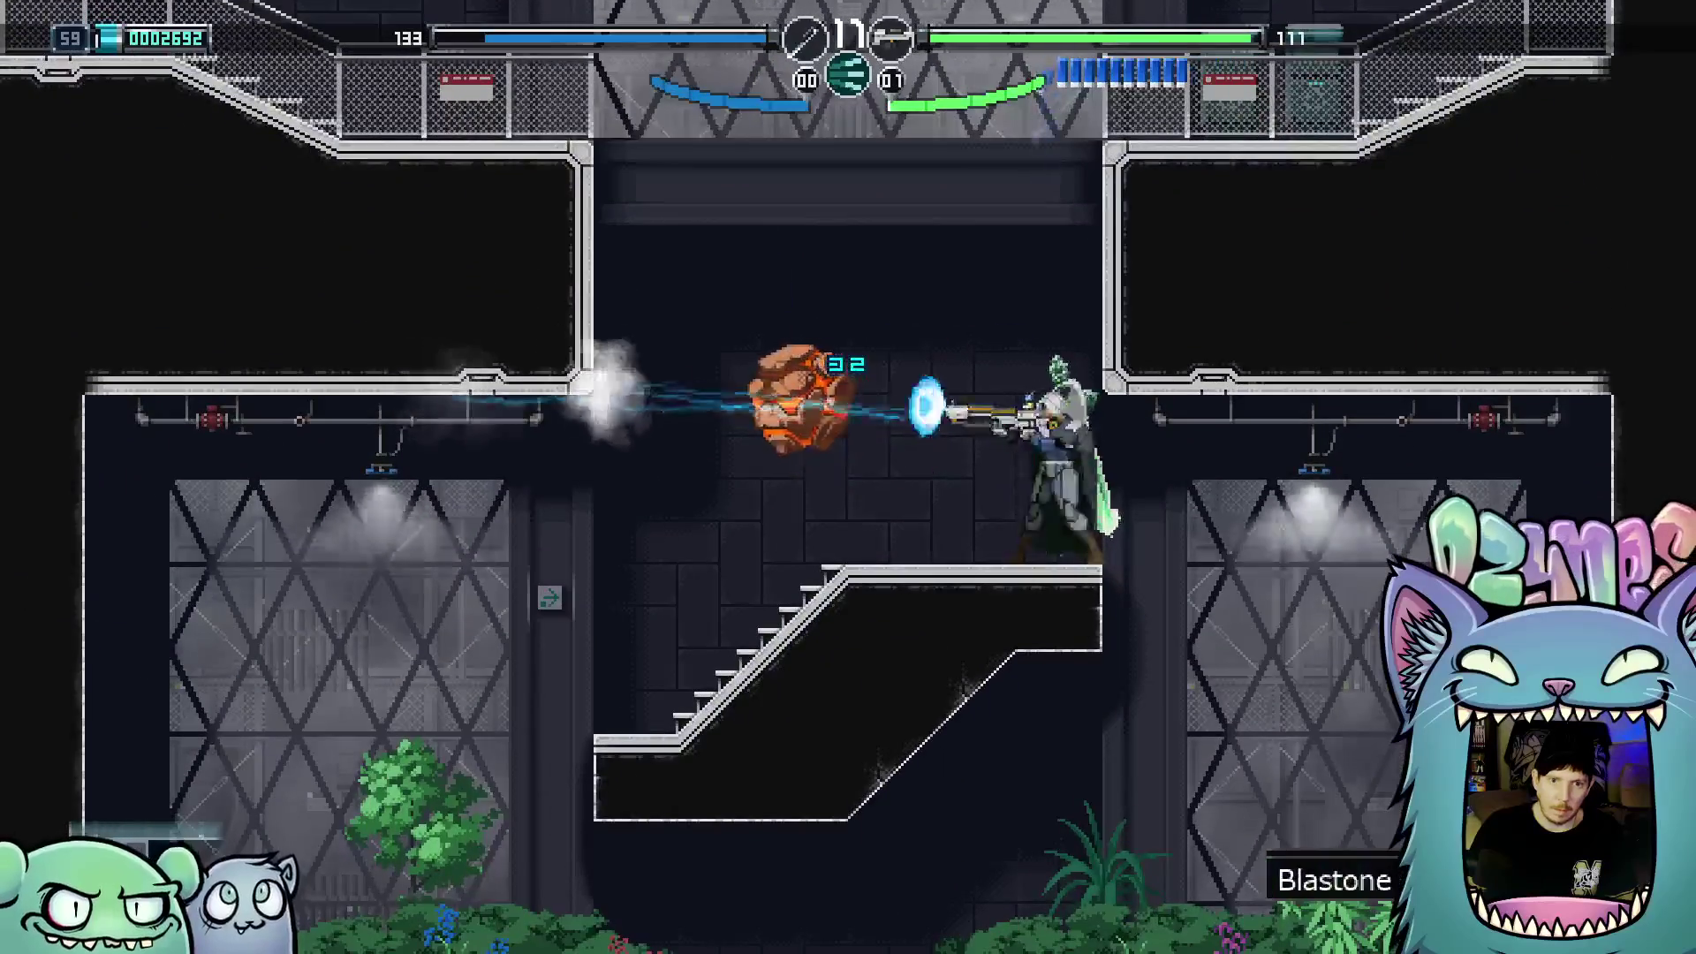
key(Left)
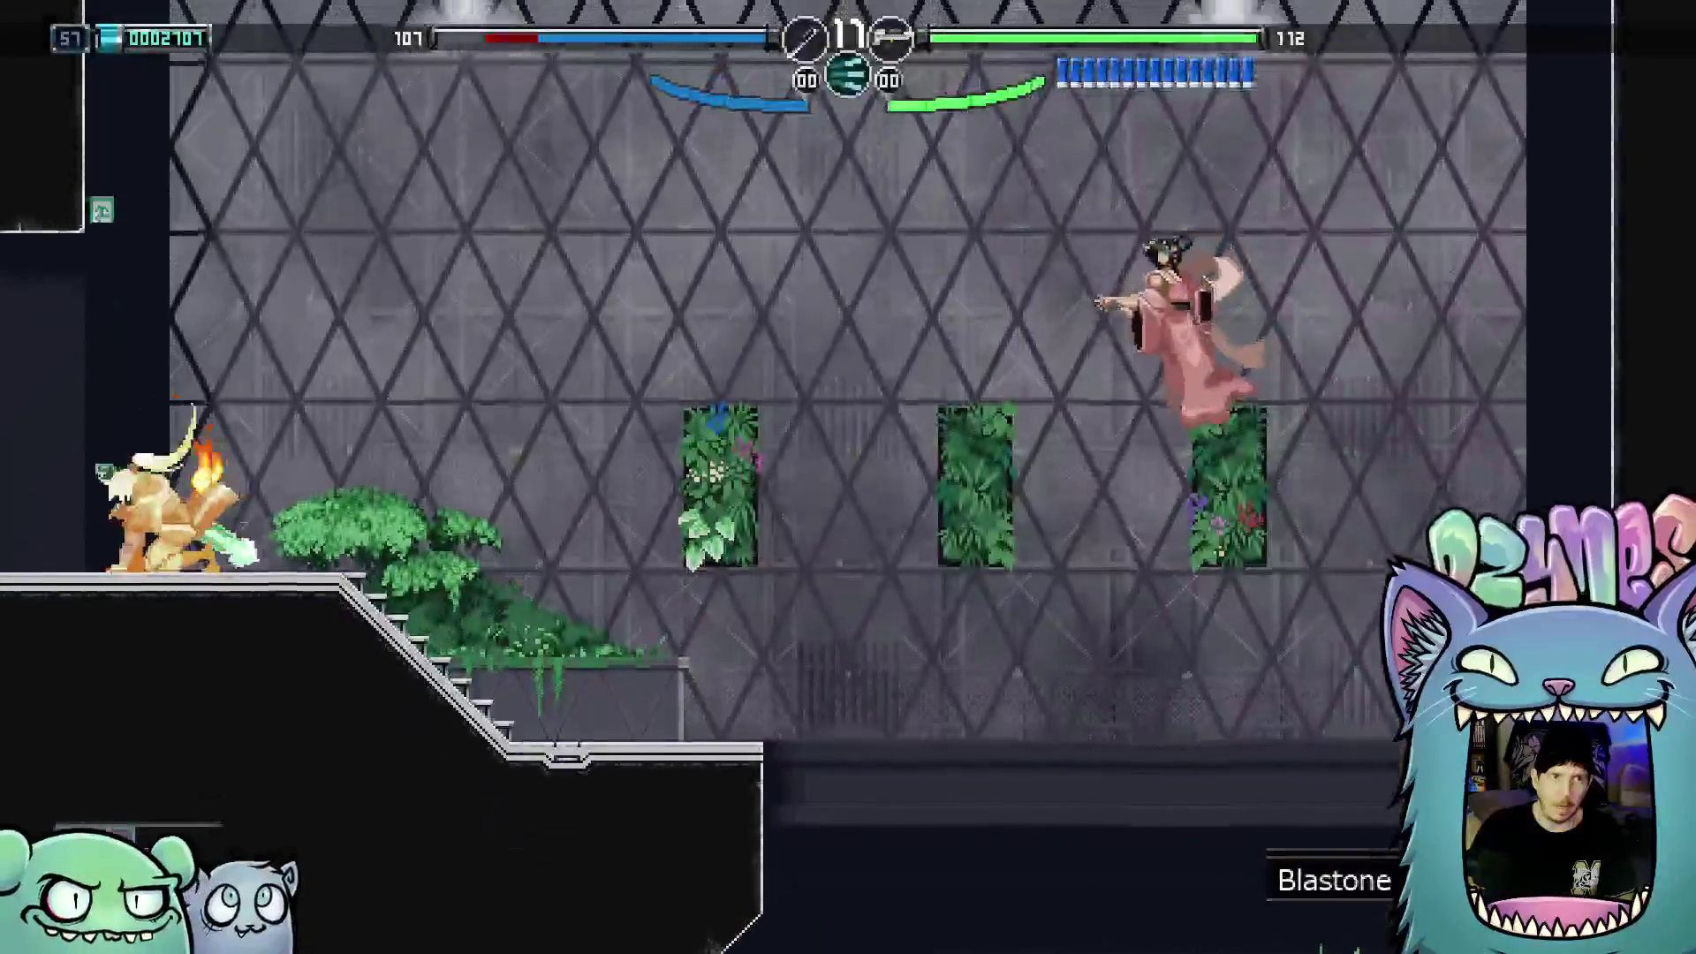
Fight Tennyo on the stairs with energy waves, jumping slashes and beams
key(x)
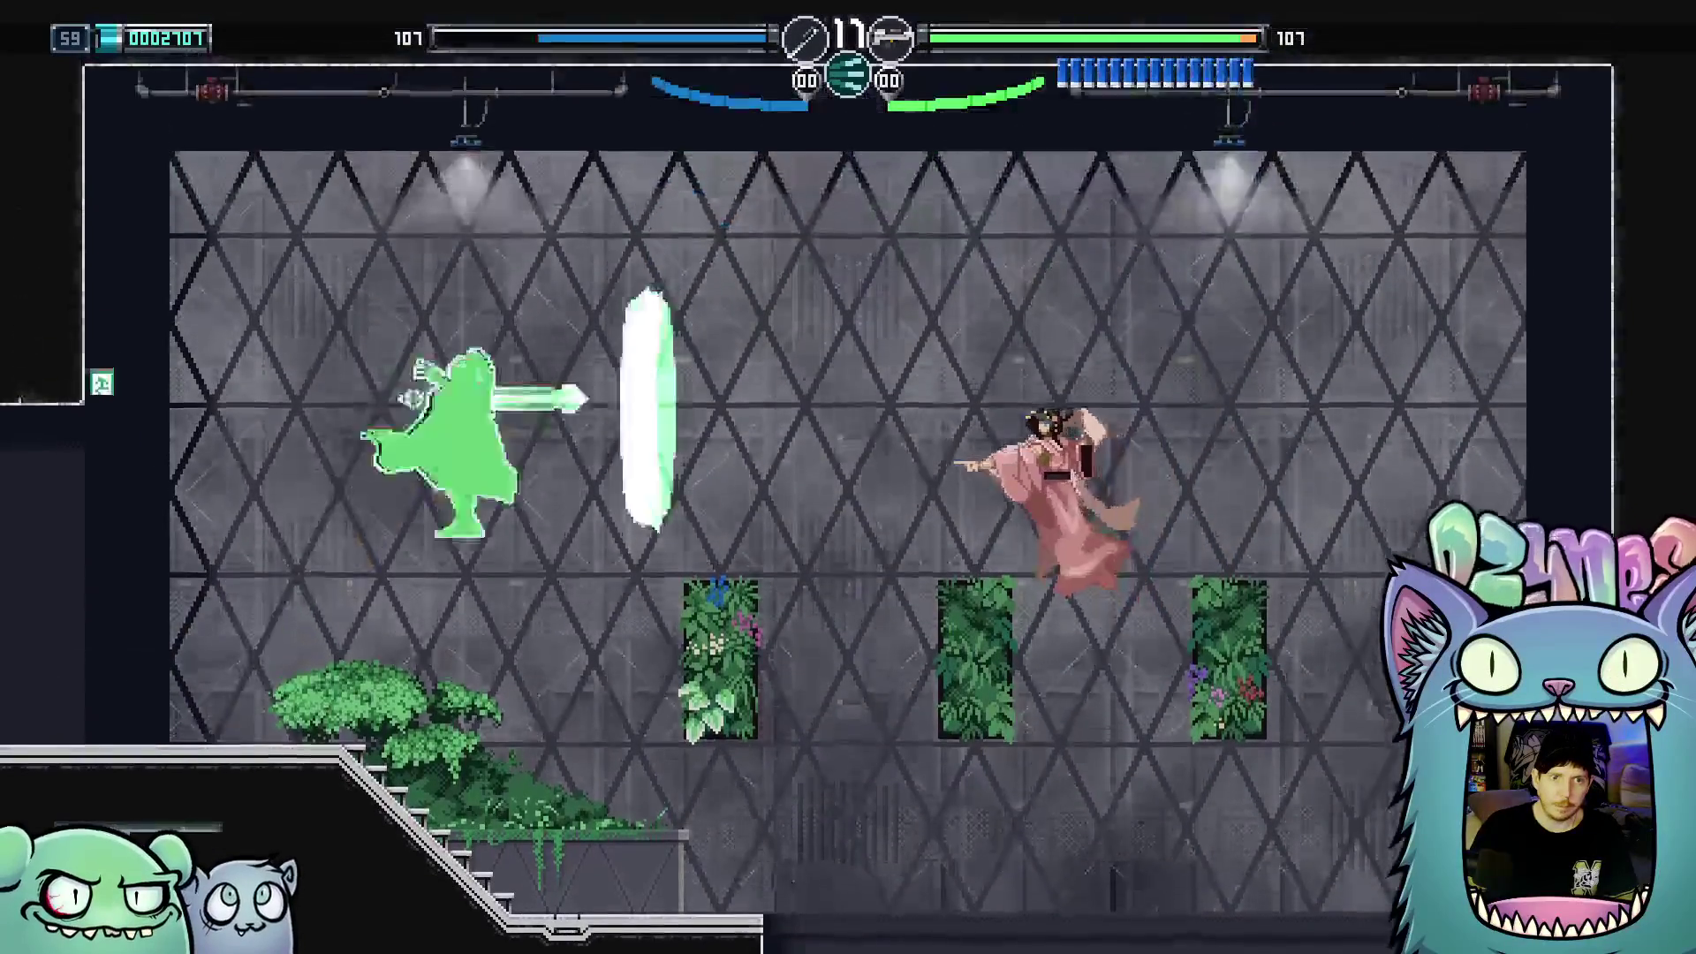
key(Right)
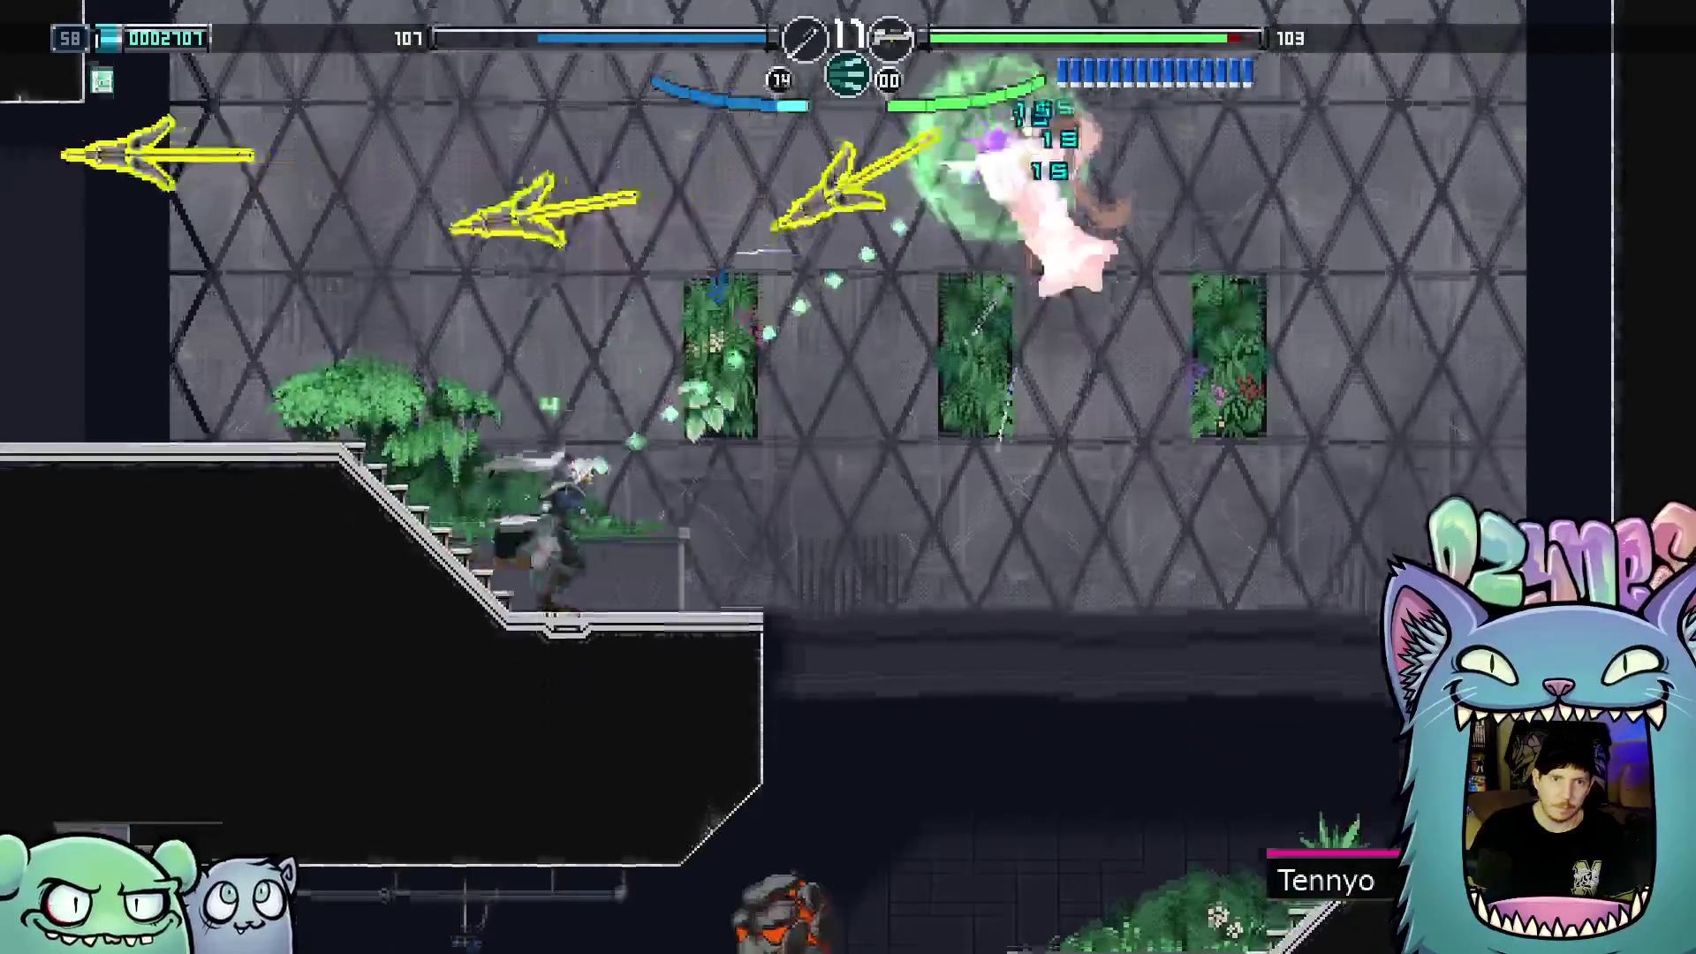
key(x)
key(Left)
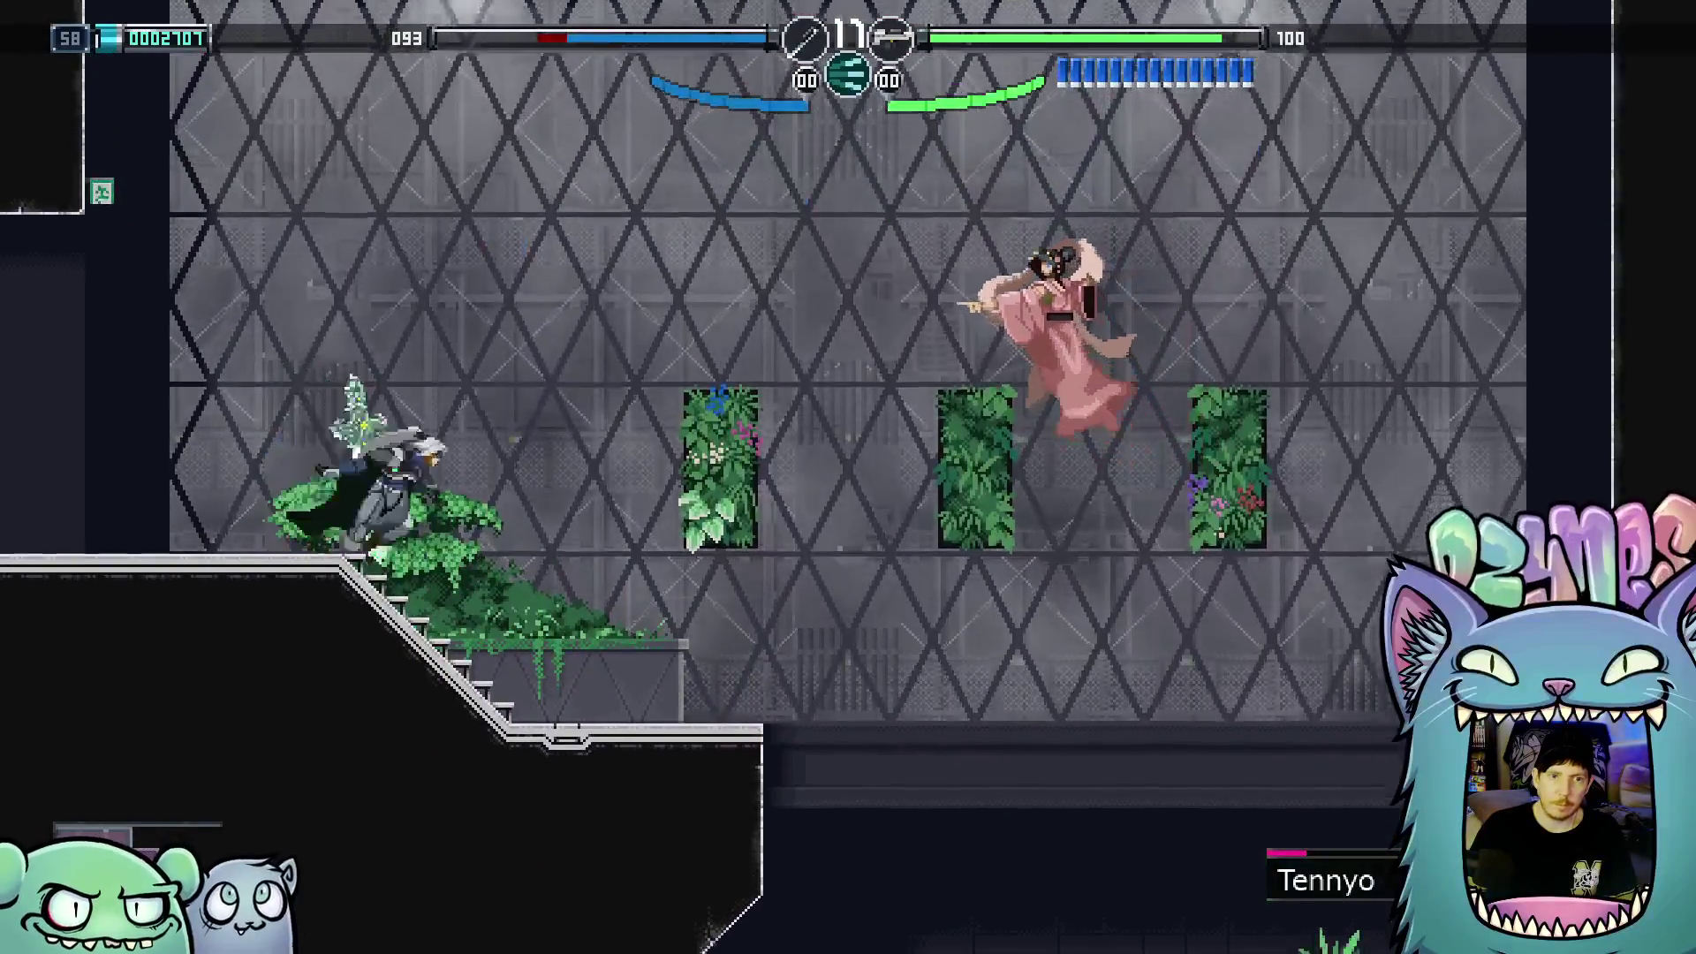
key(x)
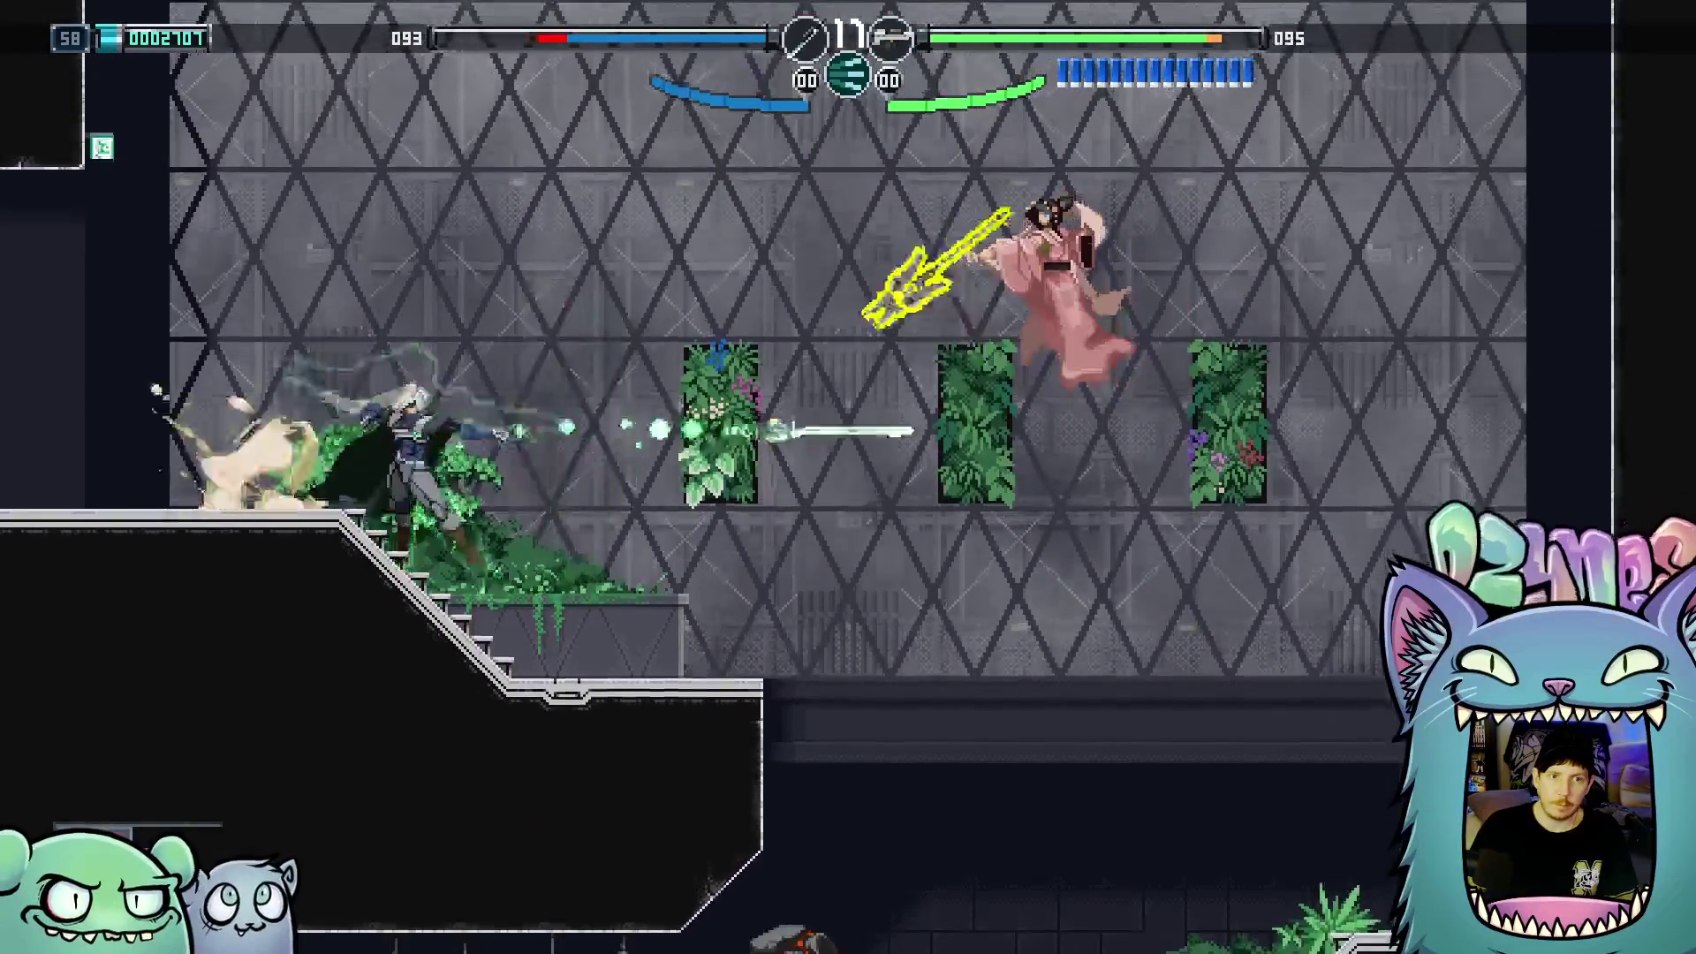
key(z)
key(x)
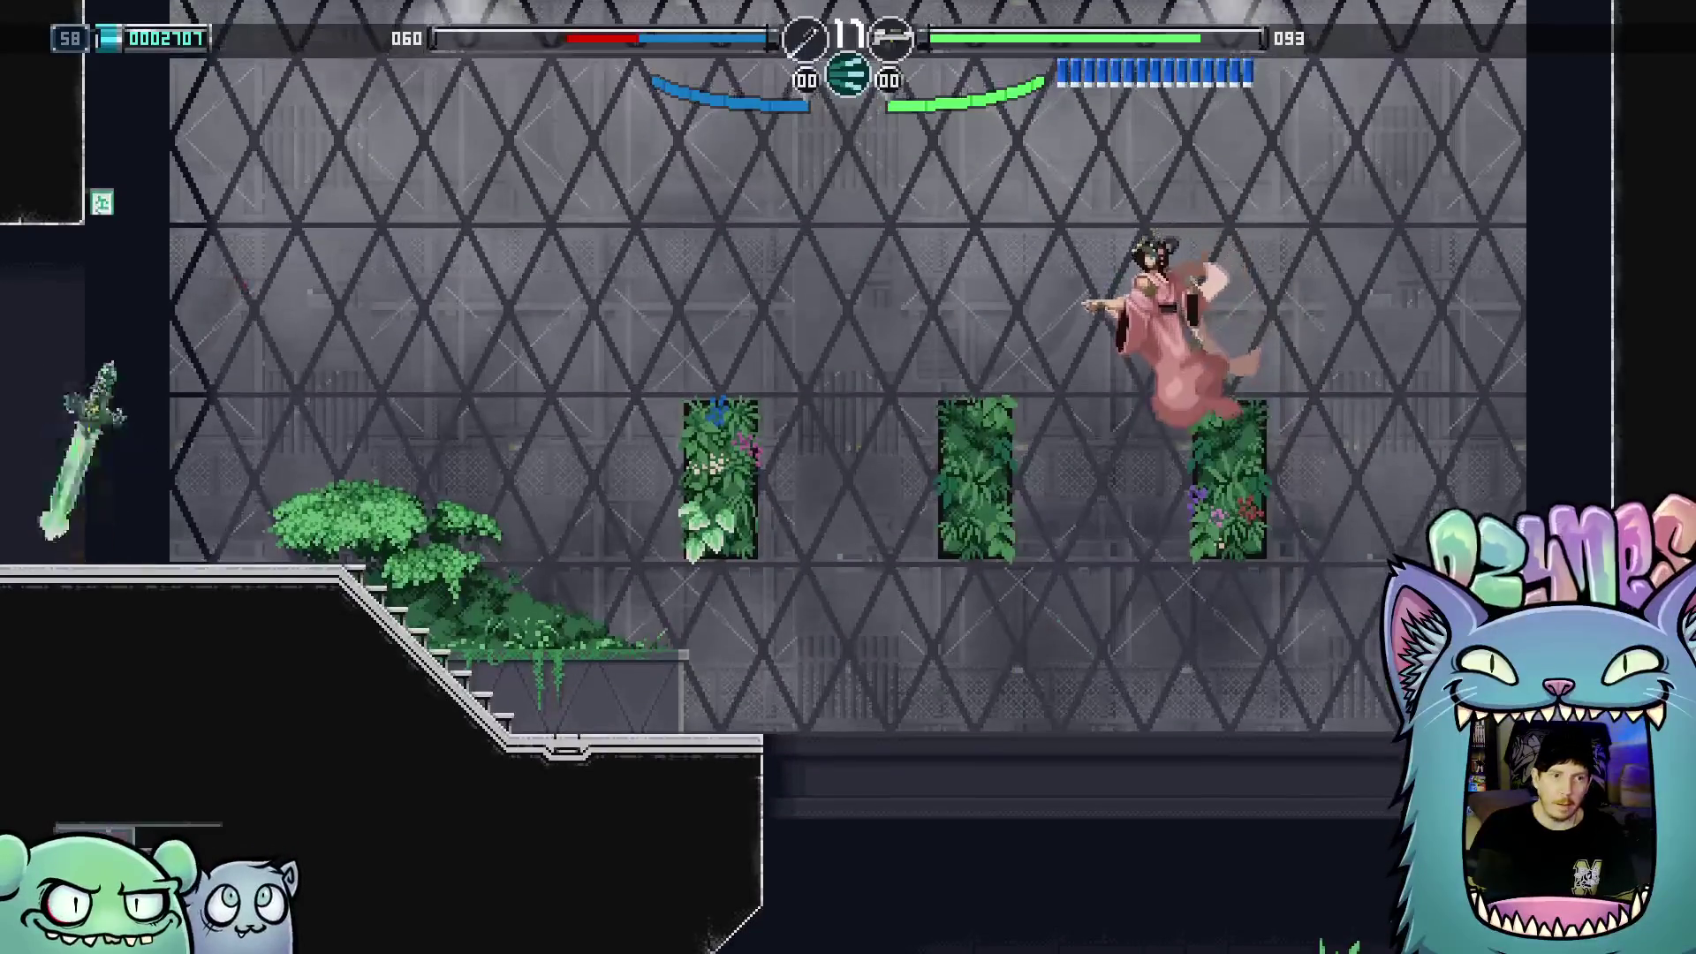
key(x)
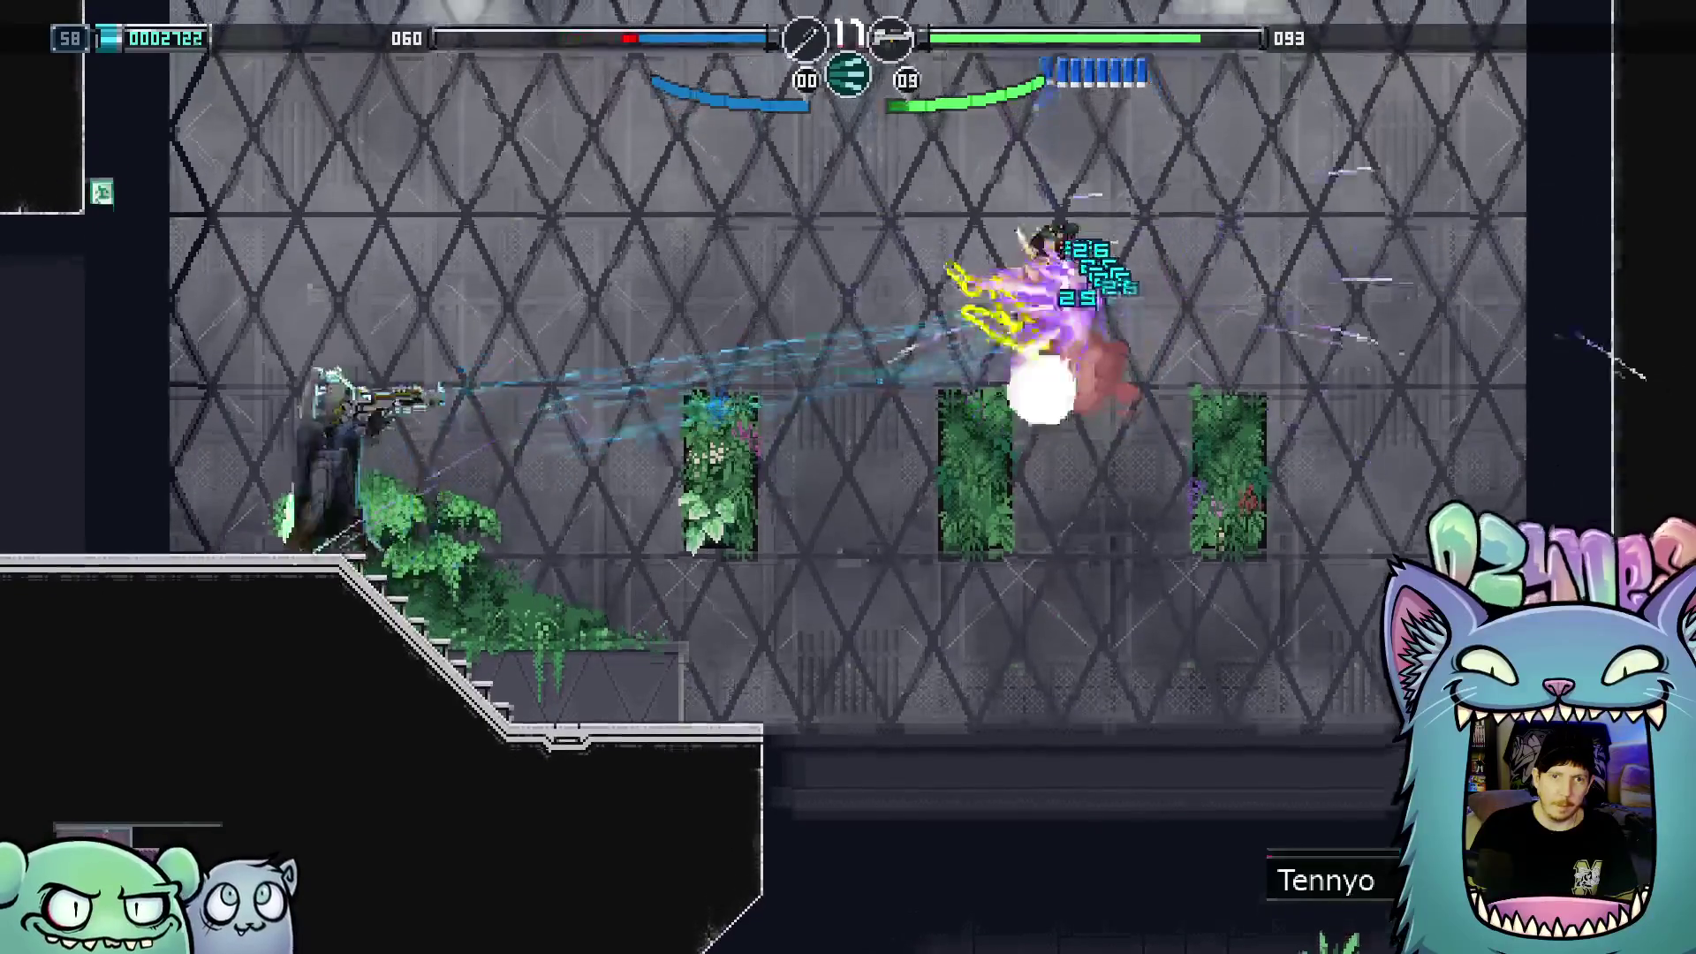
key(Right)
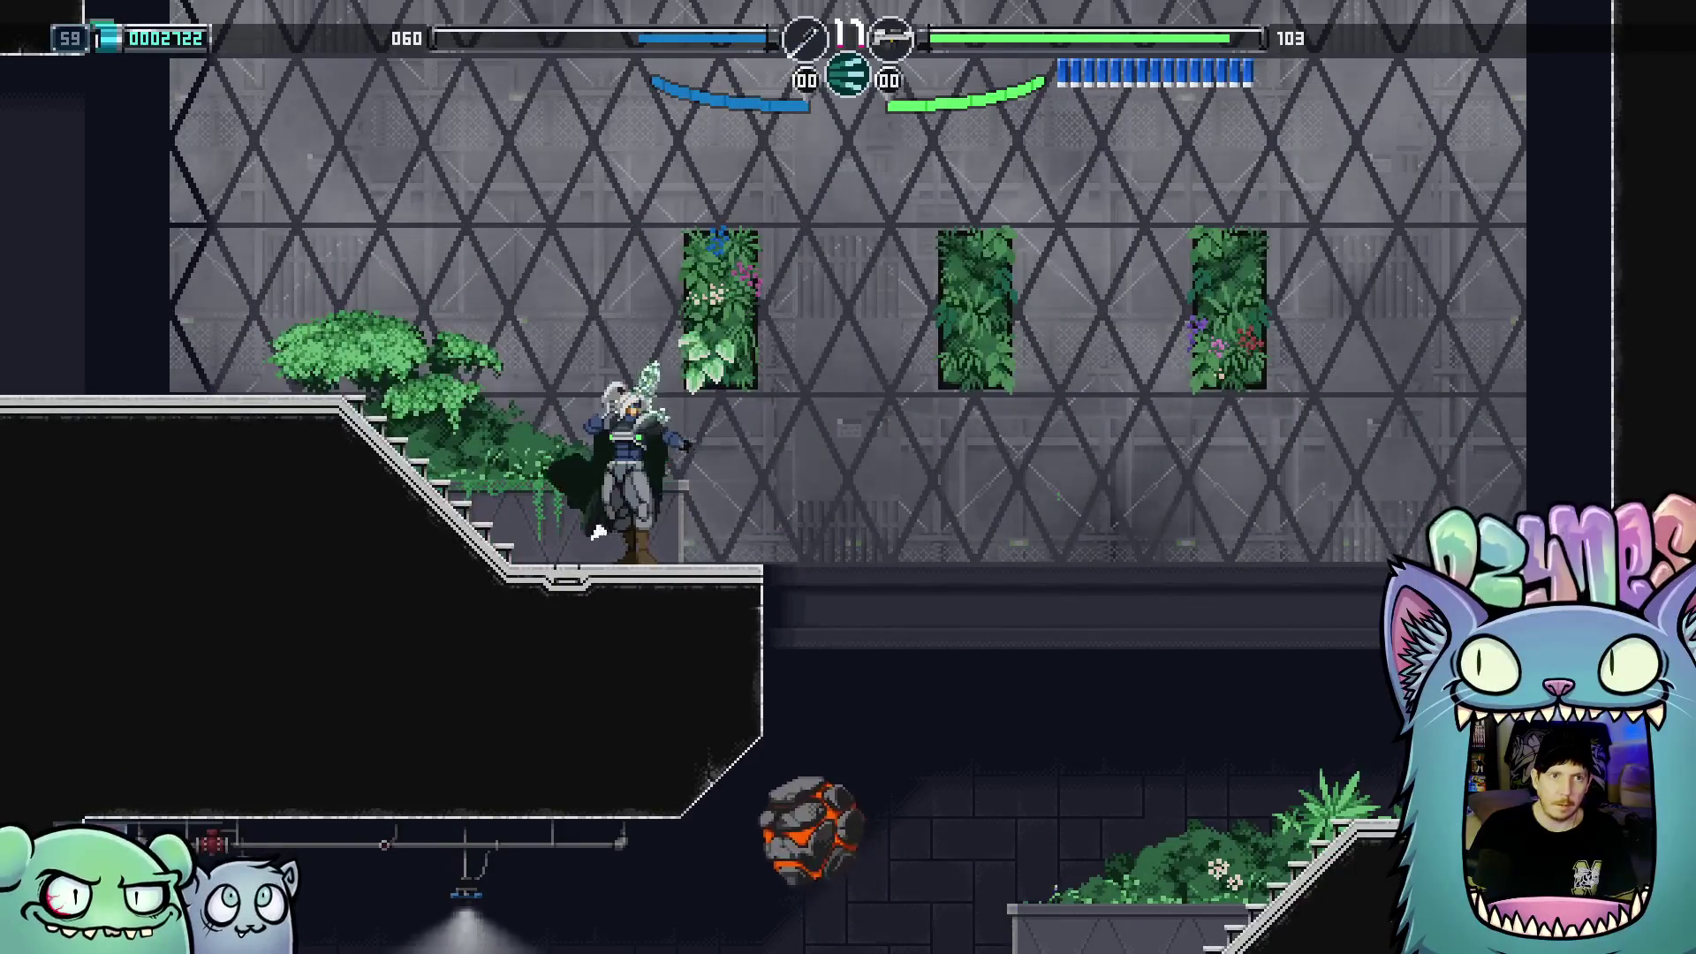
Drop to the lower right platform, attack the Blastone and jump clear of its explosion
key(z)
key(Left)
key(x)
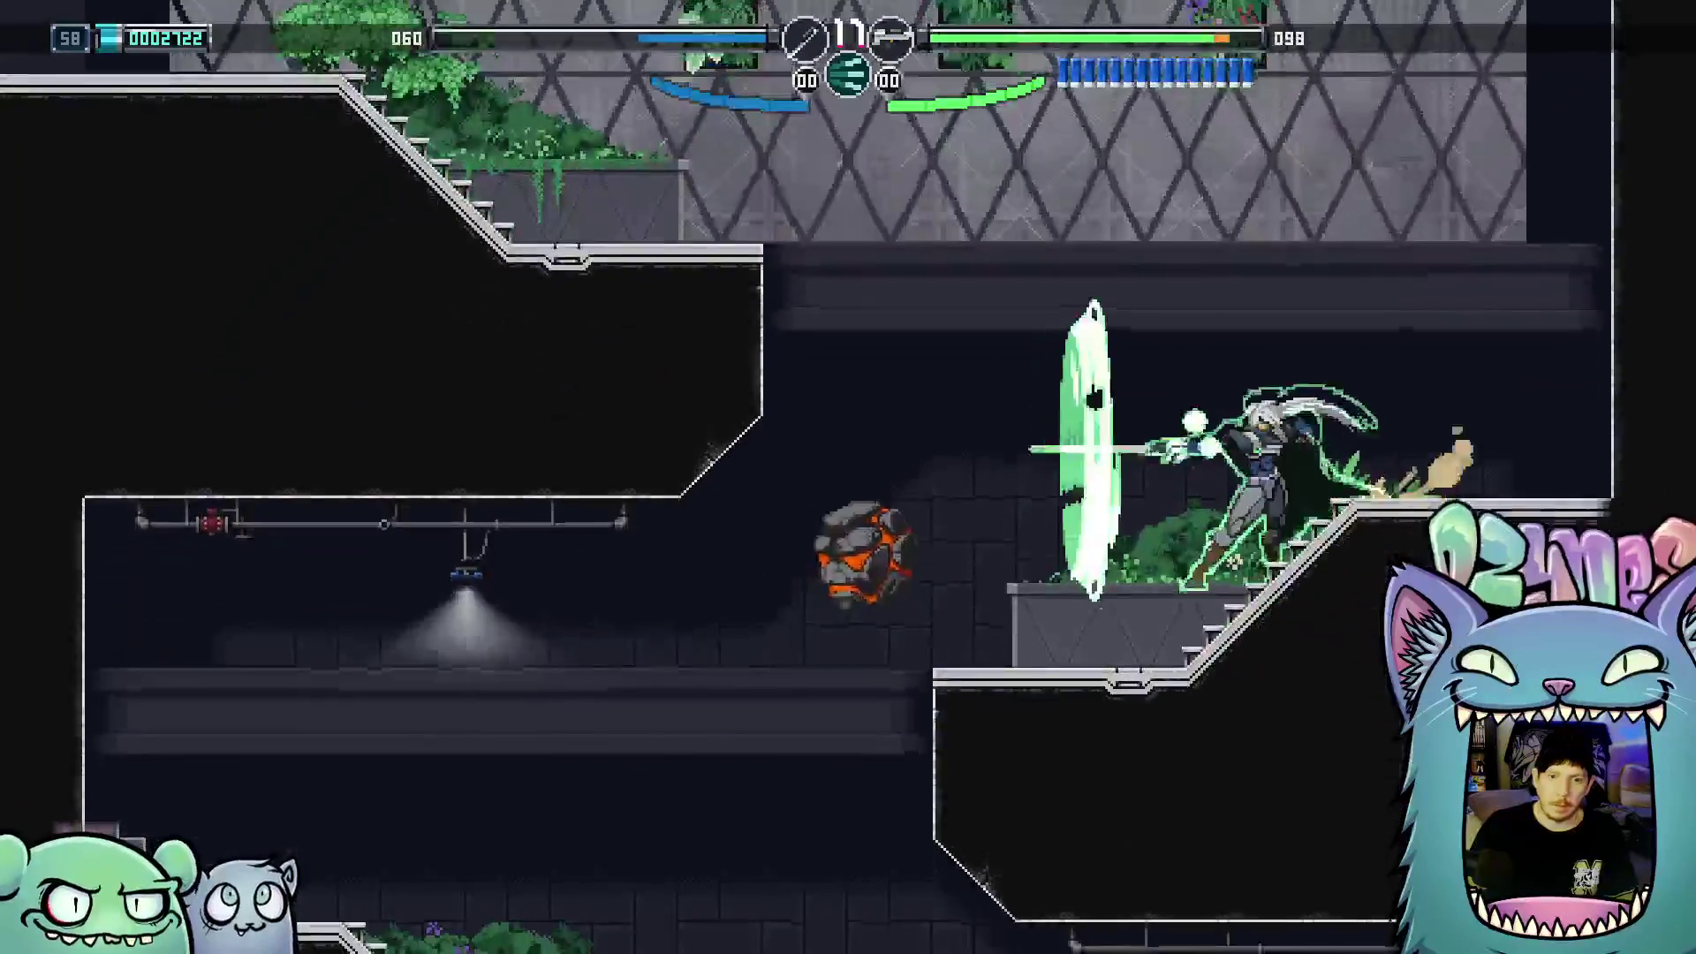
key(z)
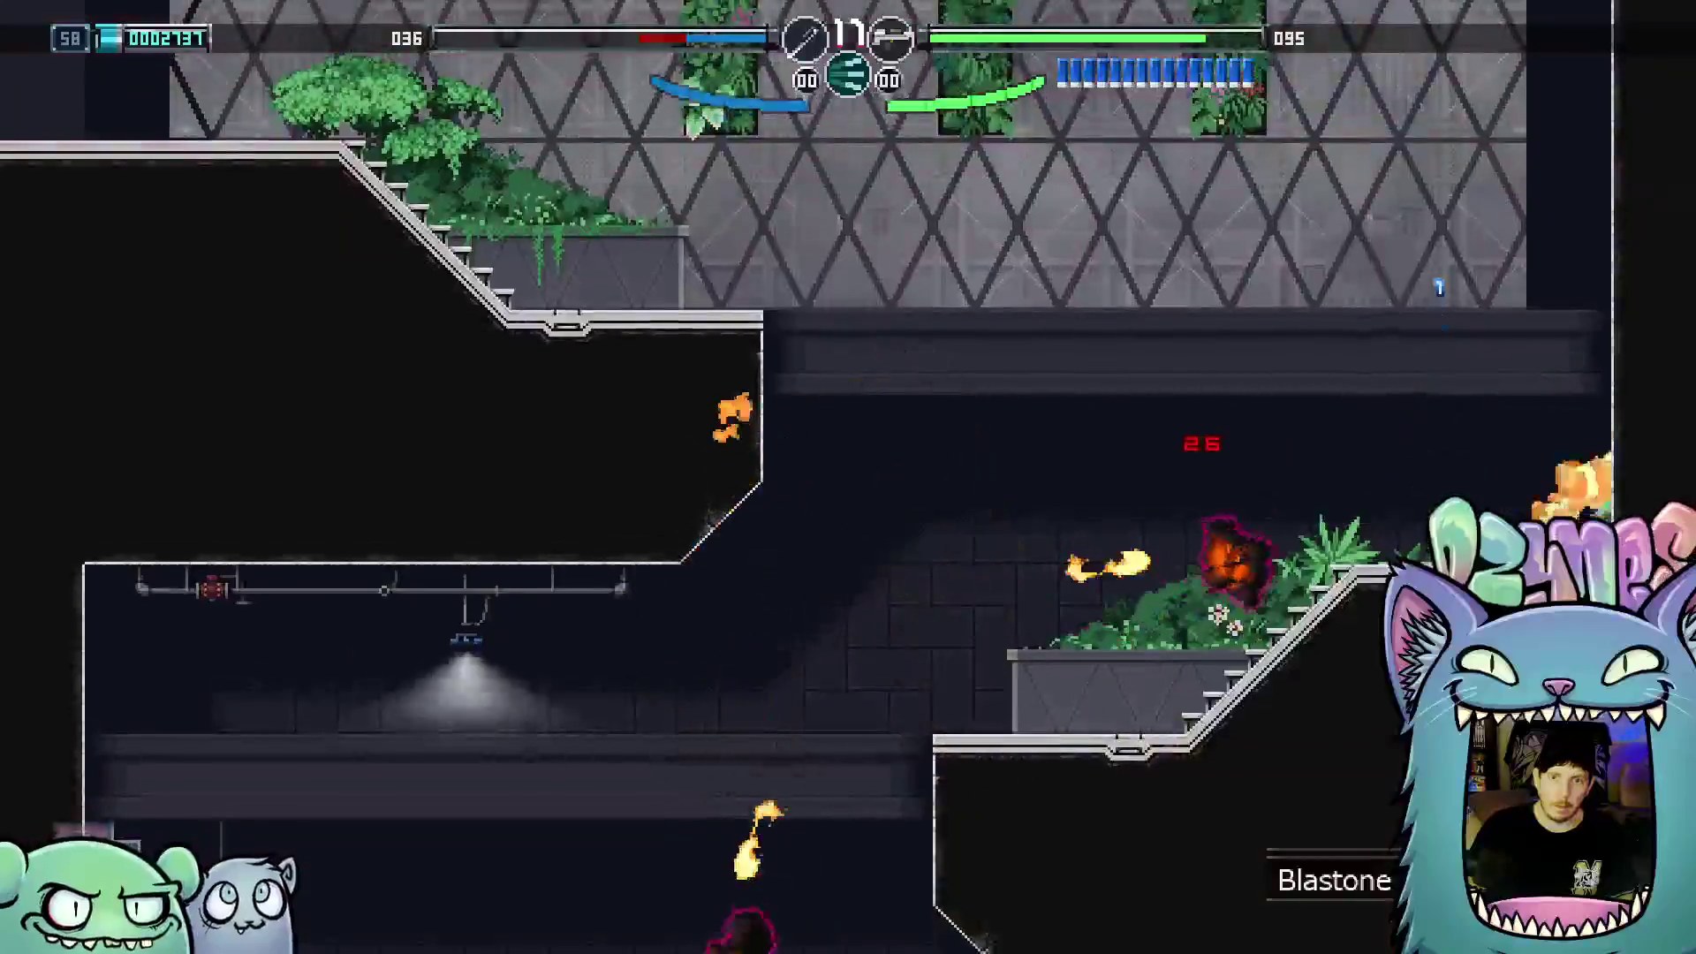
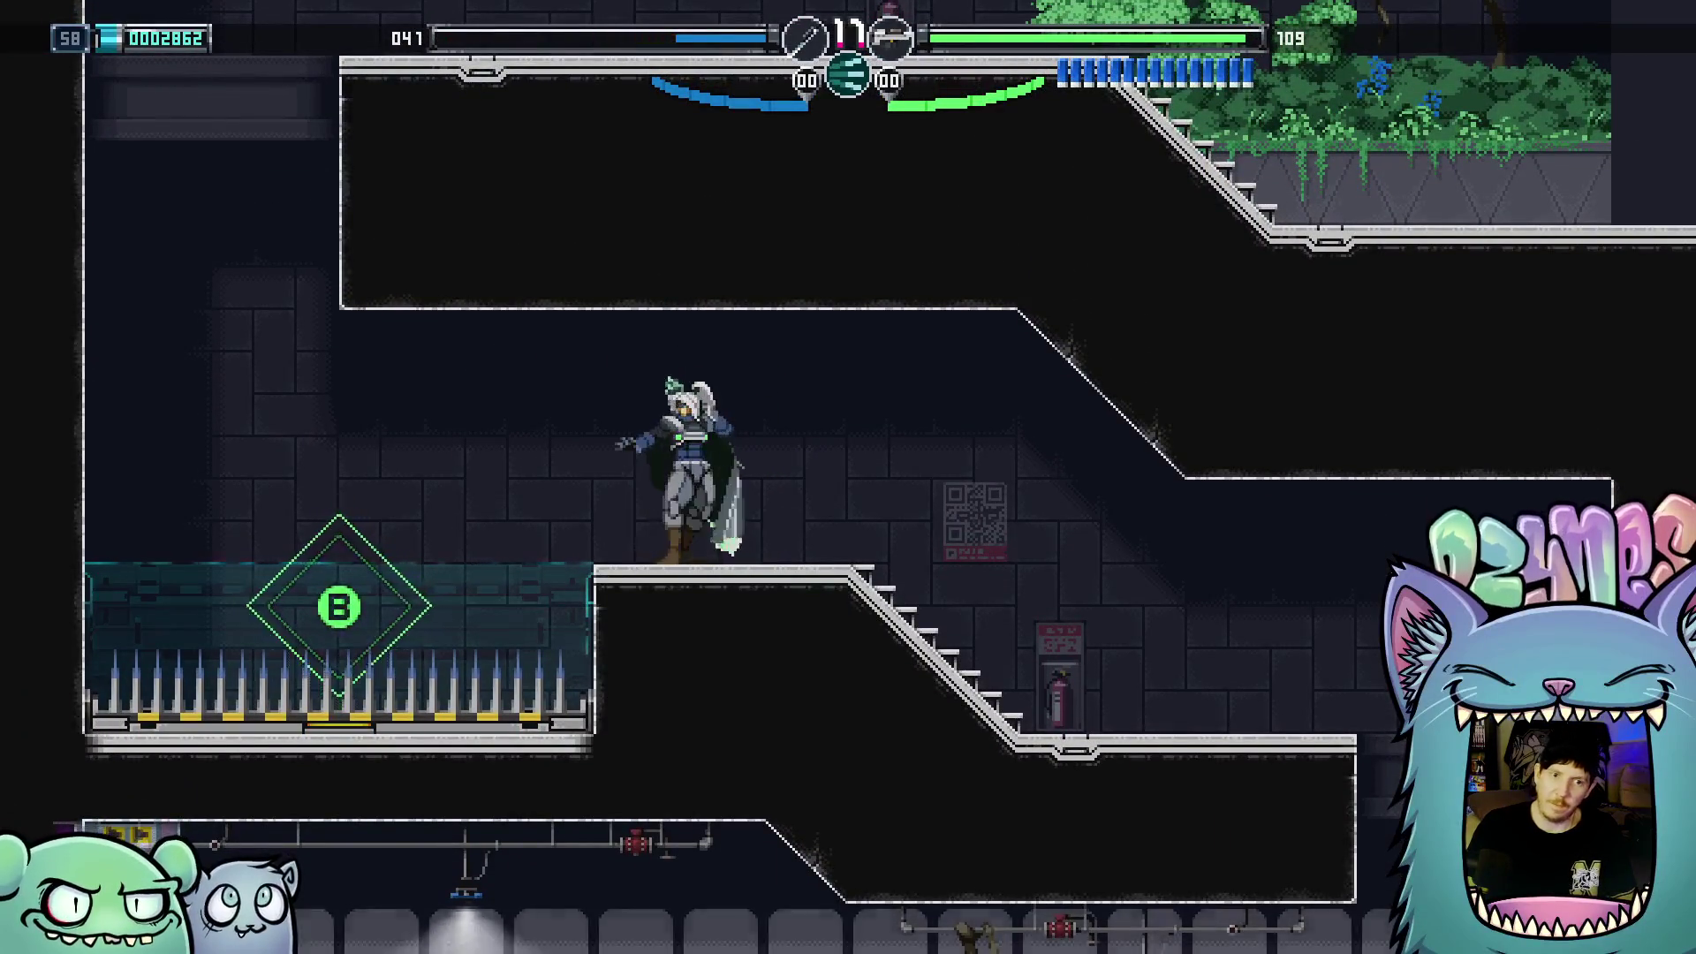
Strike the spike pit to light it, leap across, and jump back onto the middle ledge
key(x)
key(Left)
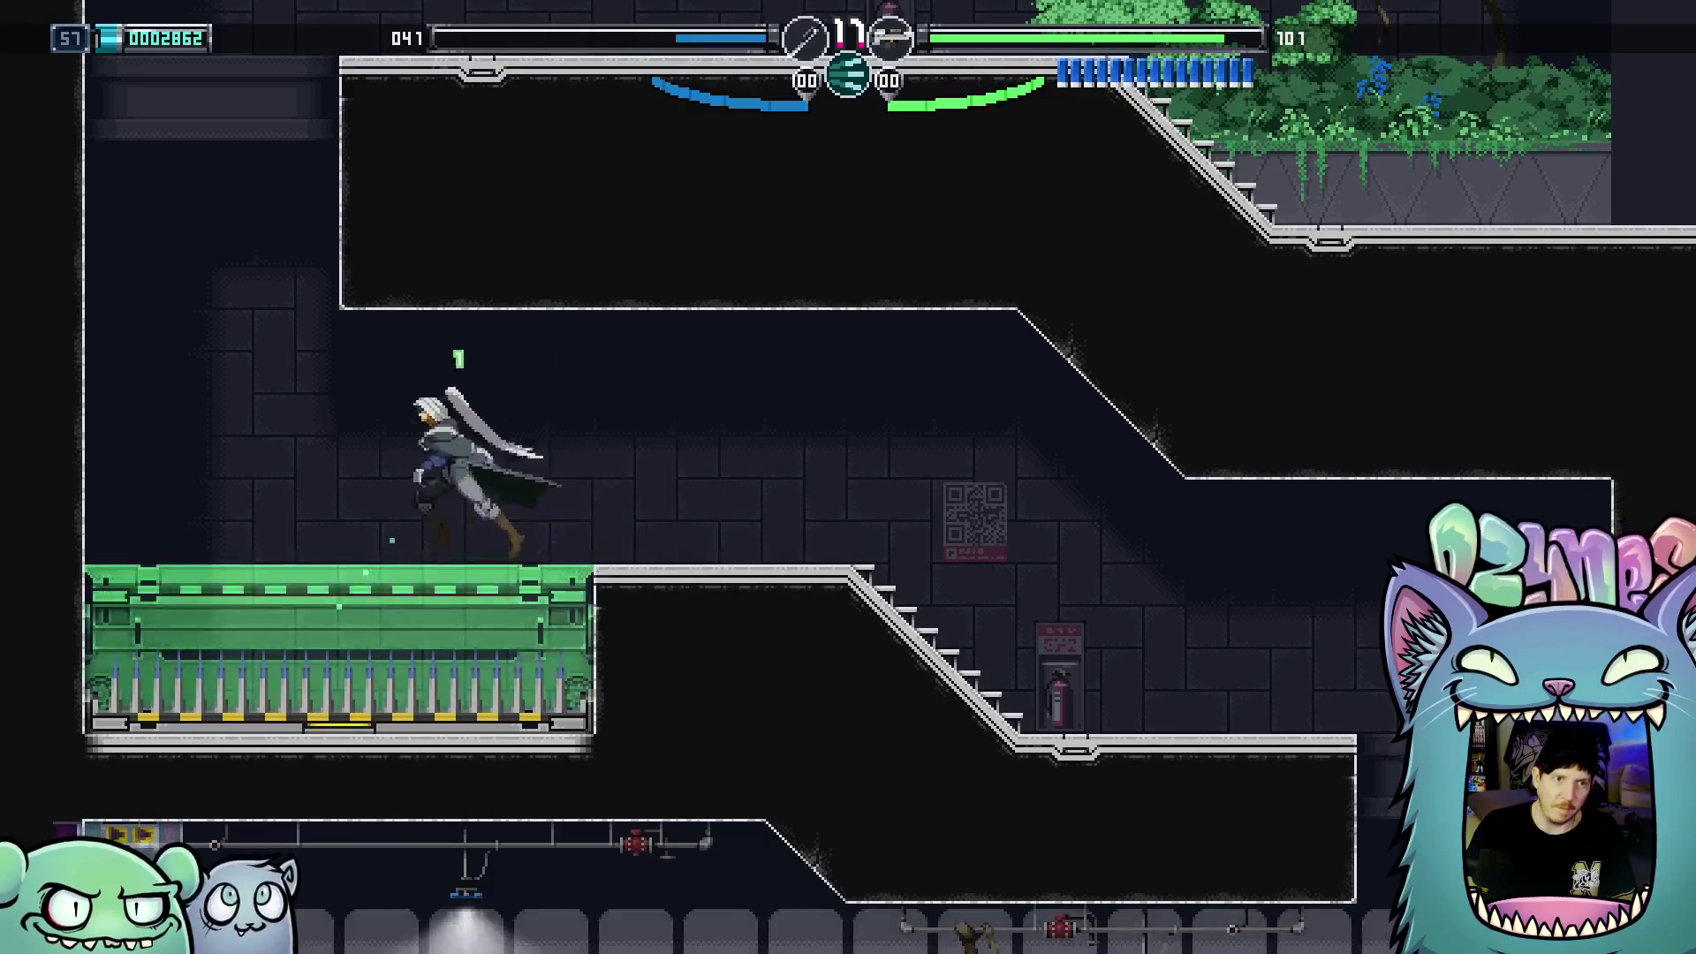
key(space)
key(Right)
key(space)
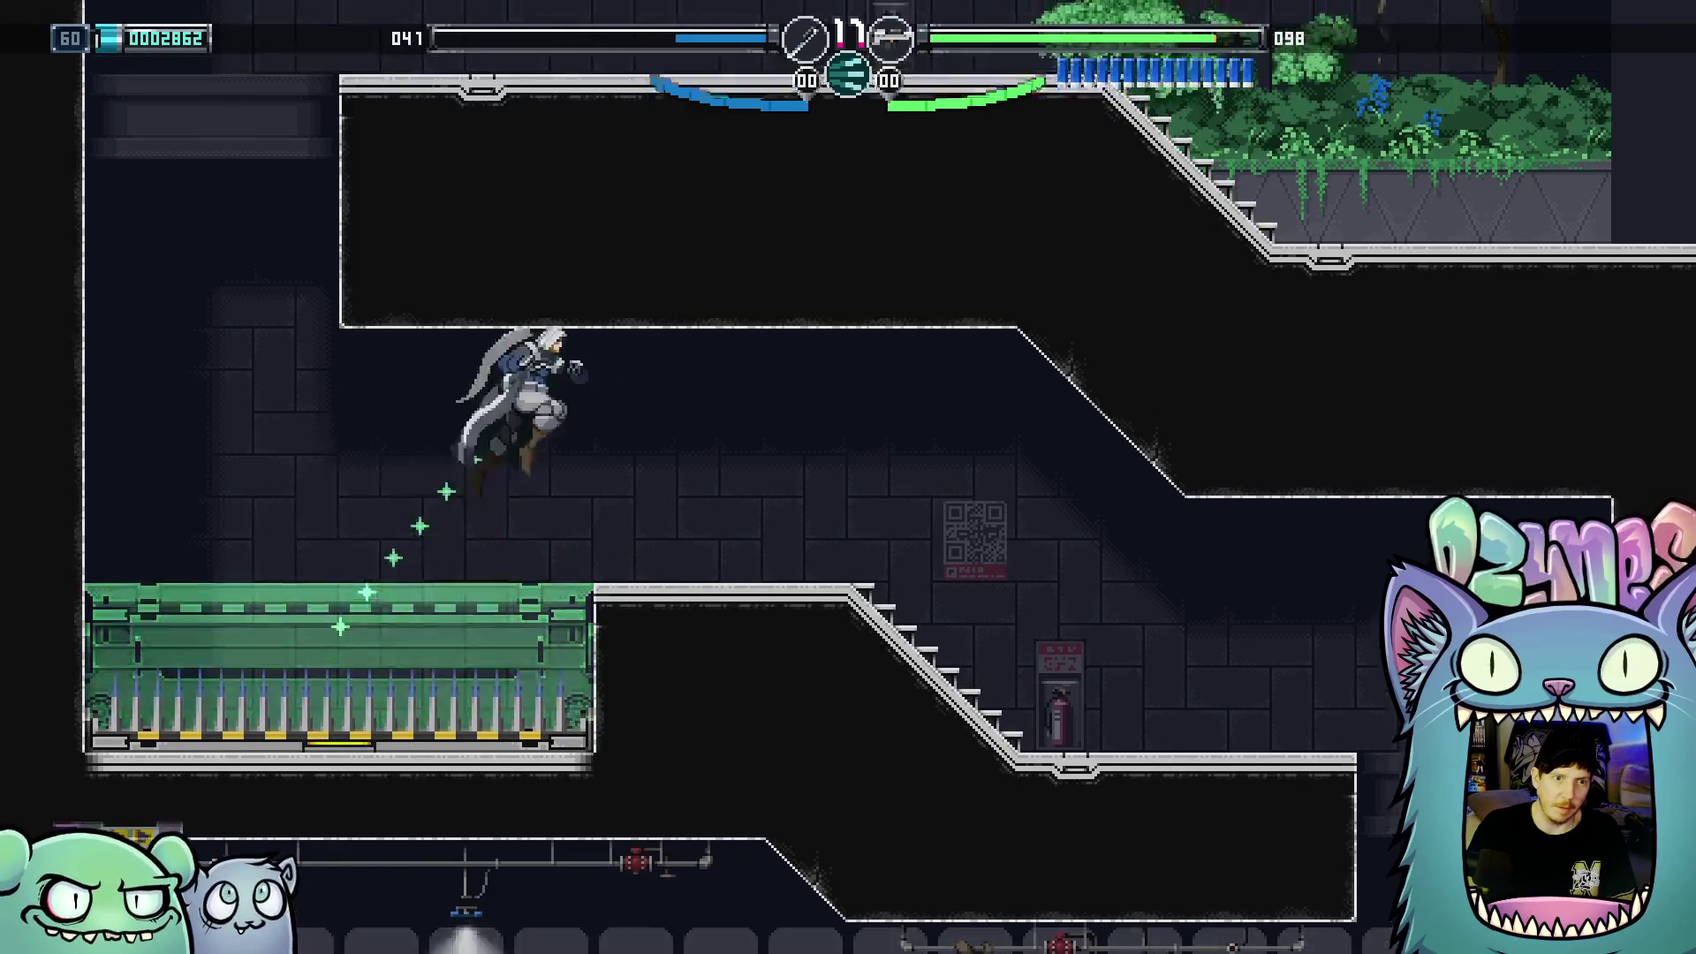
Head down to the lower garden room and heal at the red mailbox save point
key(Right)
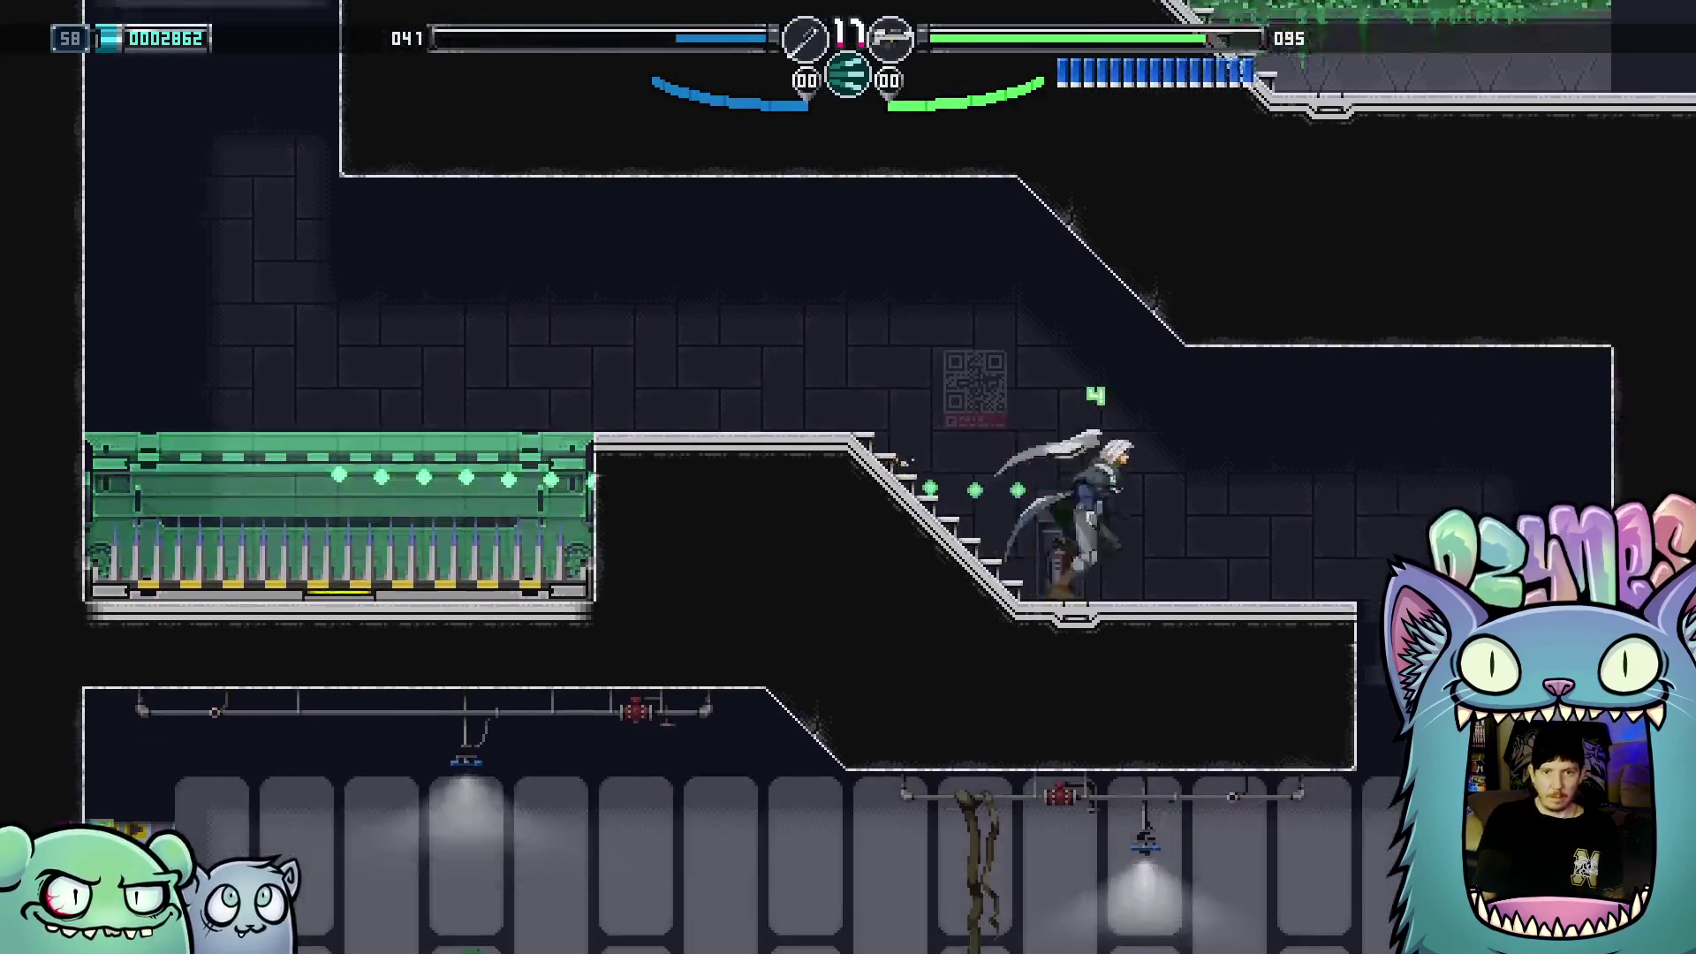
key(Left)
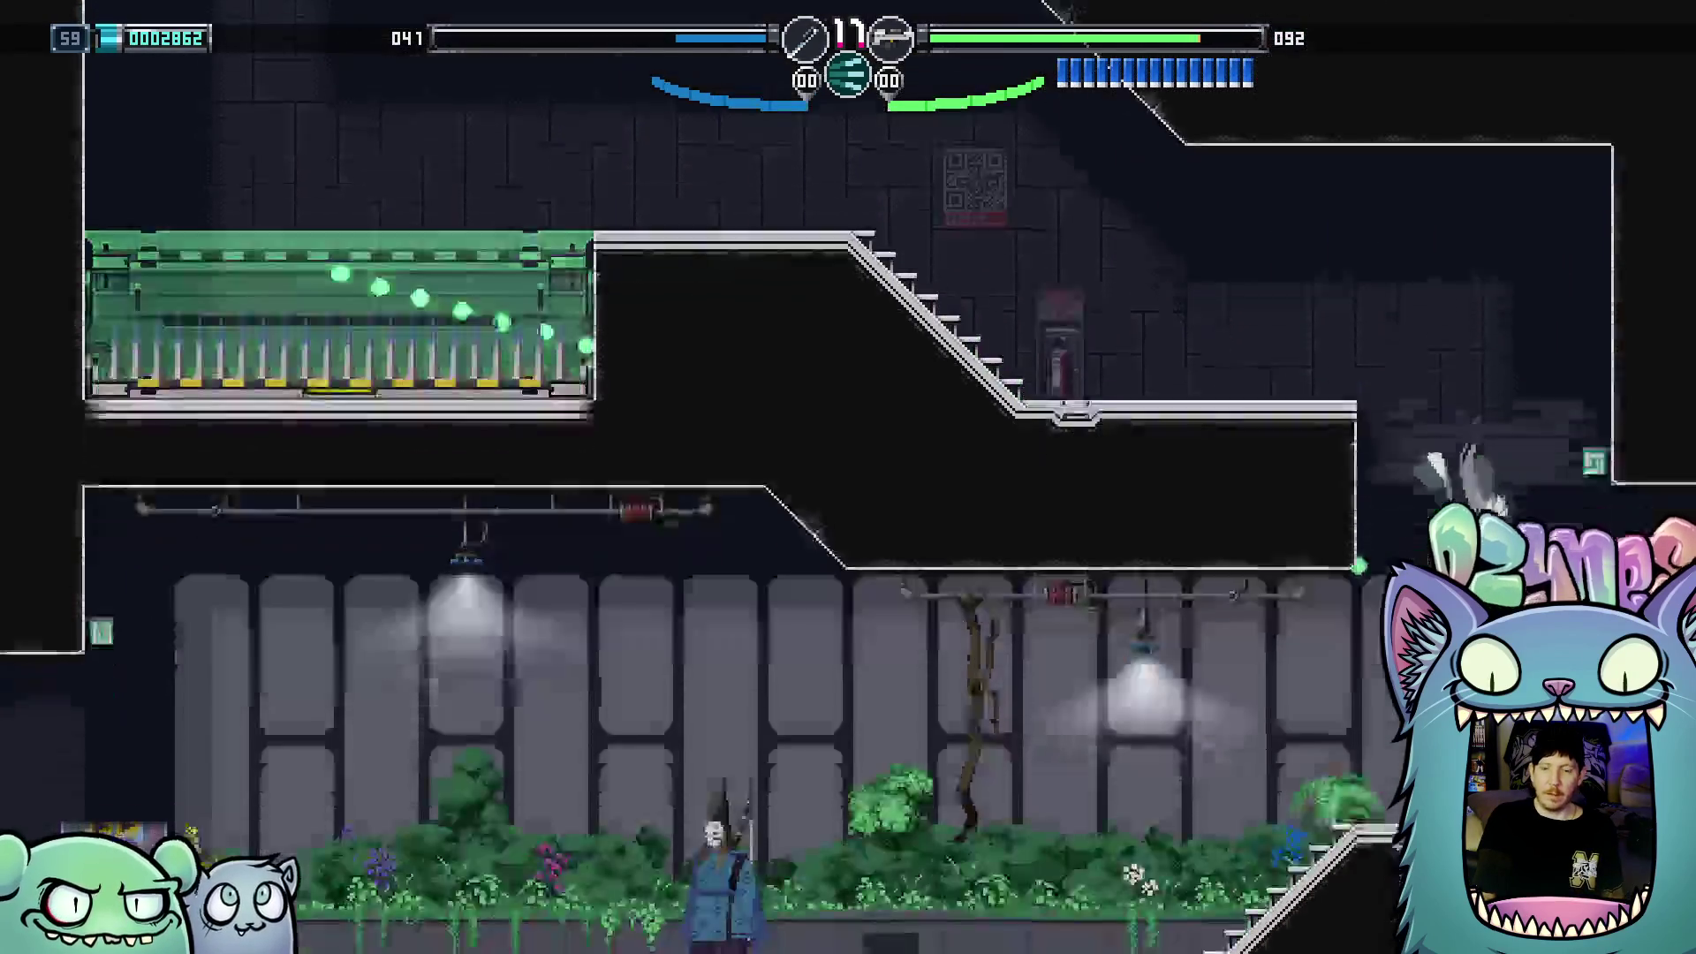
key(Right)
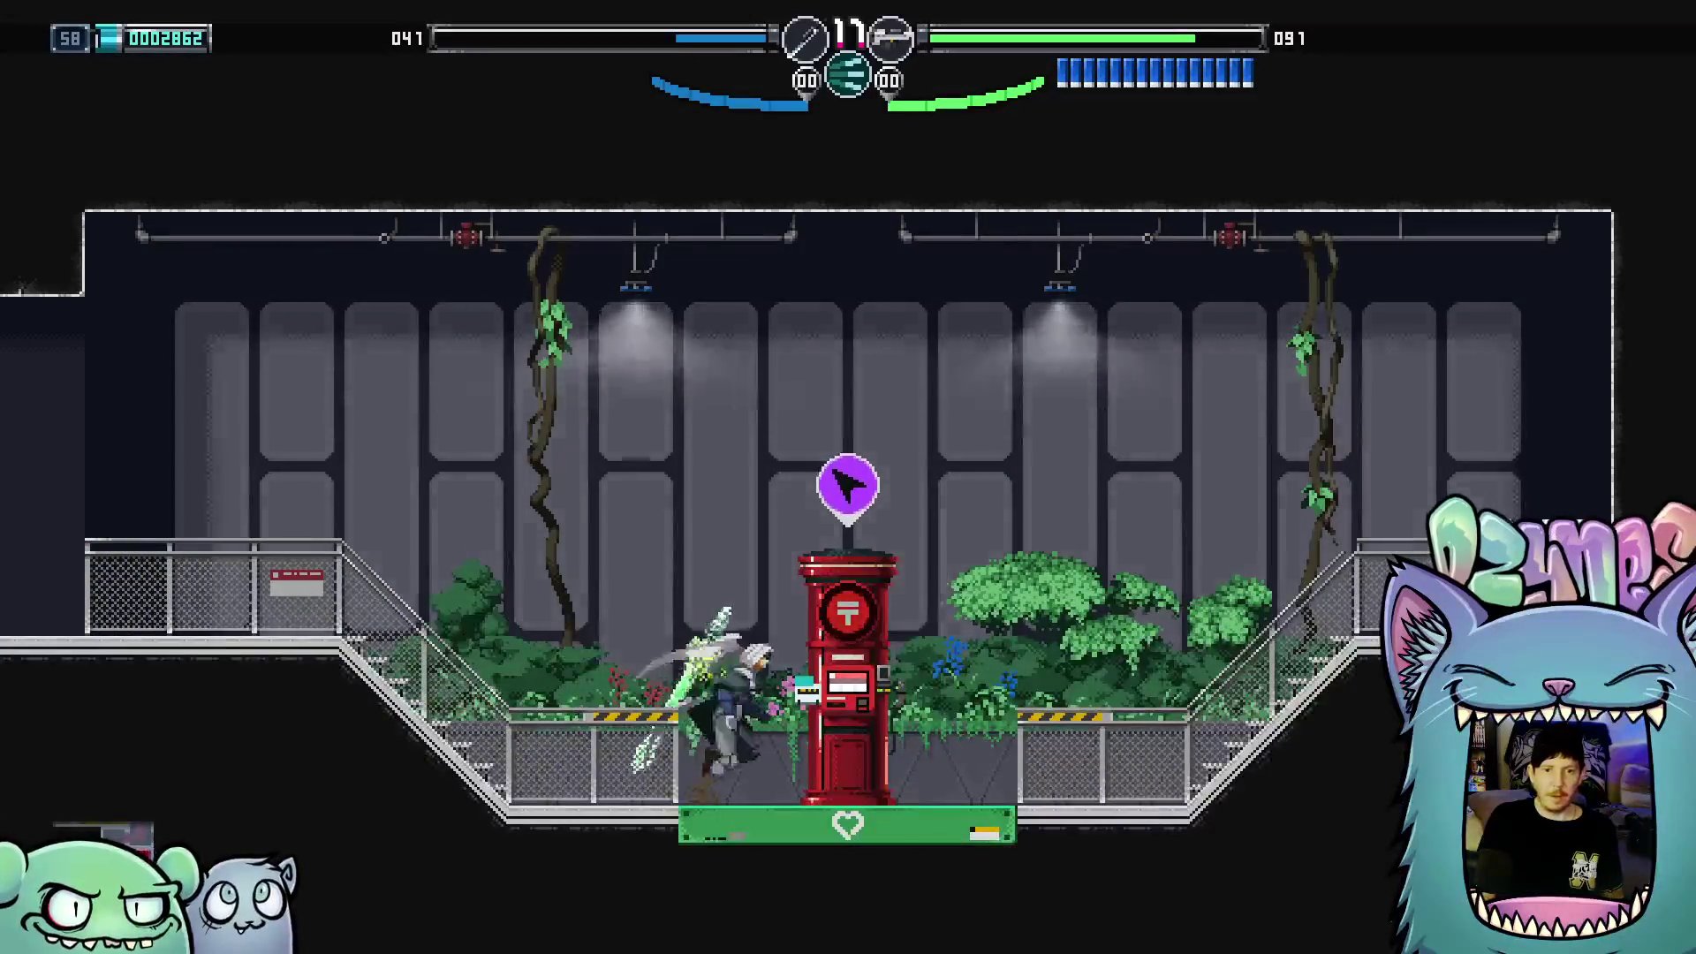
Exit the save room left, defeat the masked Okina, and dash left to the vault door
key(Left)
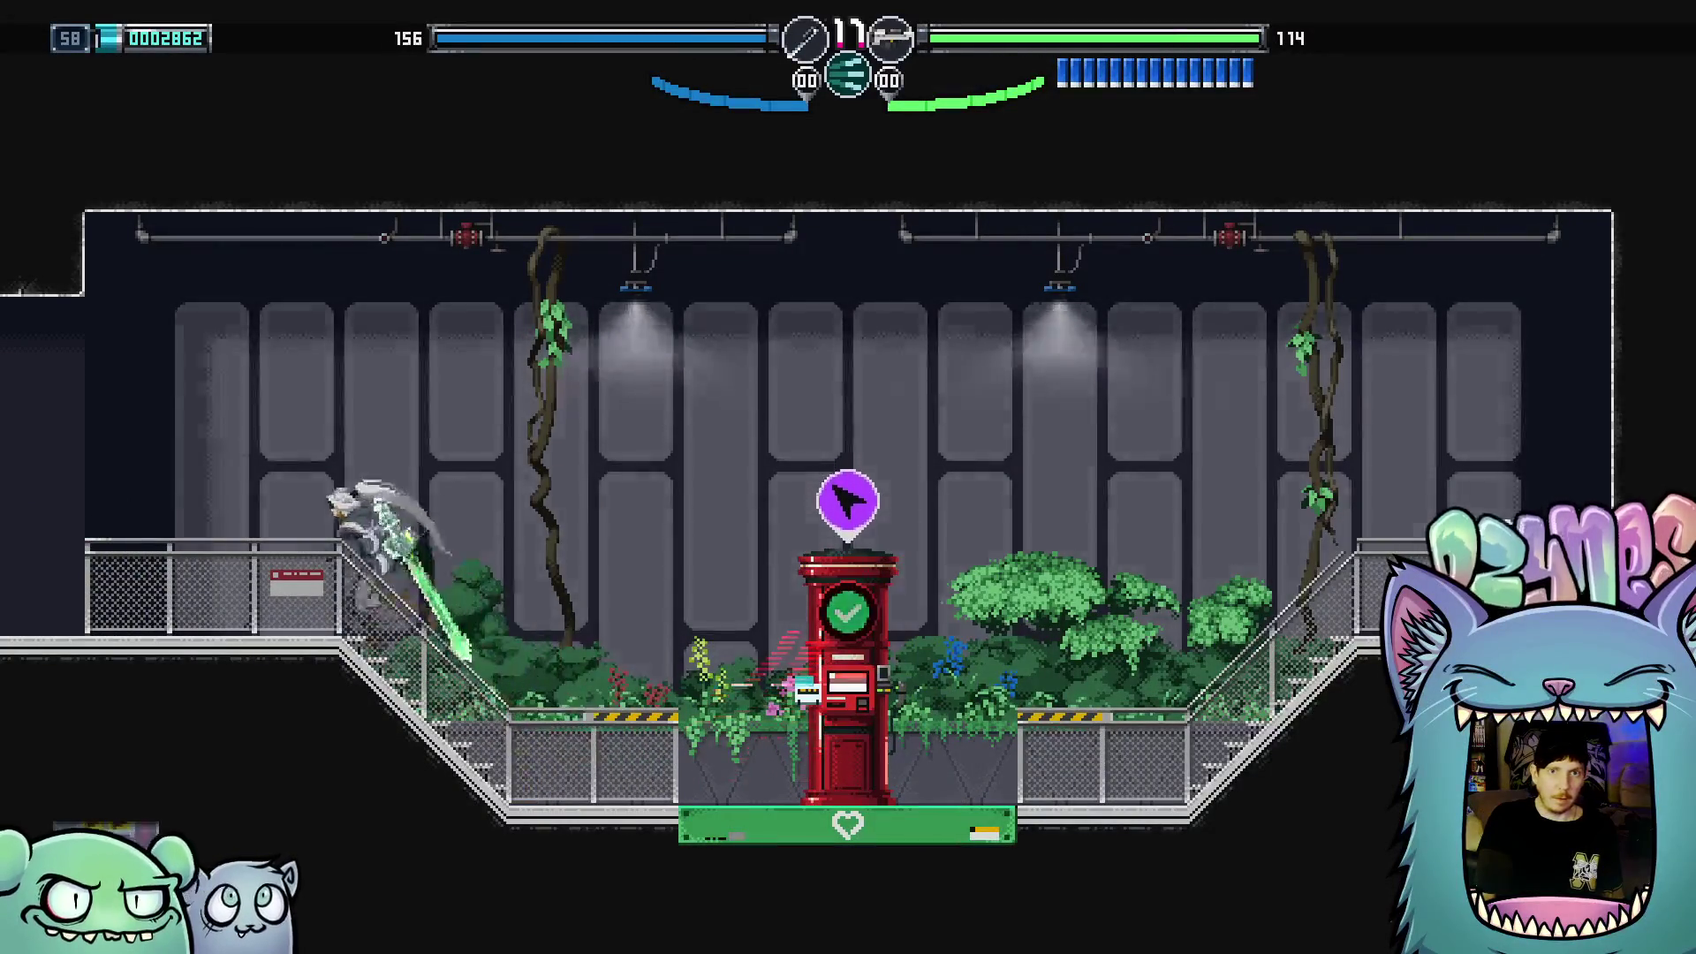
key(Left)
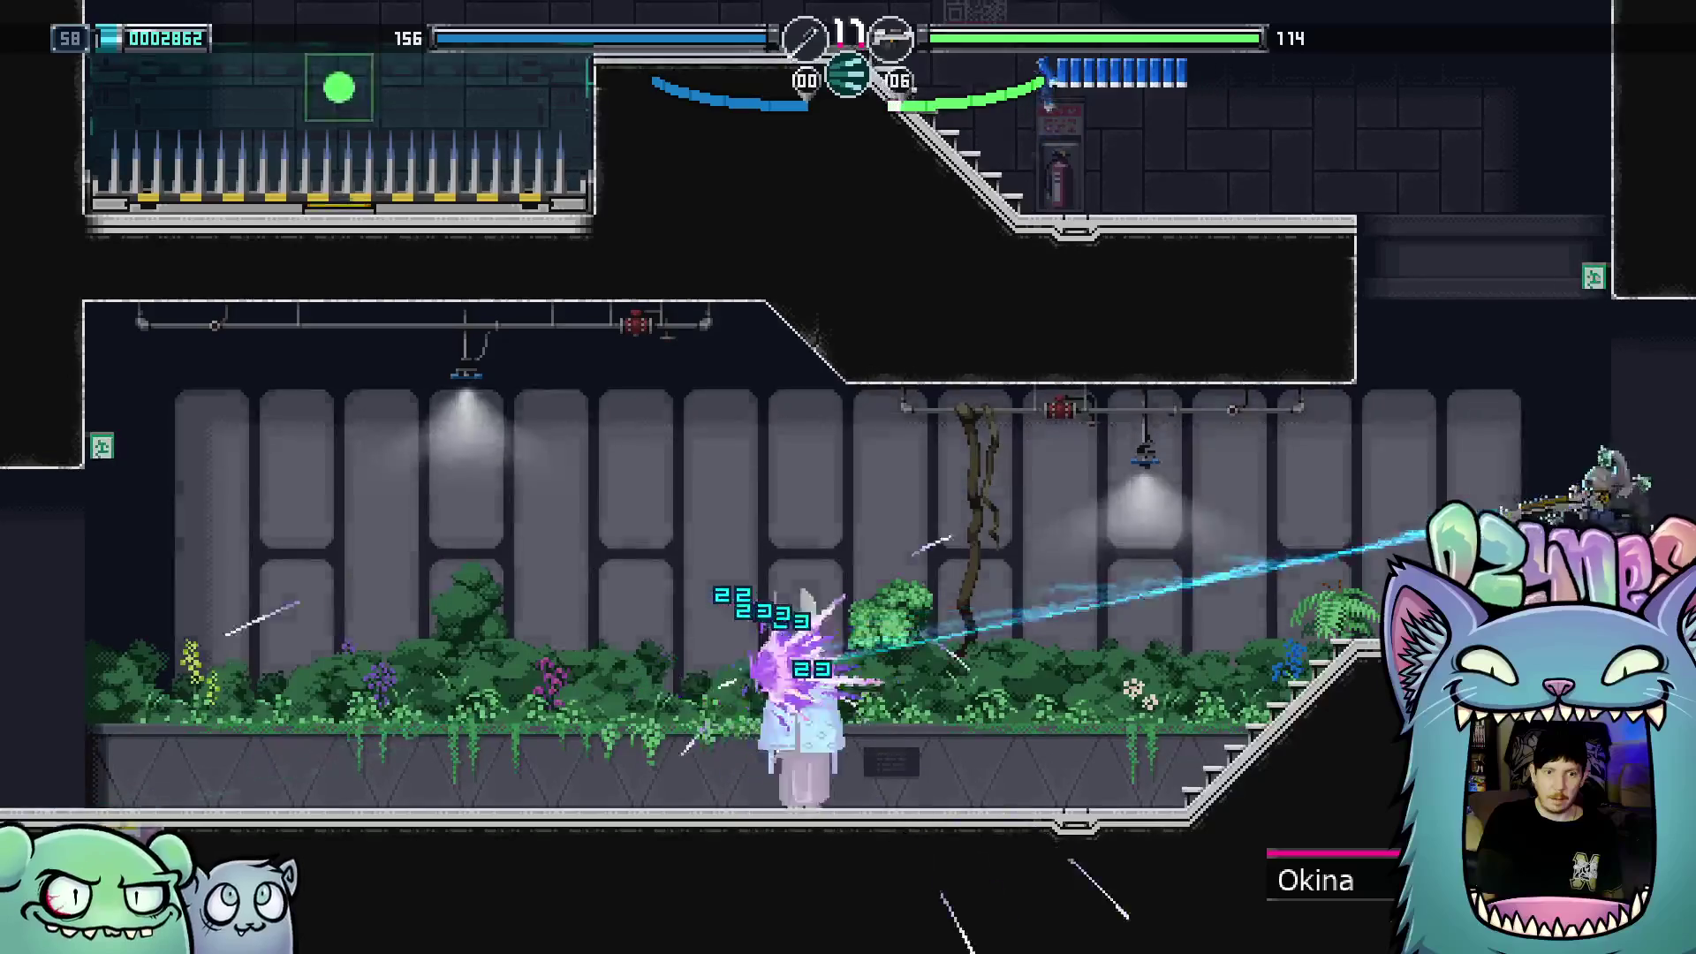
key(Left)
key(Left)
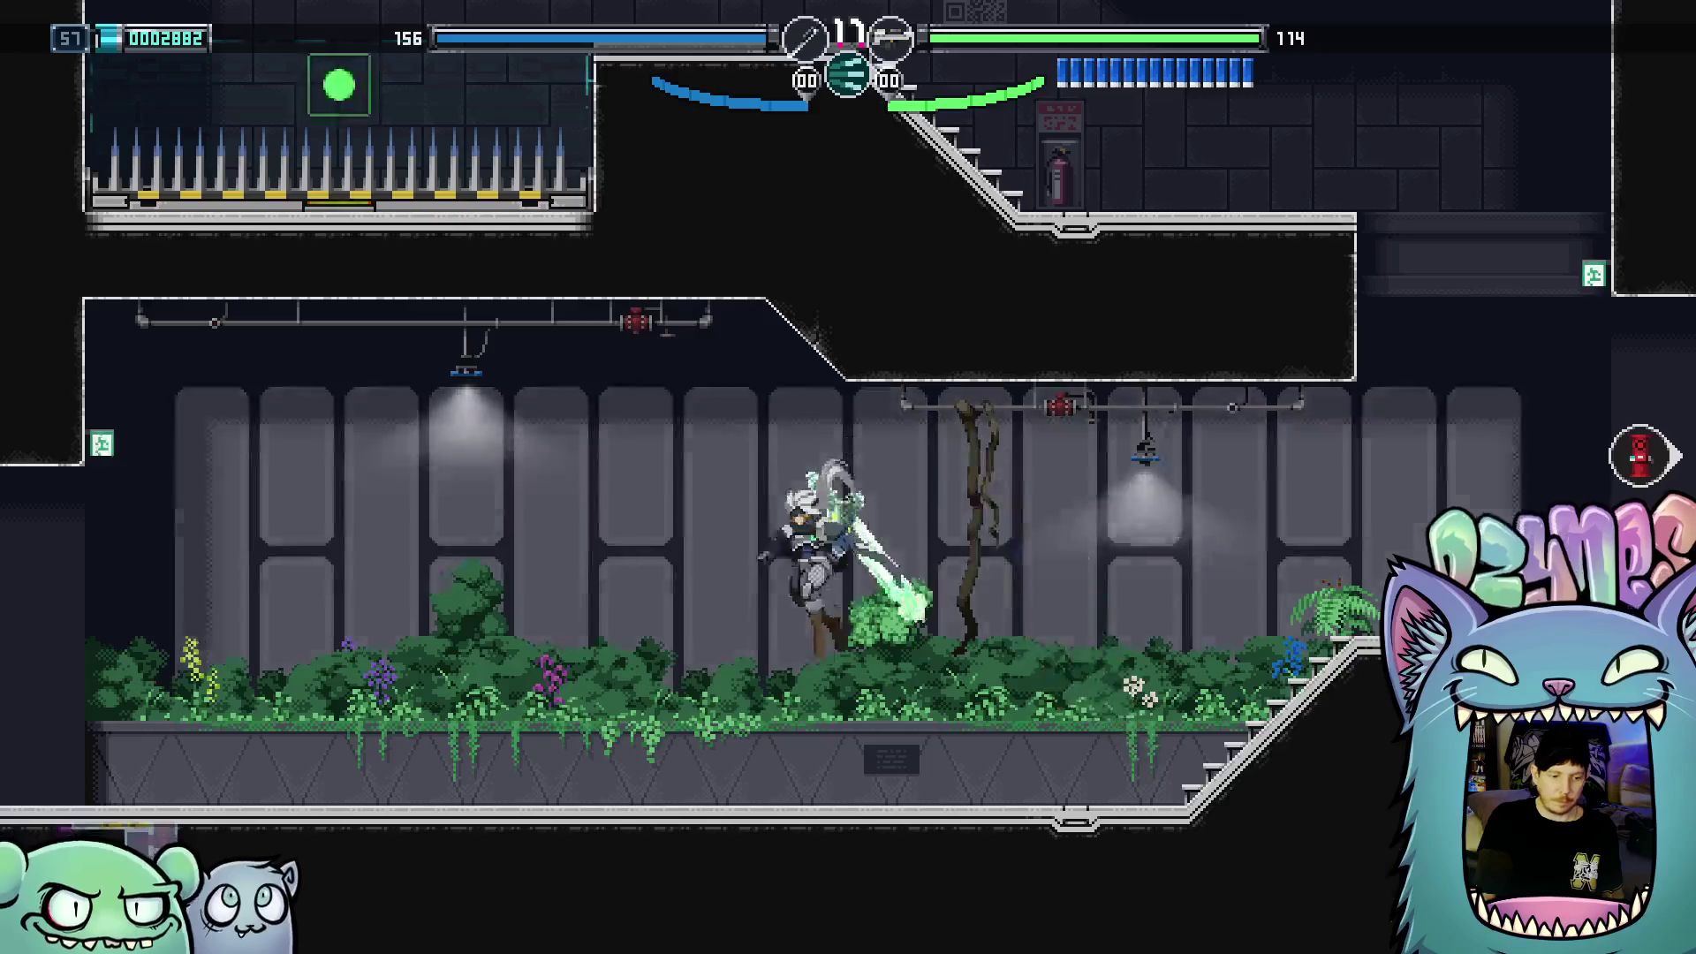
key(Left)
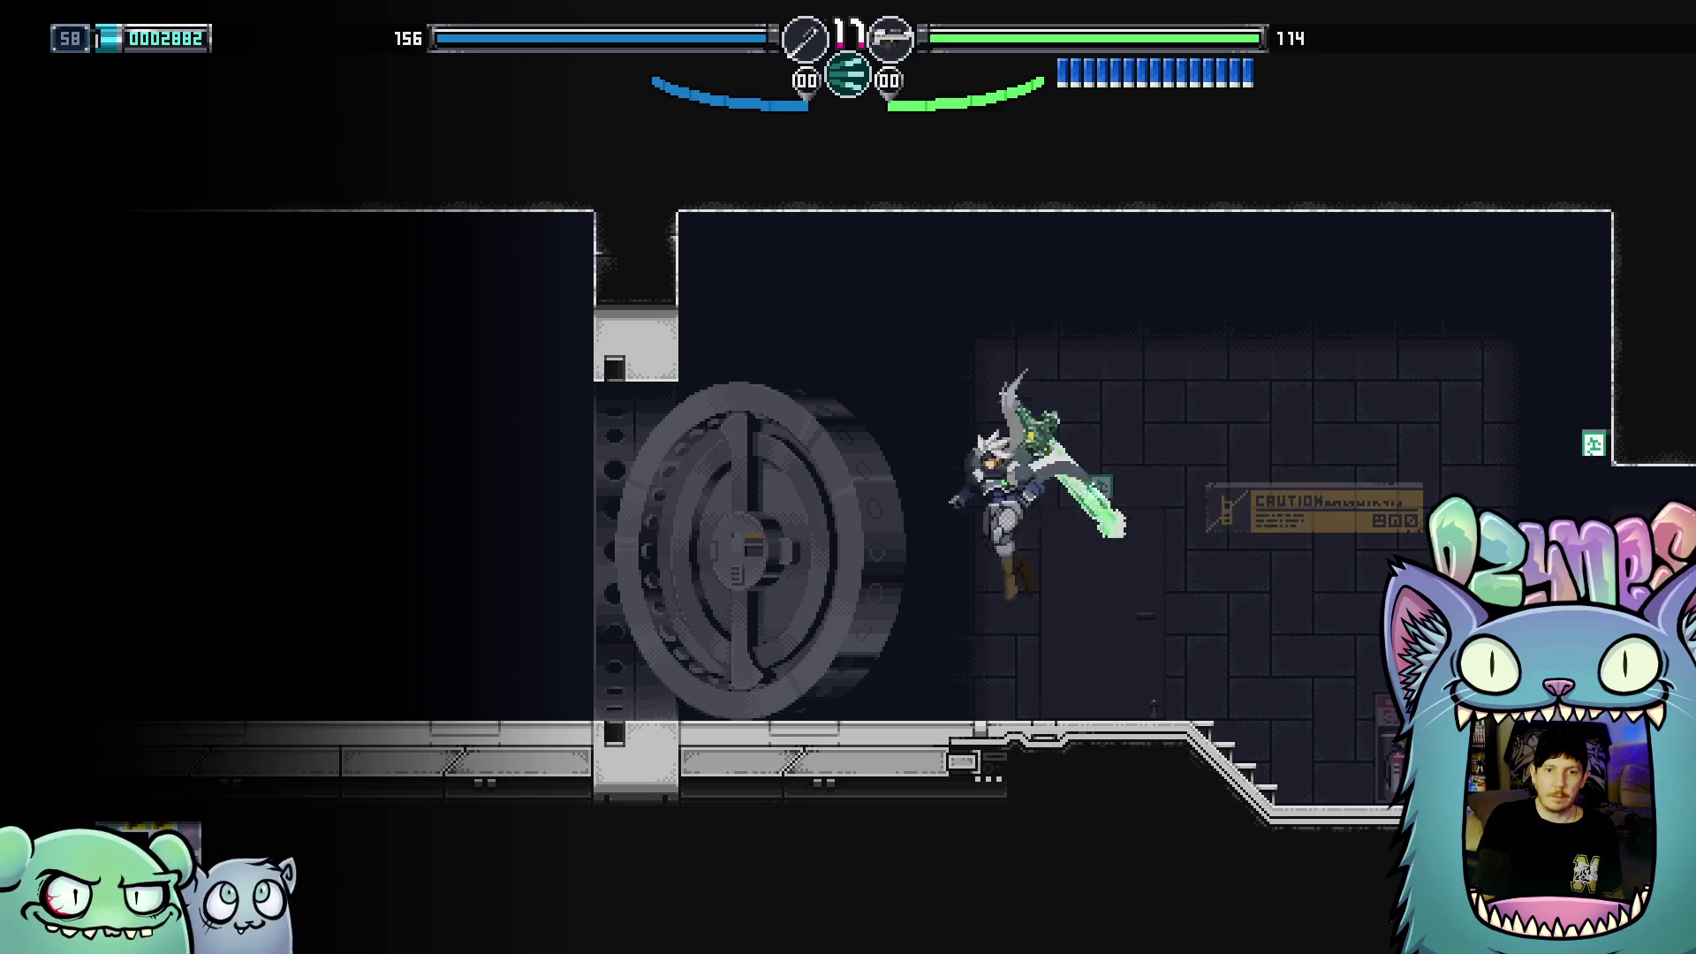
Step past the vault door and advance the Lumina demon's dialogue until it closes
key(Left)
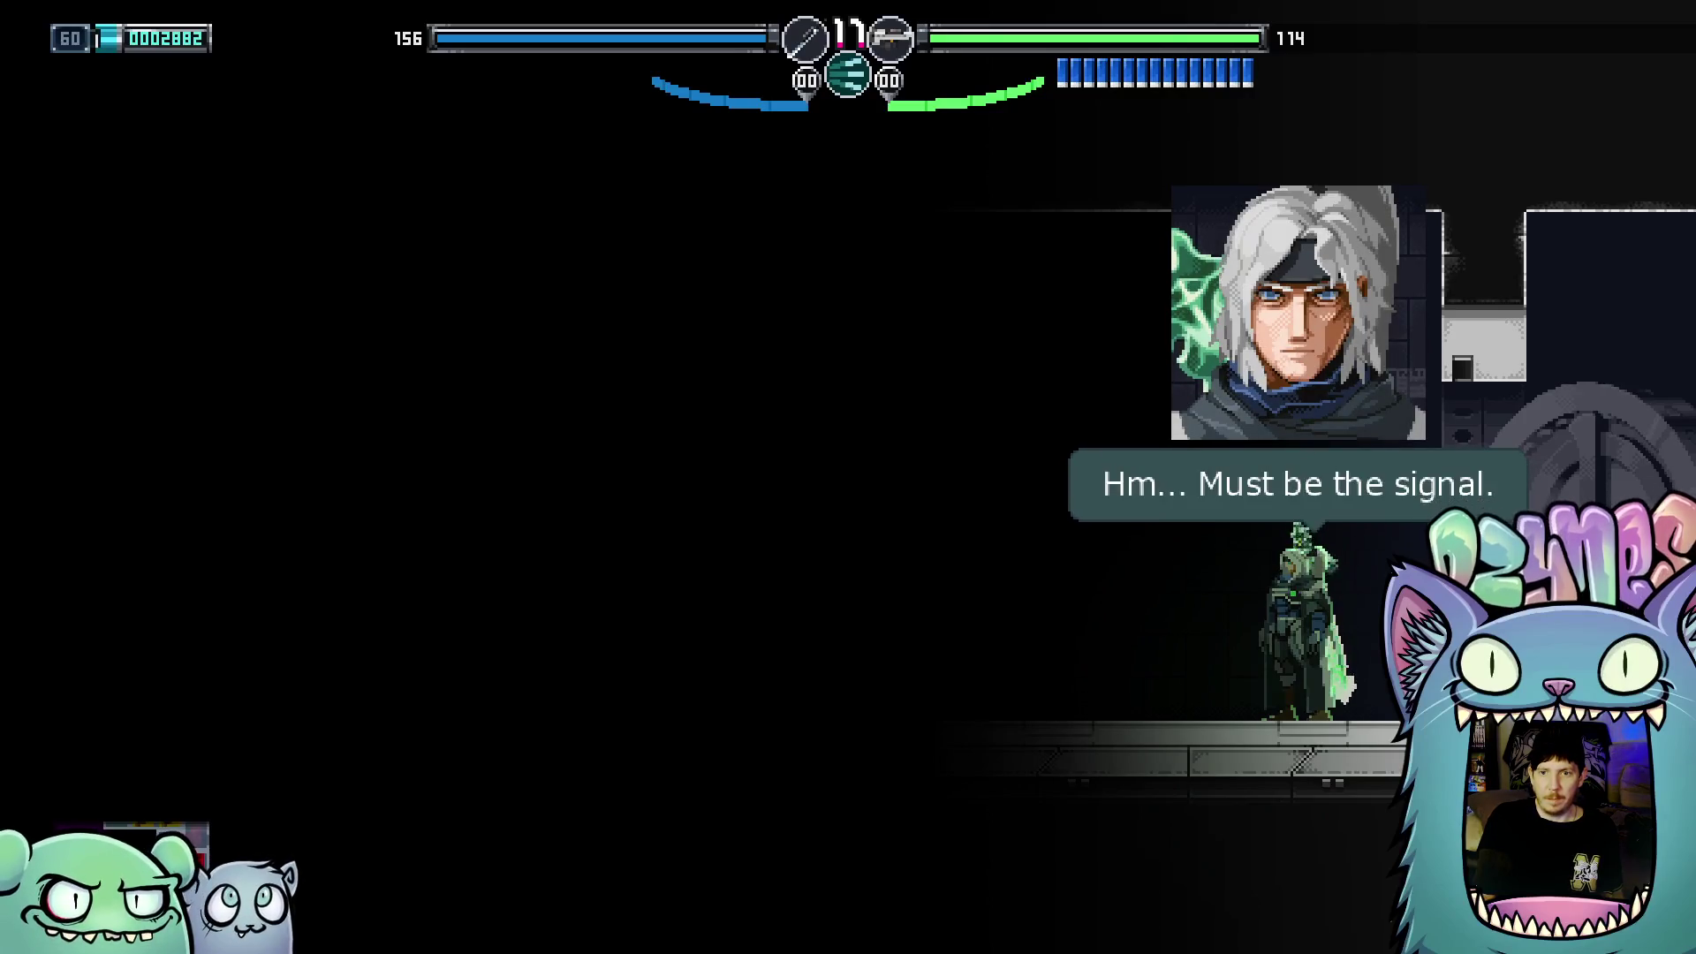
key(Right)
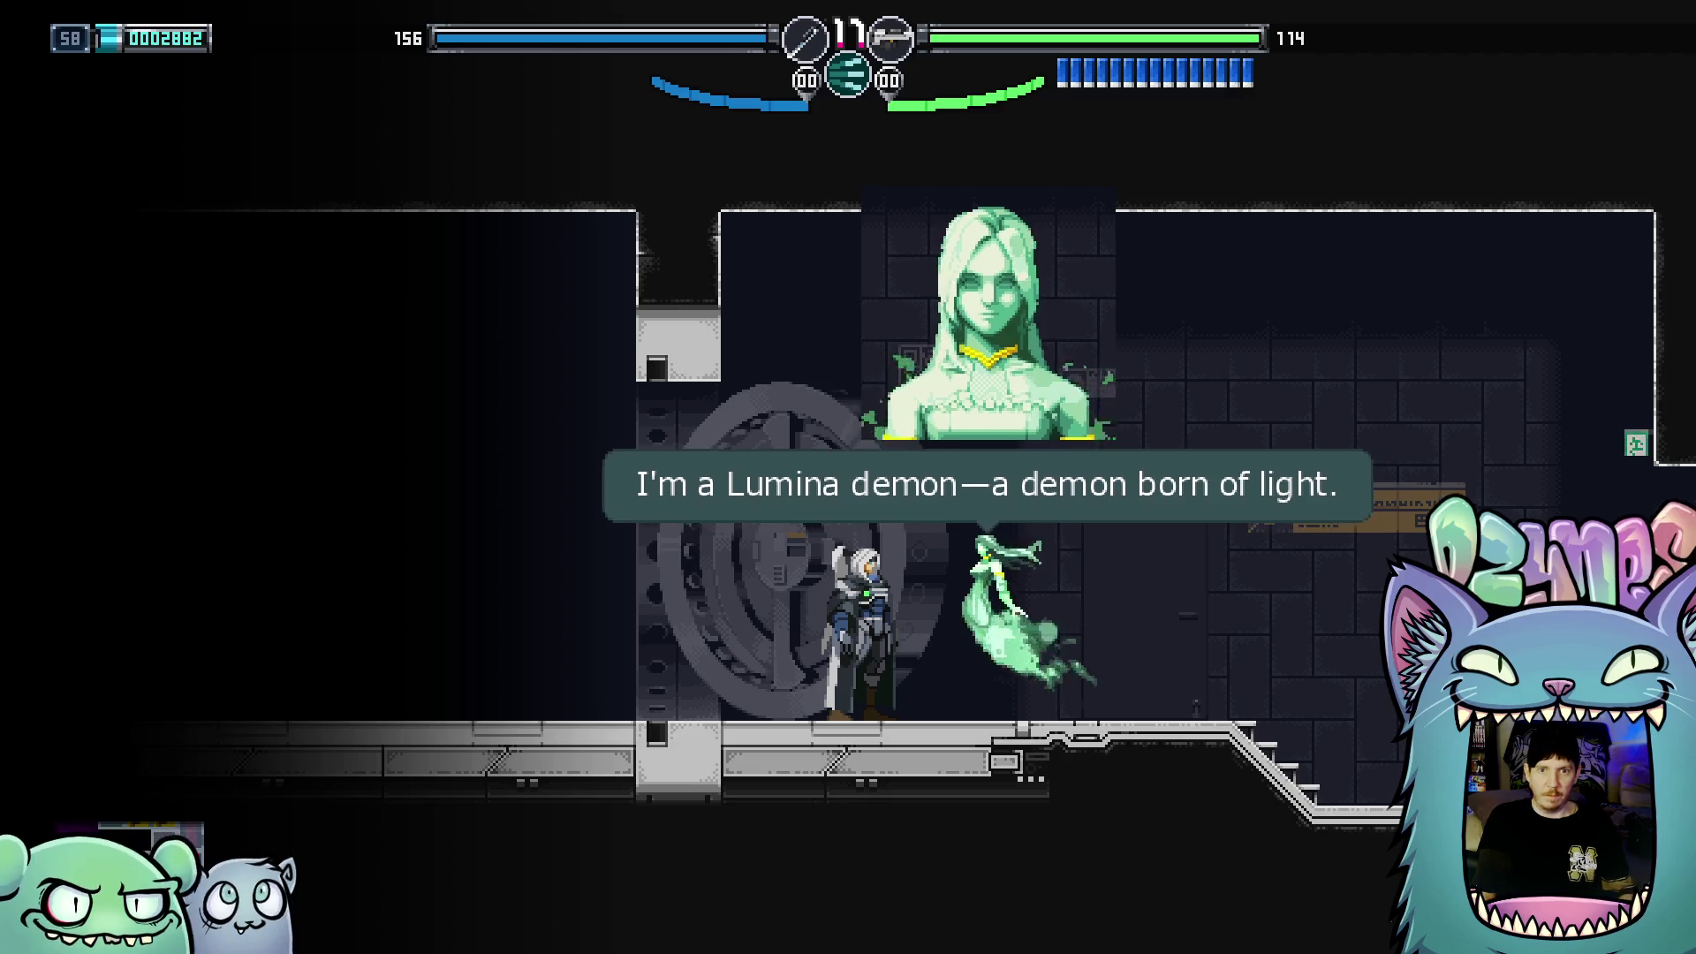
key(Return)
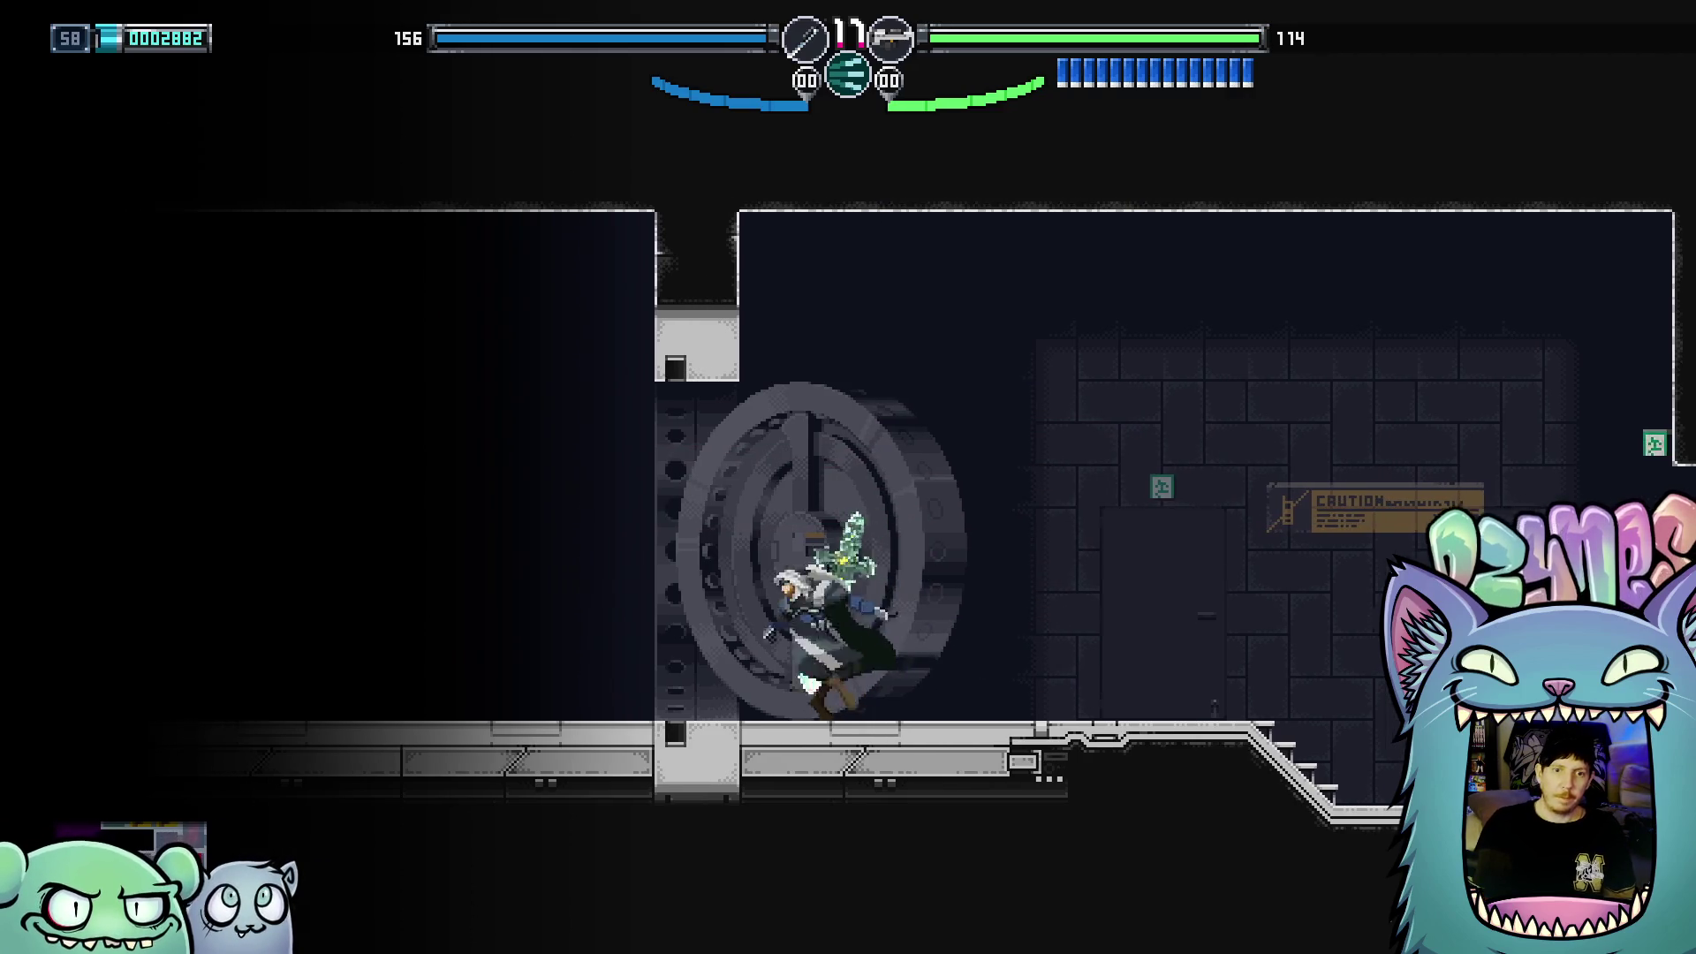
Head left from the vault door into the dark area, slashing and firing green energy blasts
key(Left)
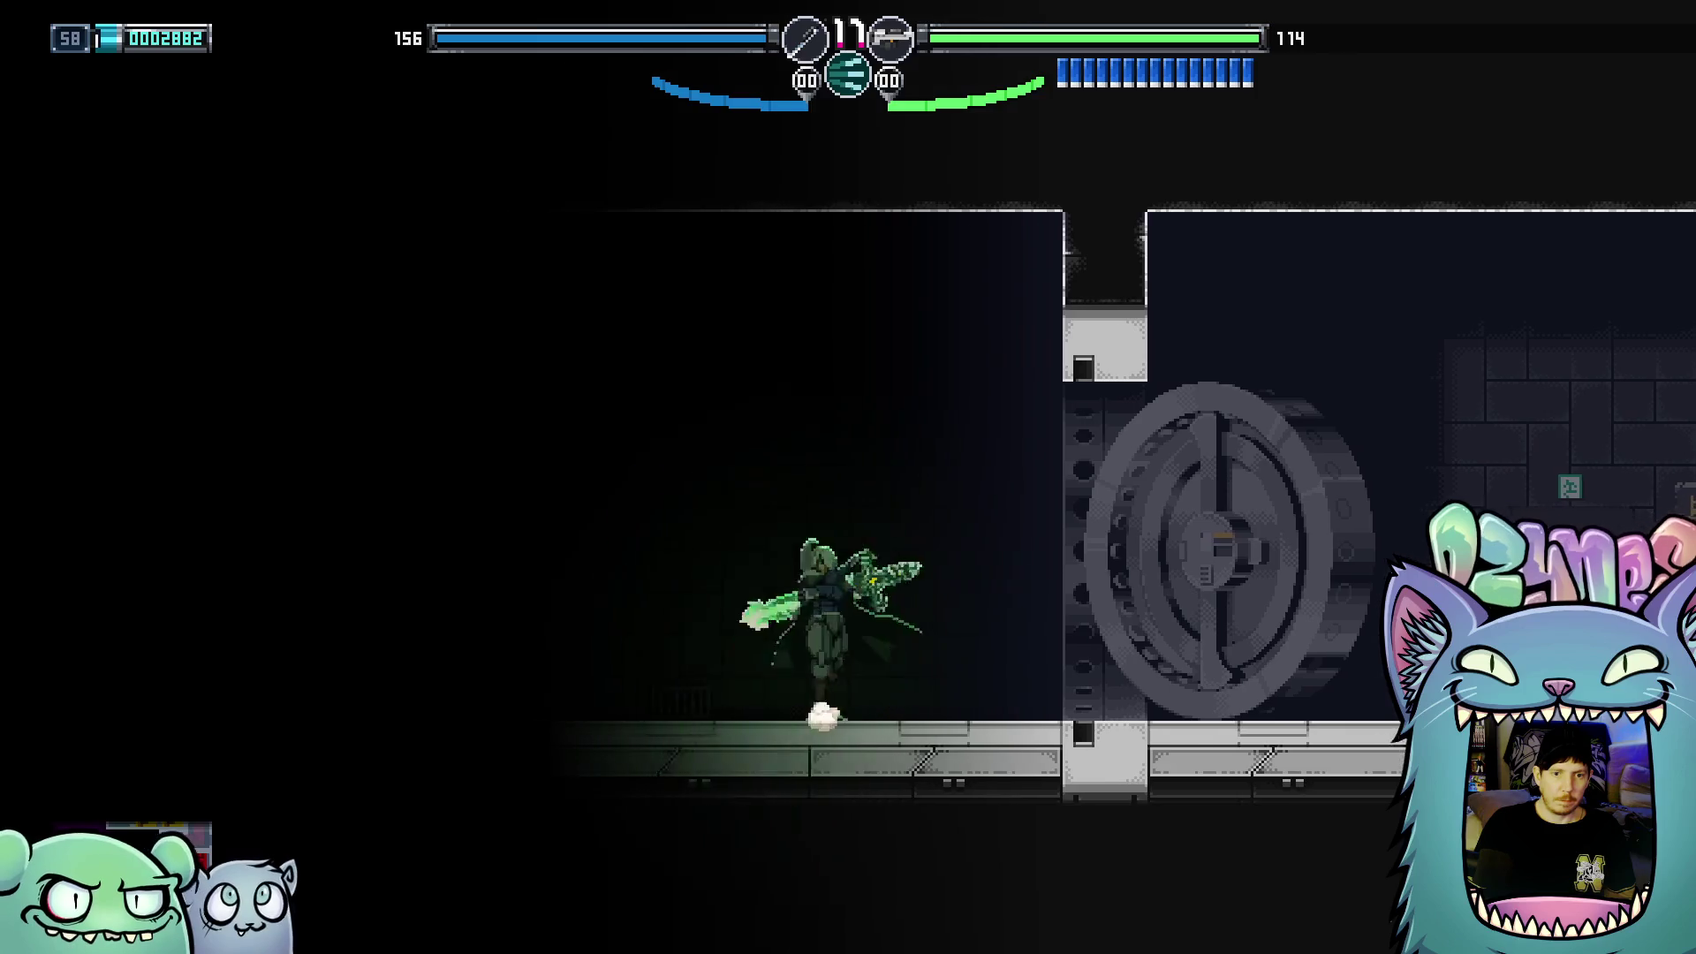
key(Left)
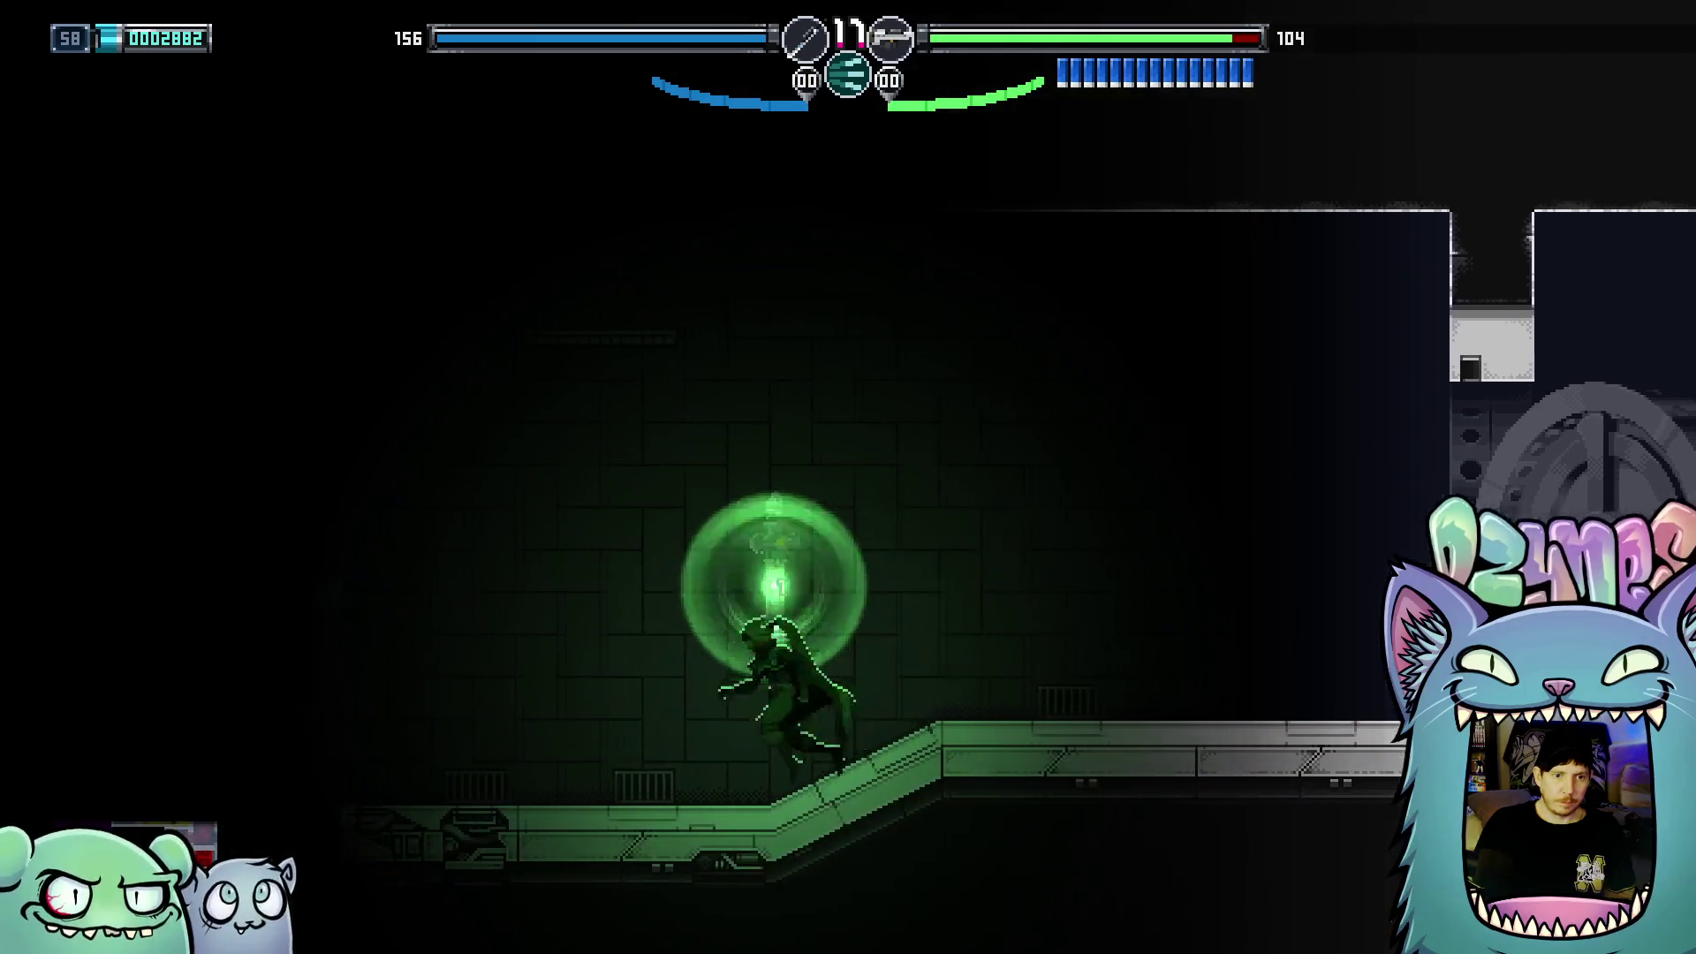
key(Left)
key(x)
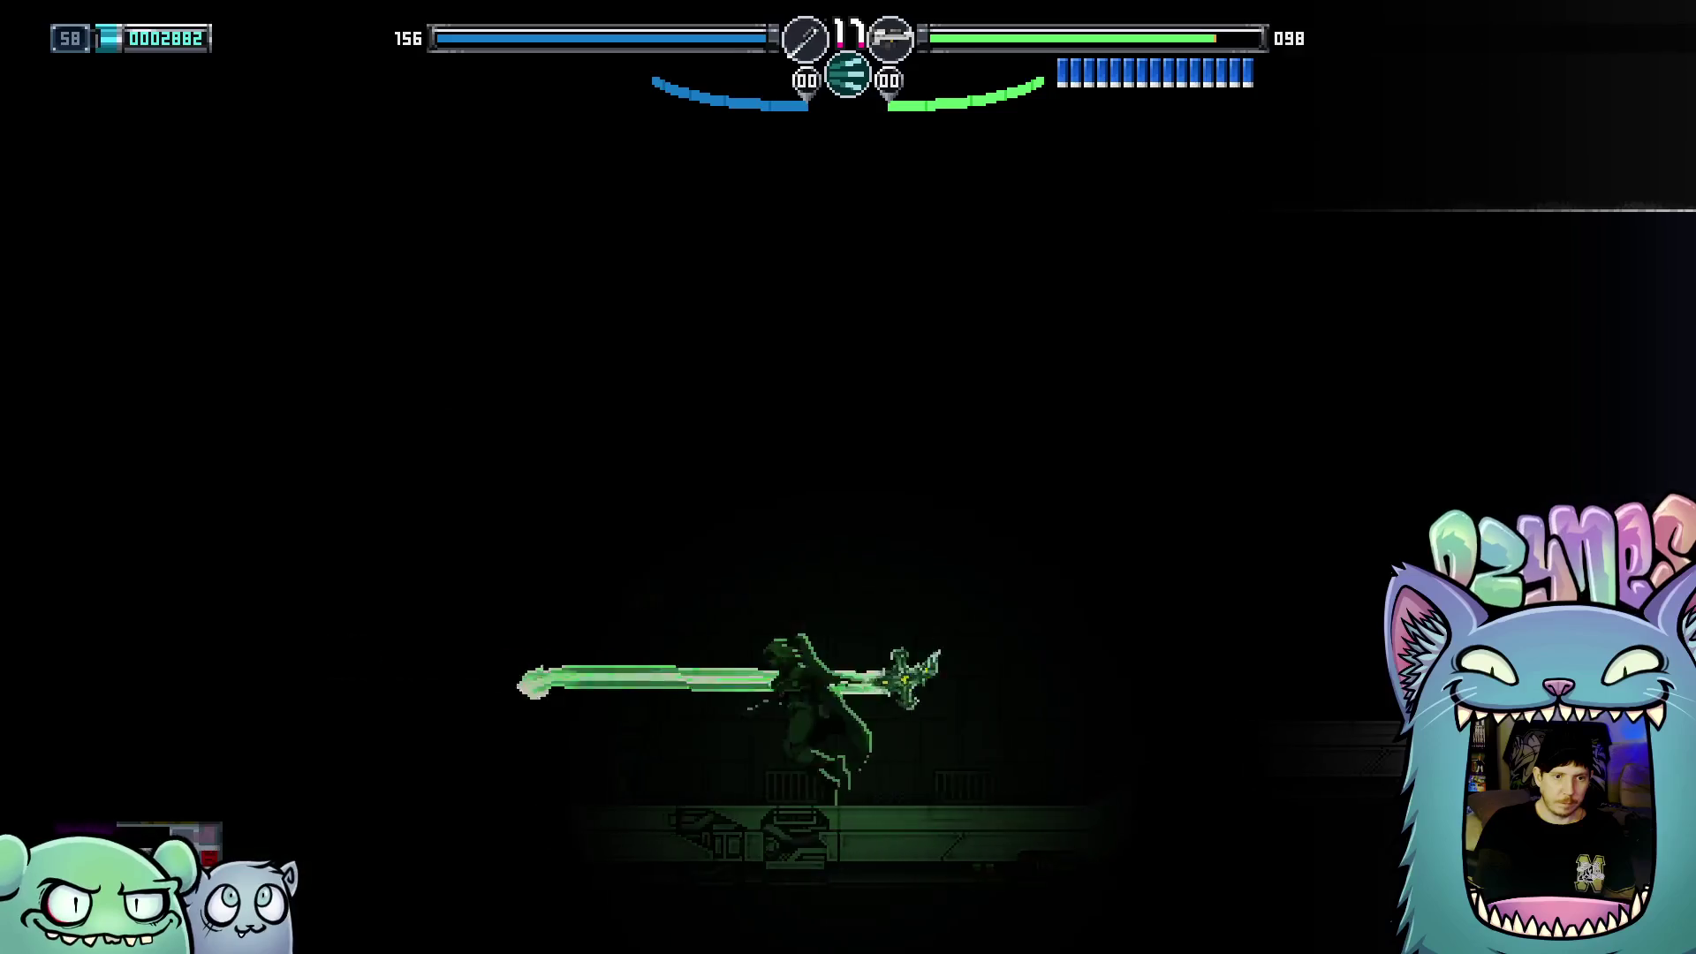
key(x)
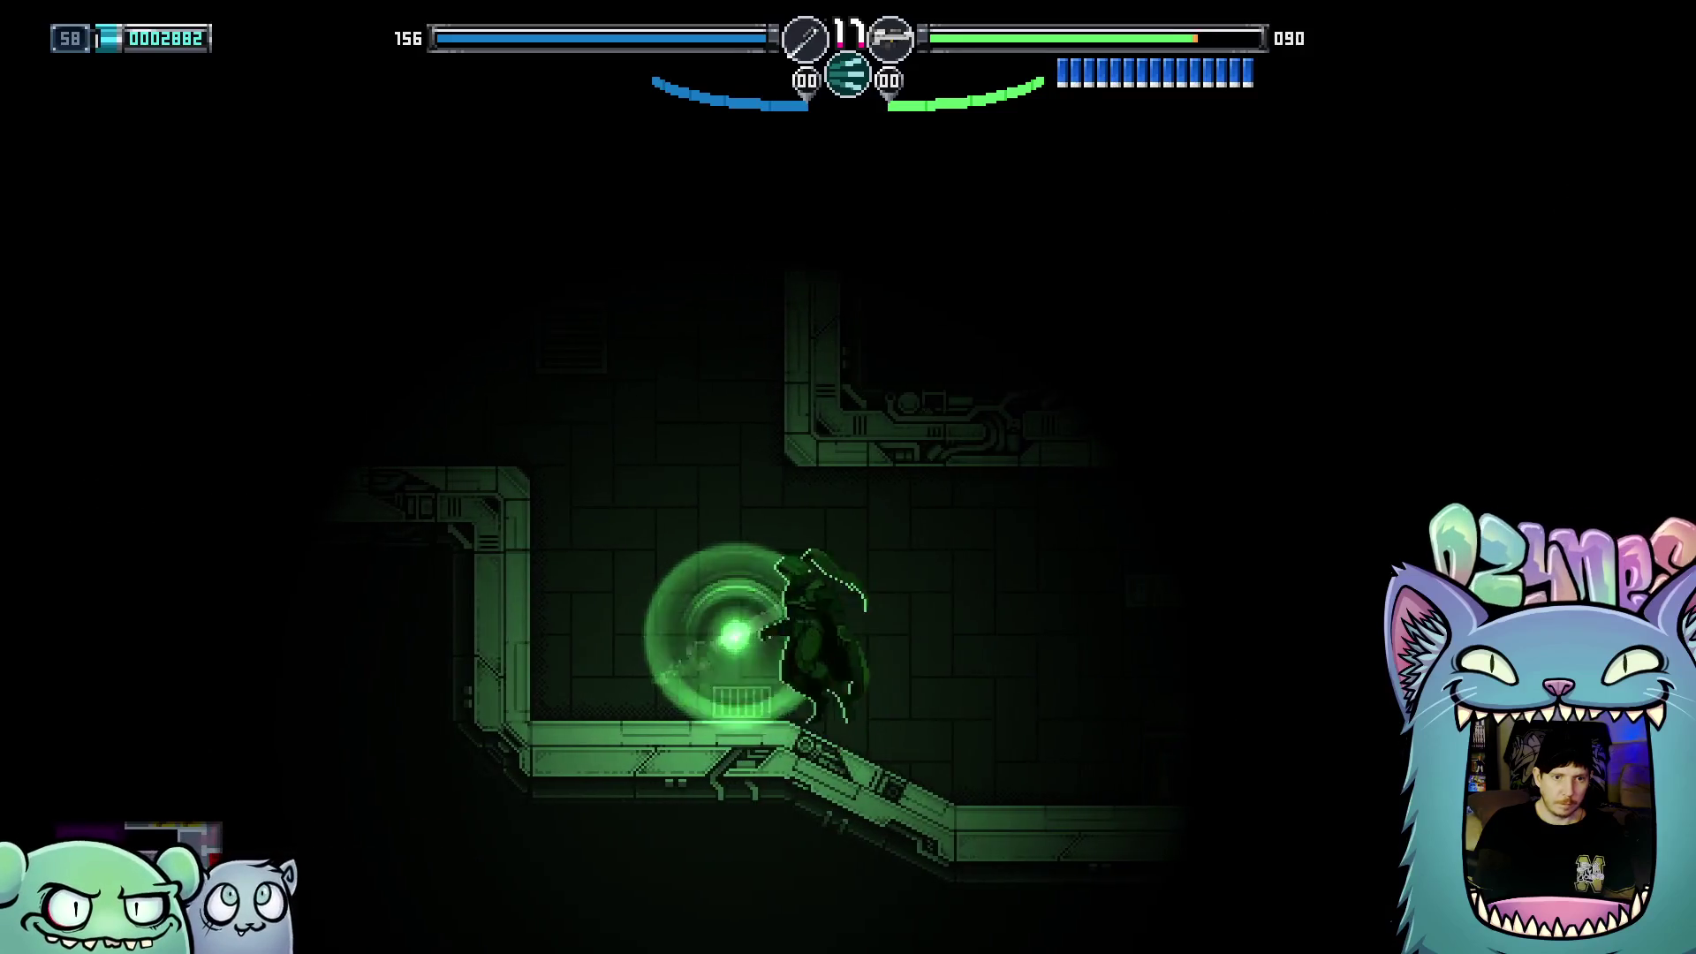
key(z)
key(x)
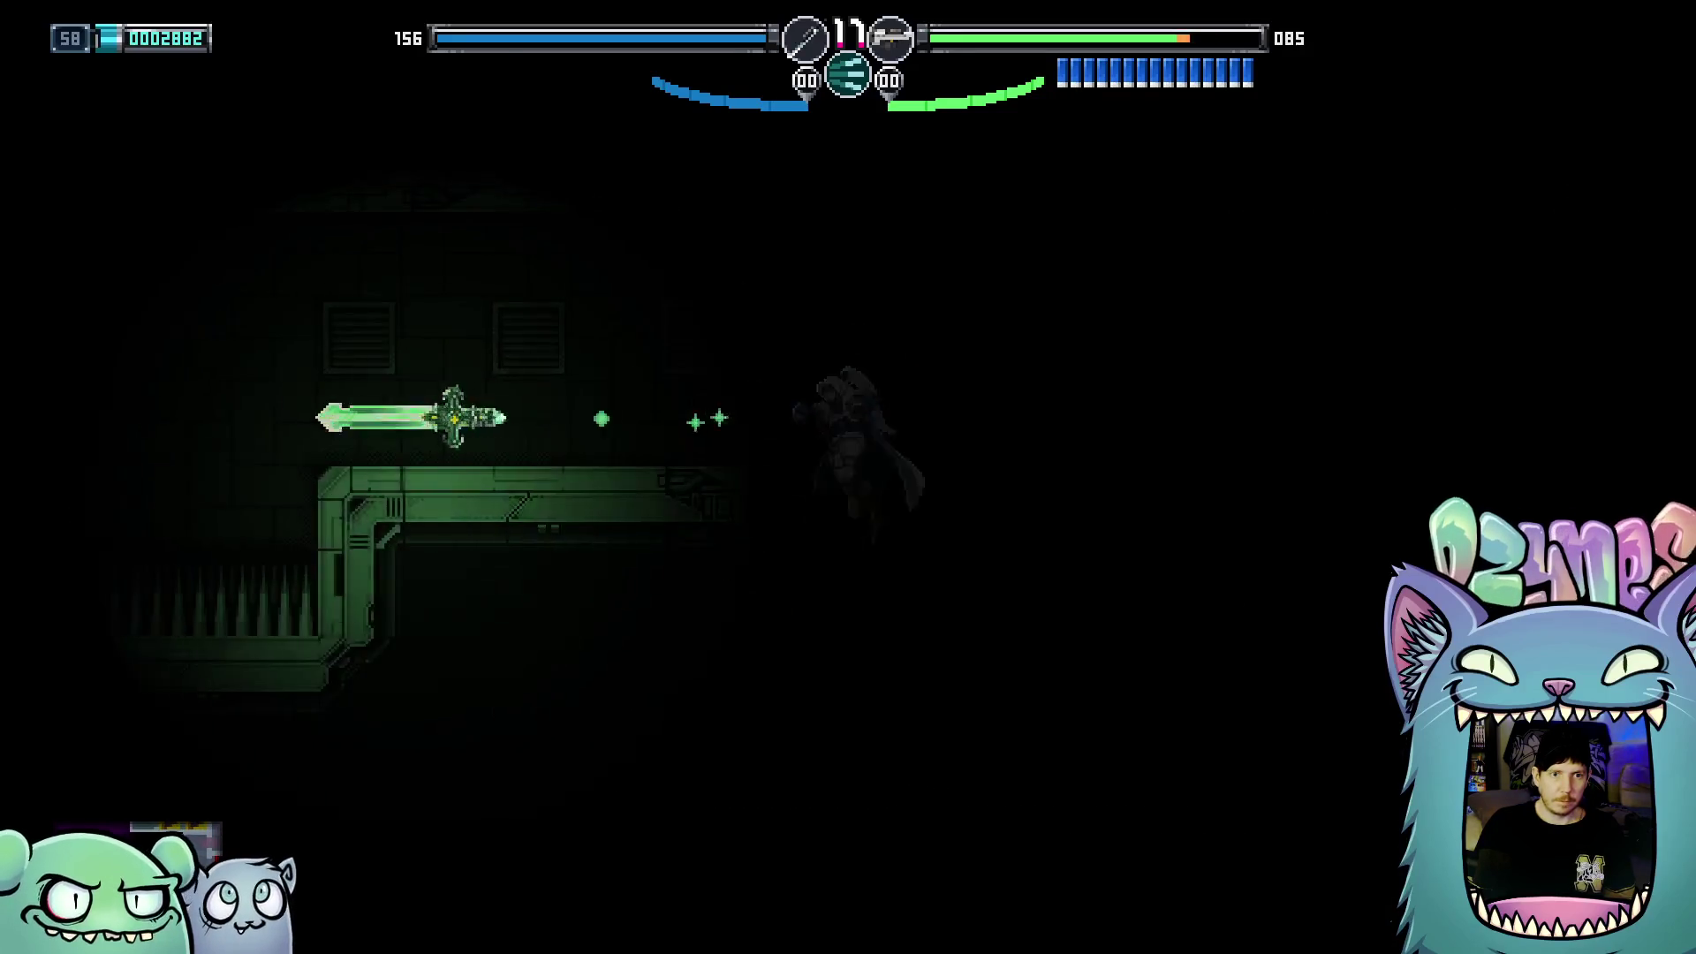
Climb onto the upper platform and keep attacking the enemy on the left
key(x)
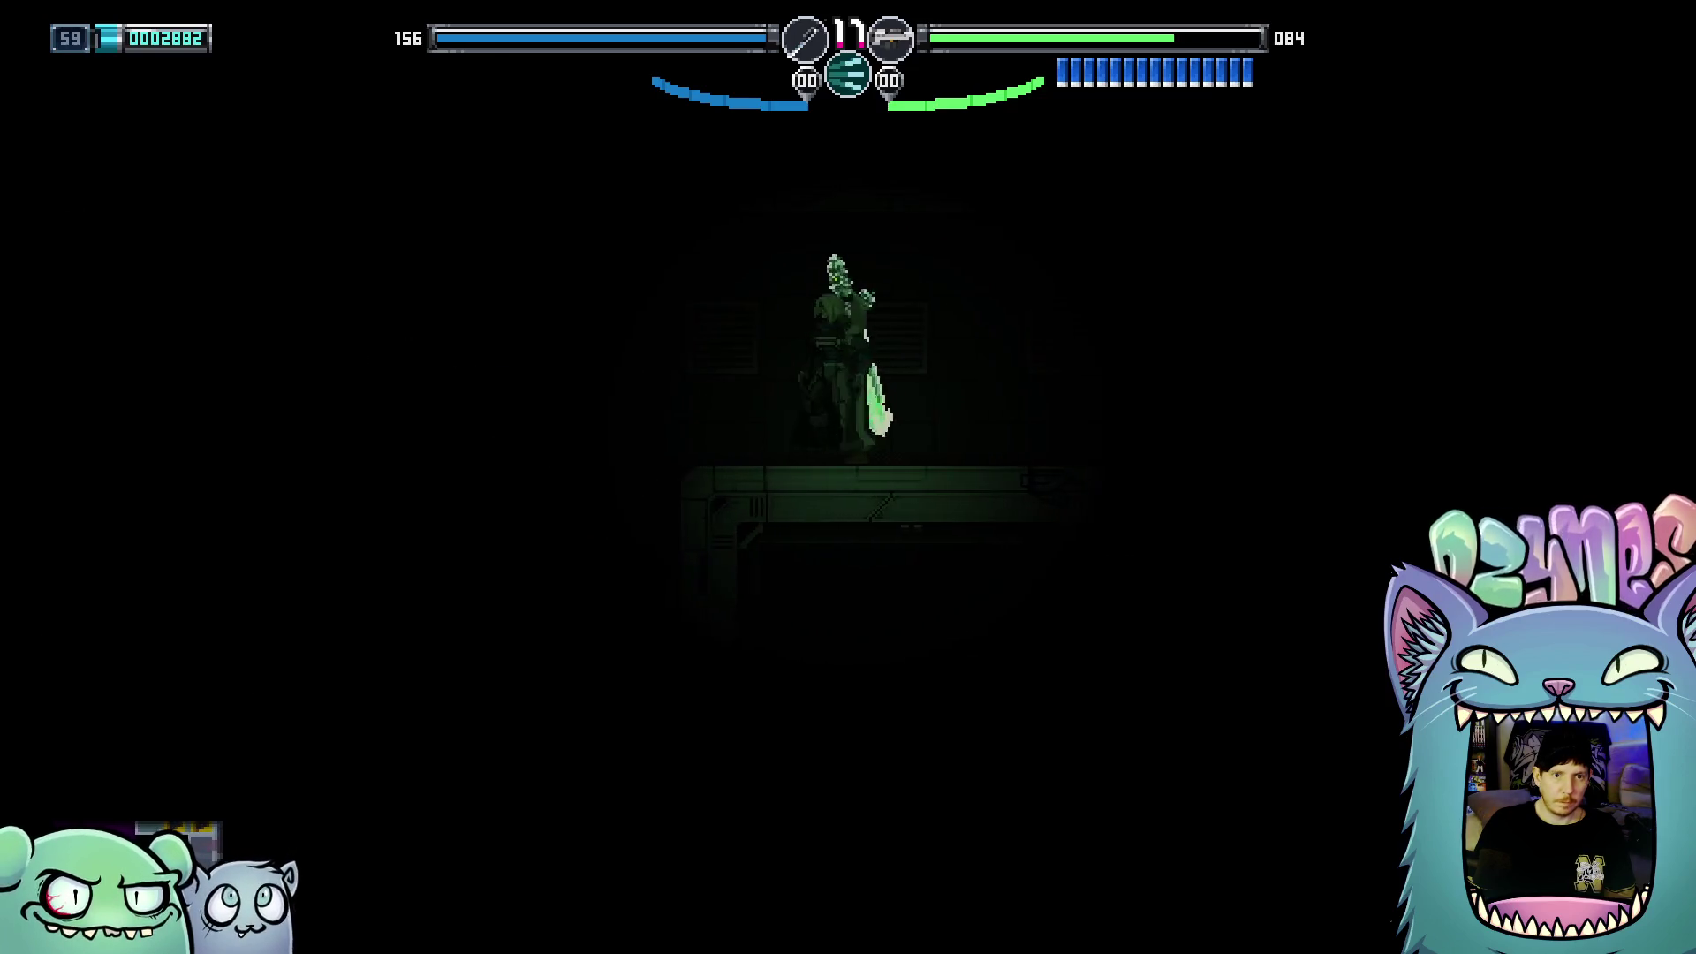
key(x)
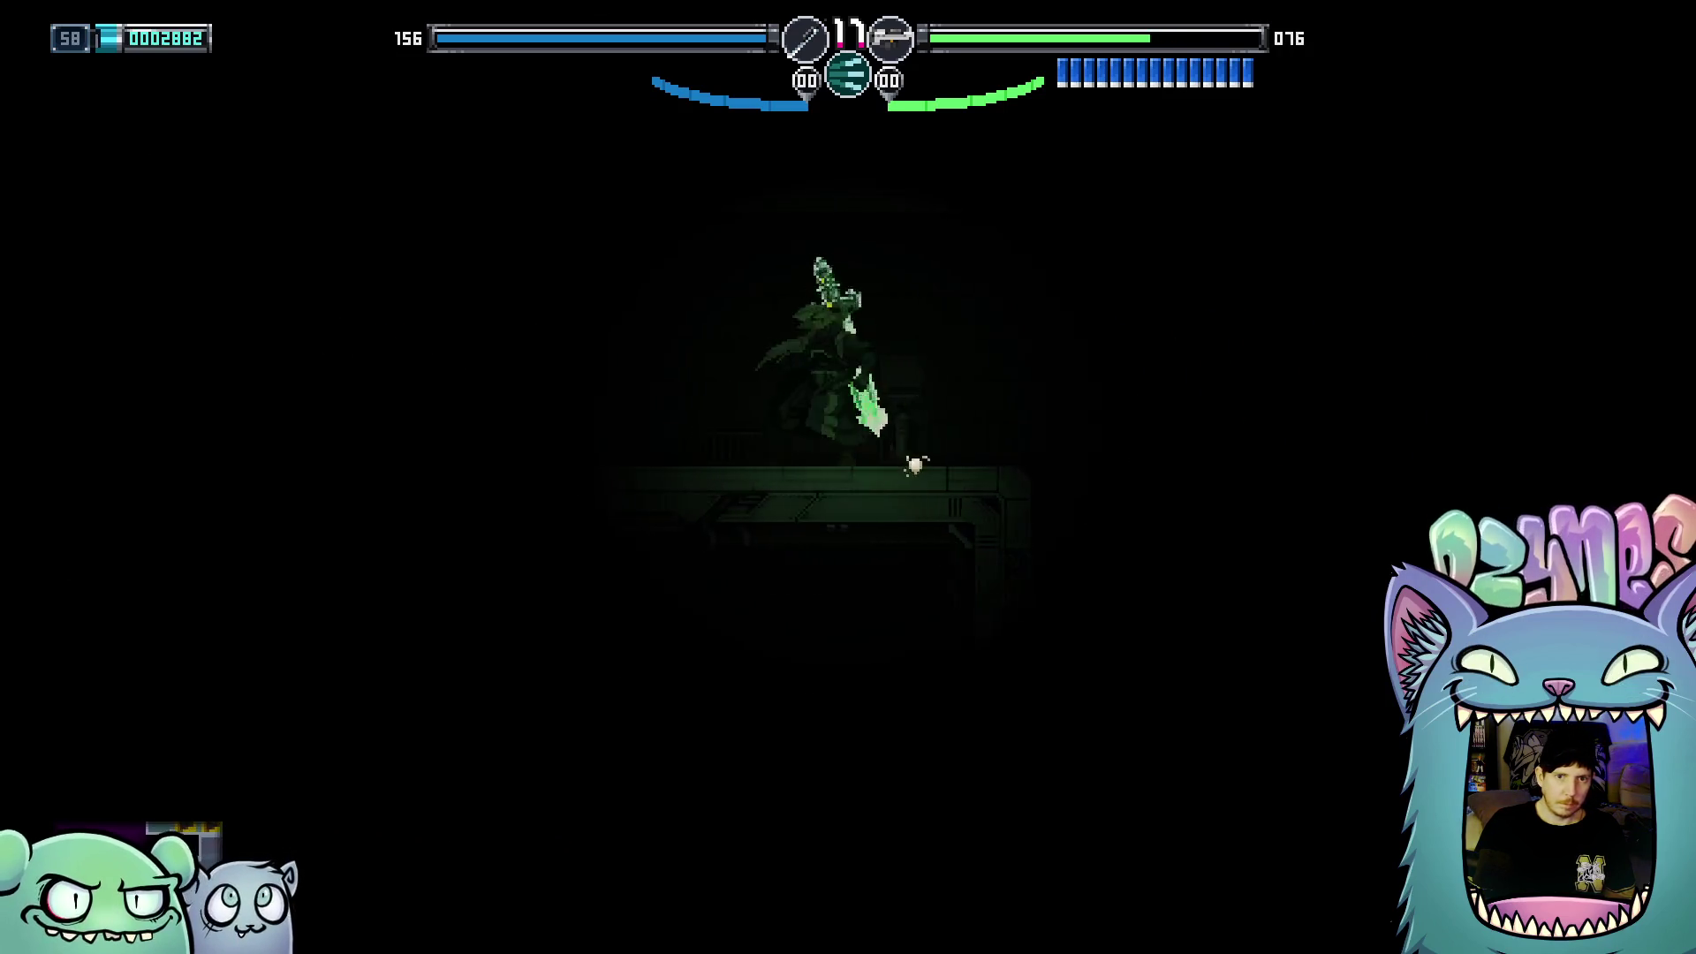
key(x)
key(Left)
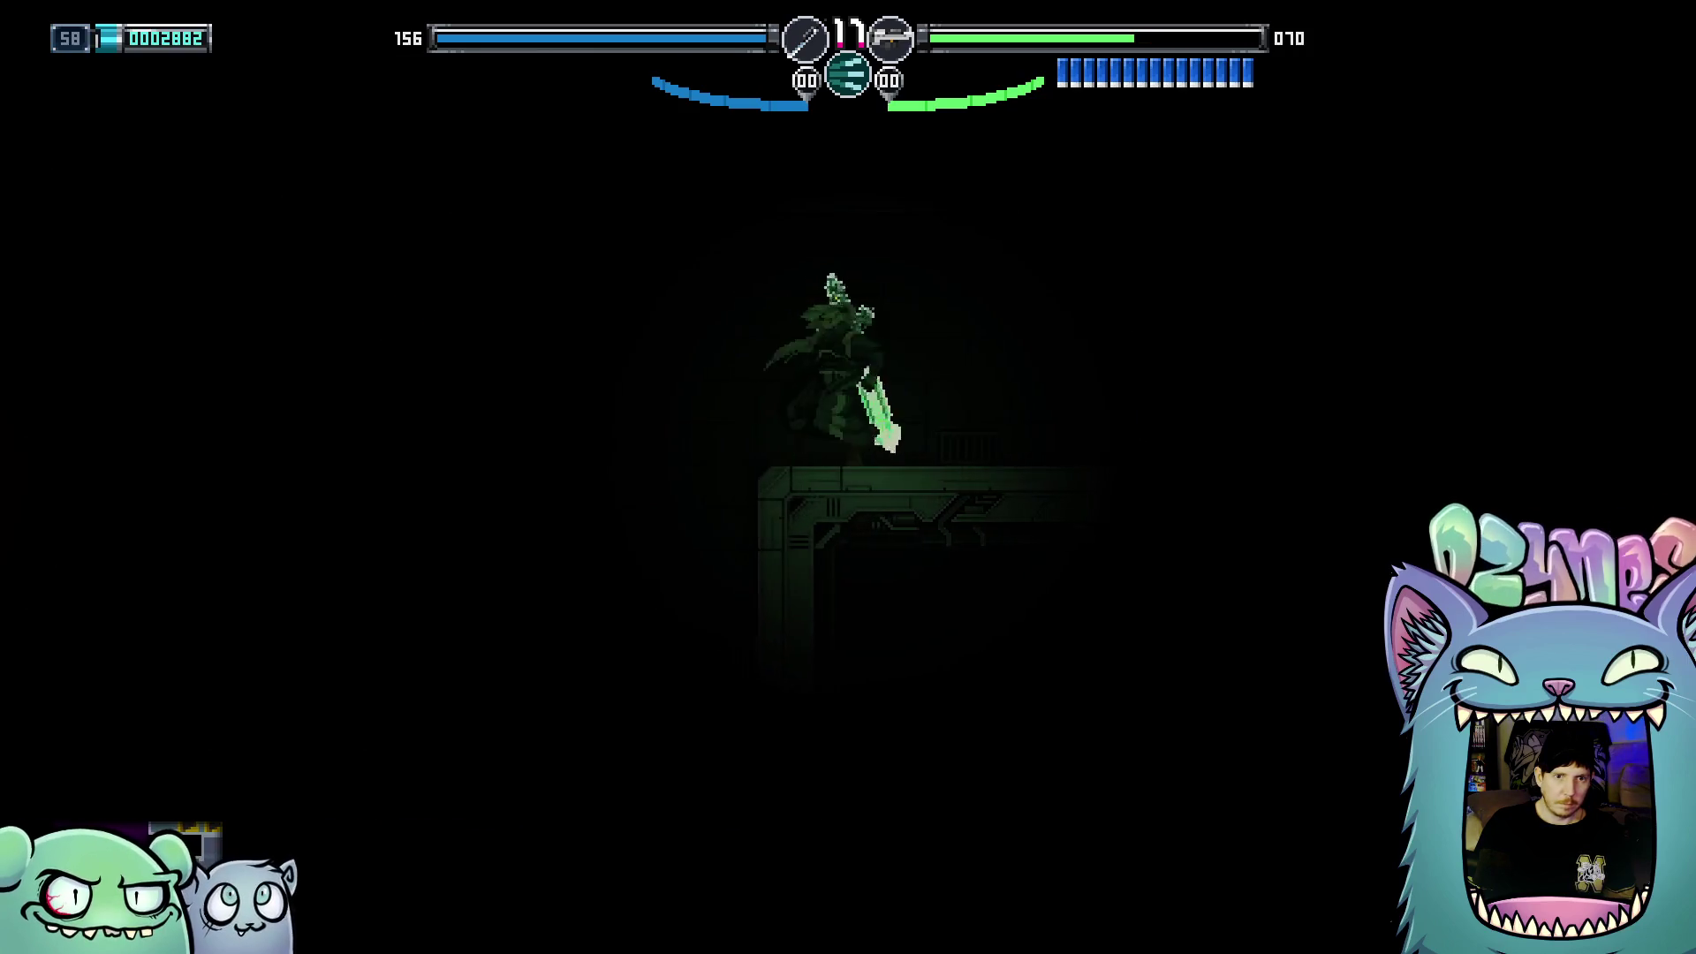
key(x)
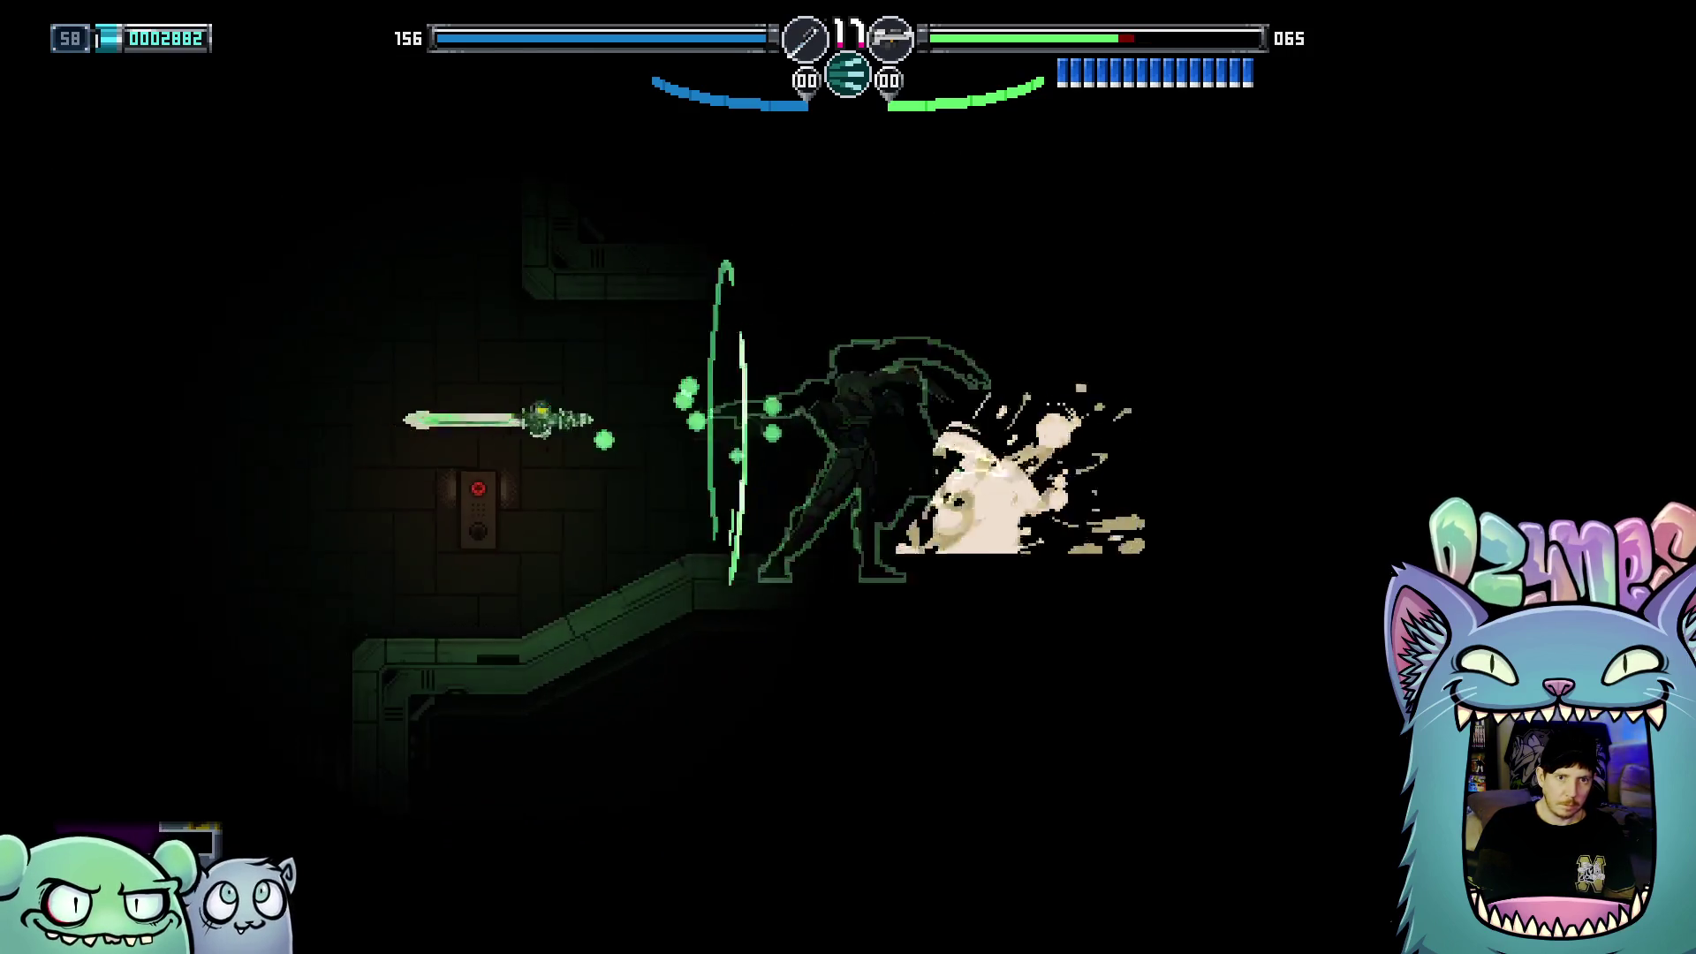
key(x)
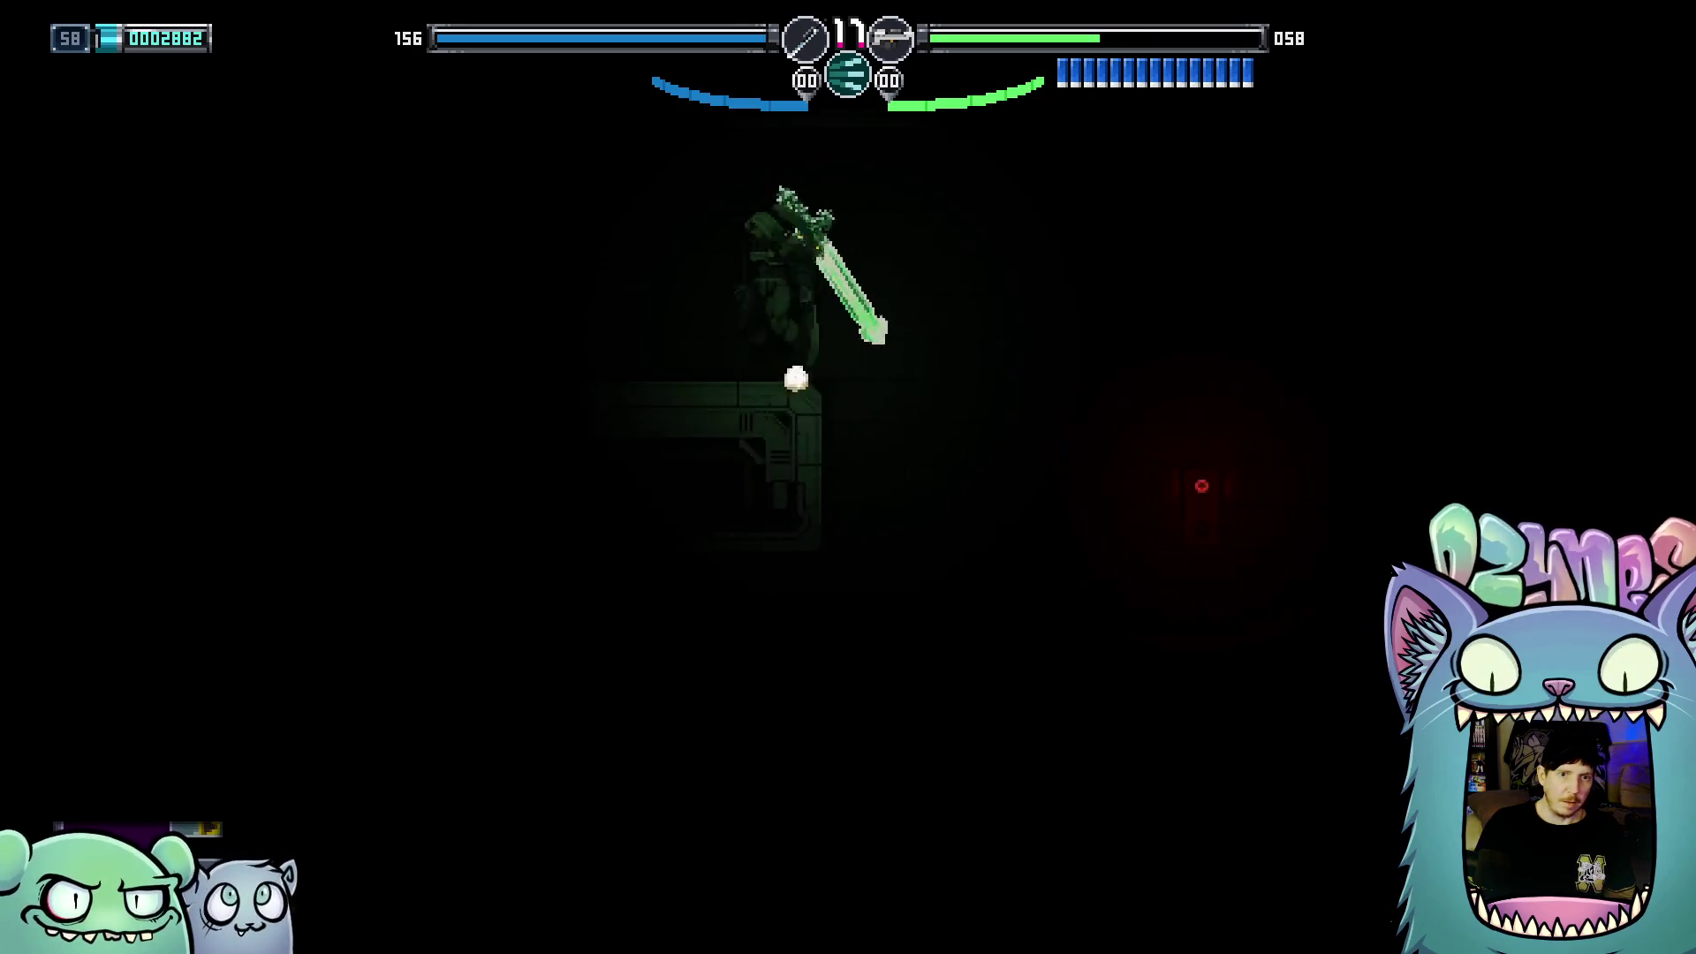
key(x)
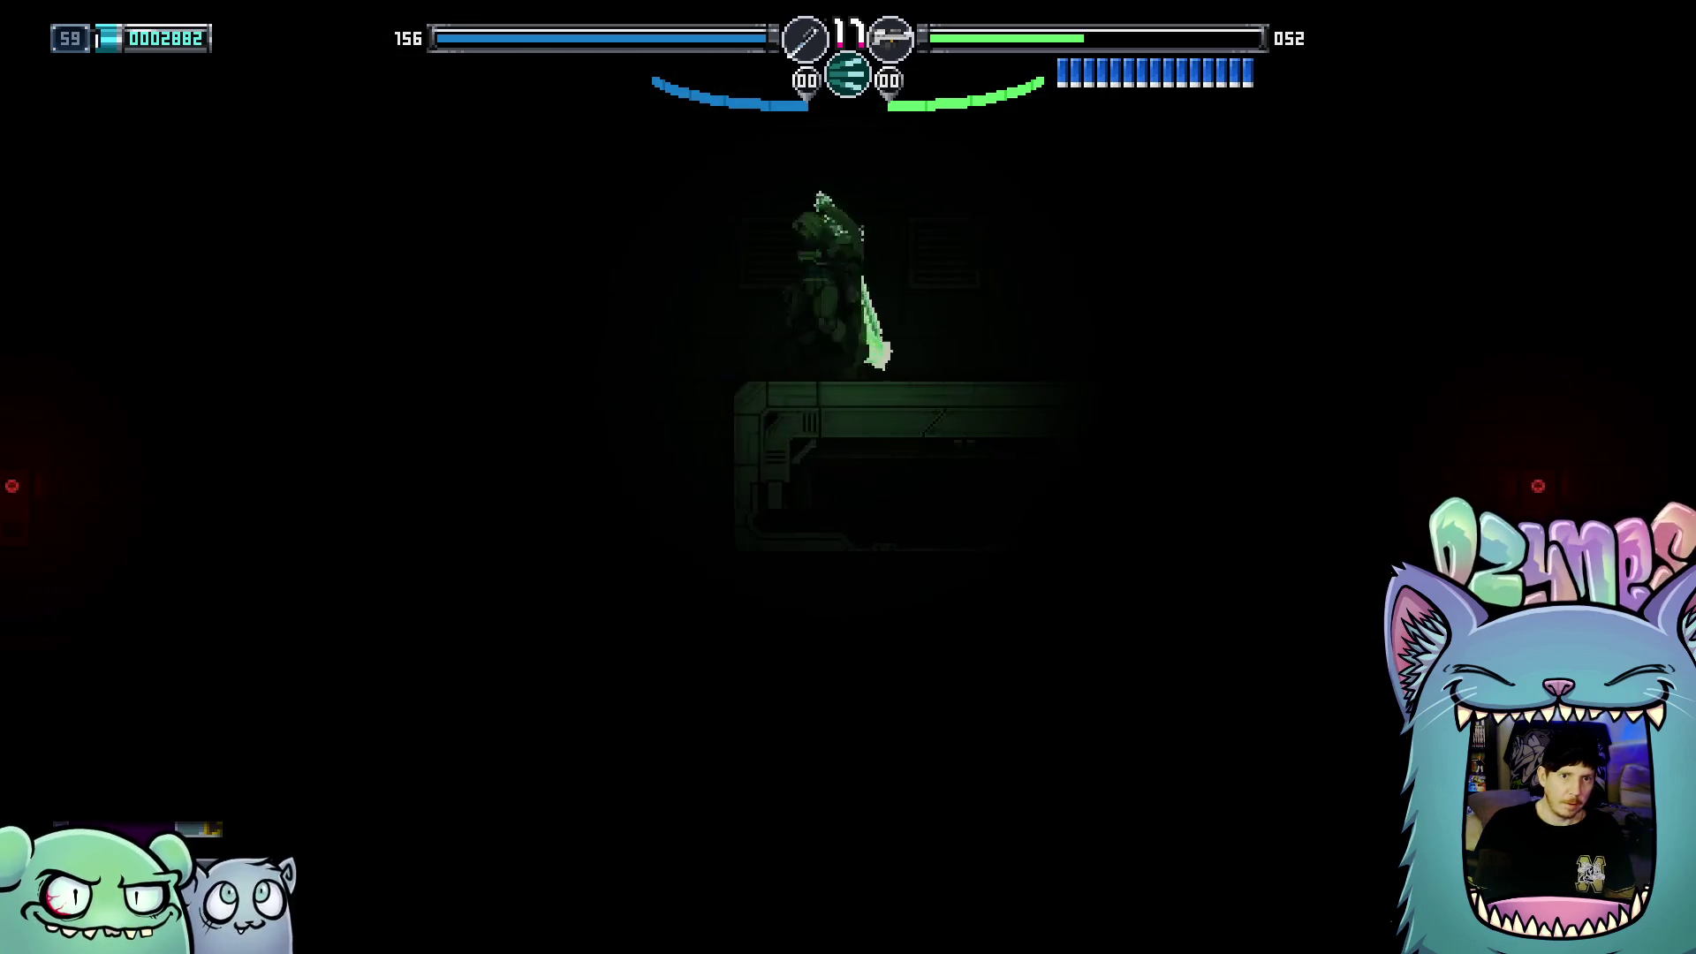
Drop to the lower platform, casting a green ring and green orbs toward the left
key(x)
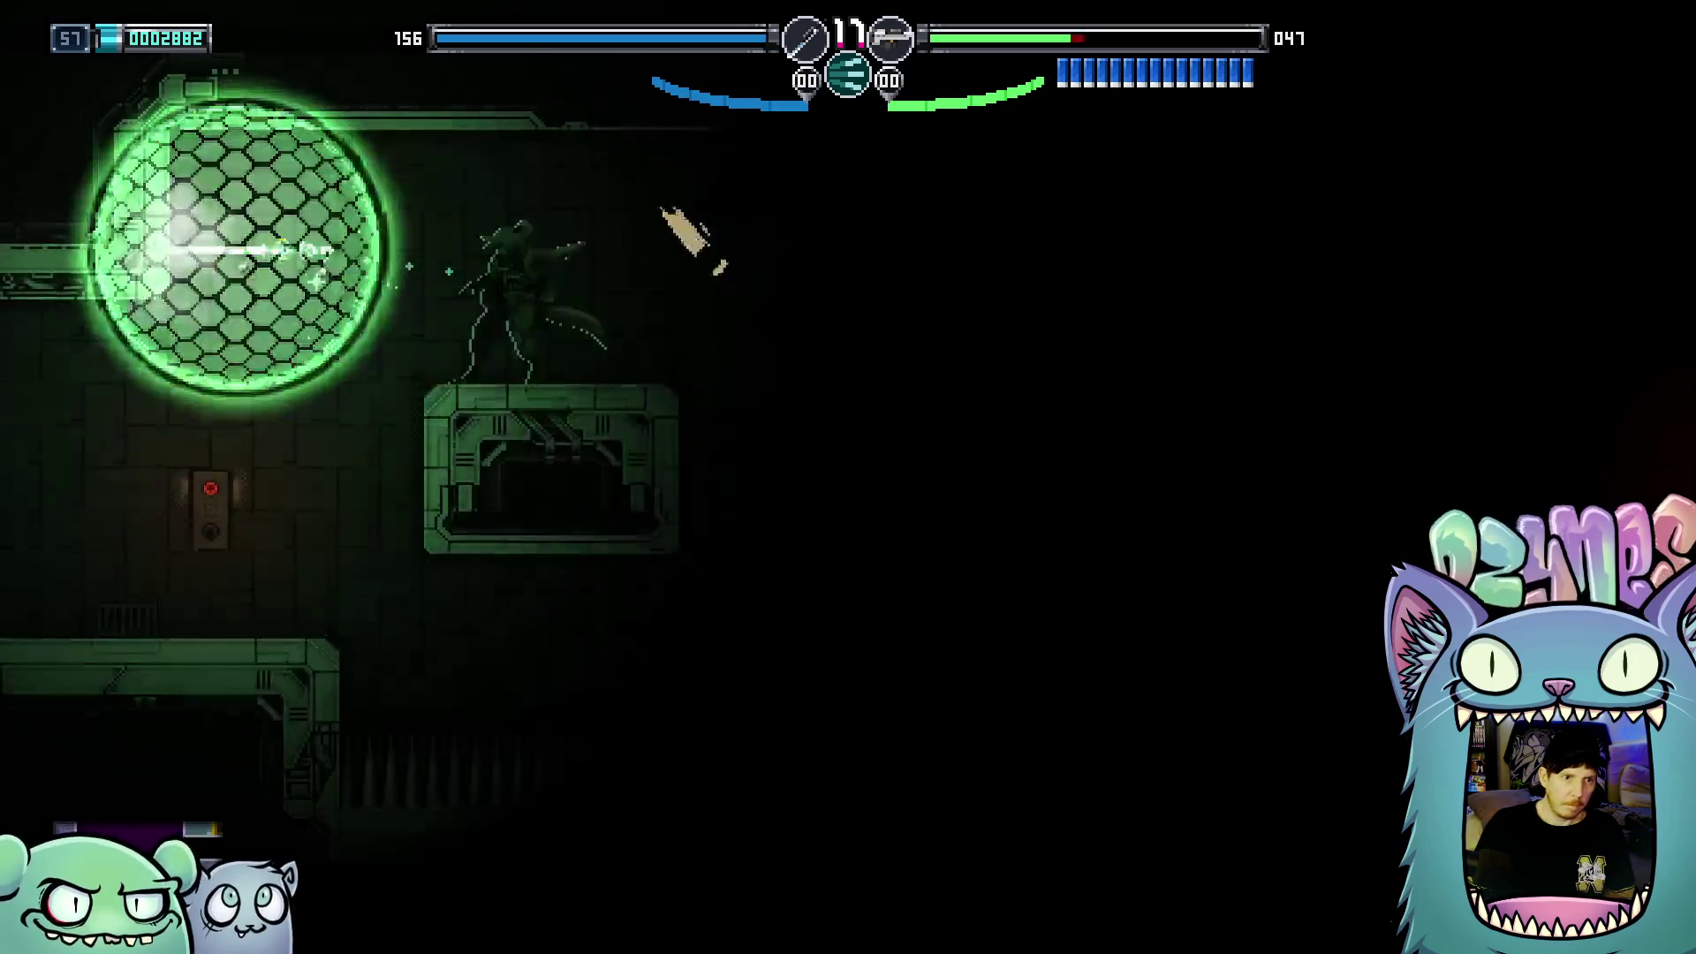
key(Left)
key(x)
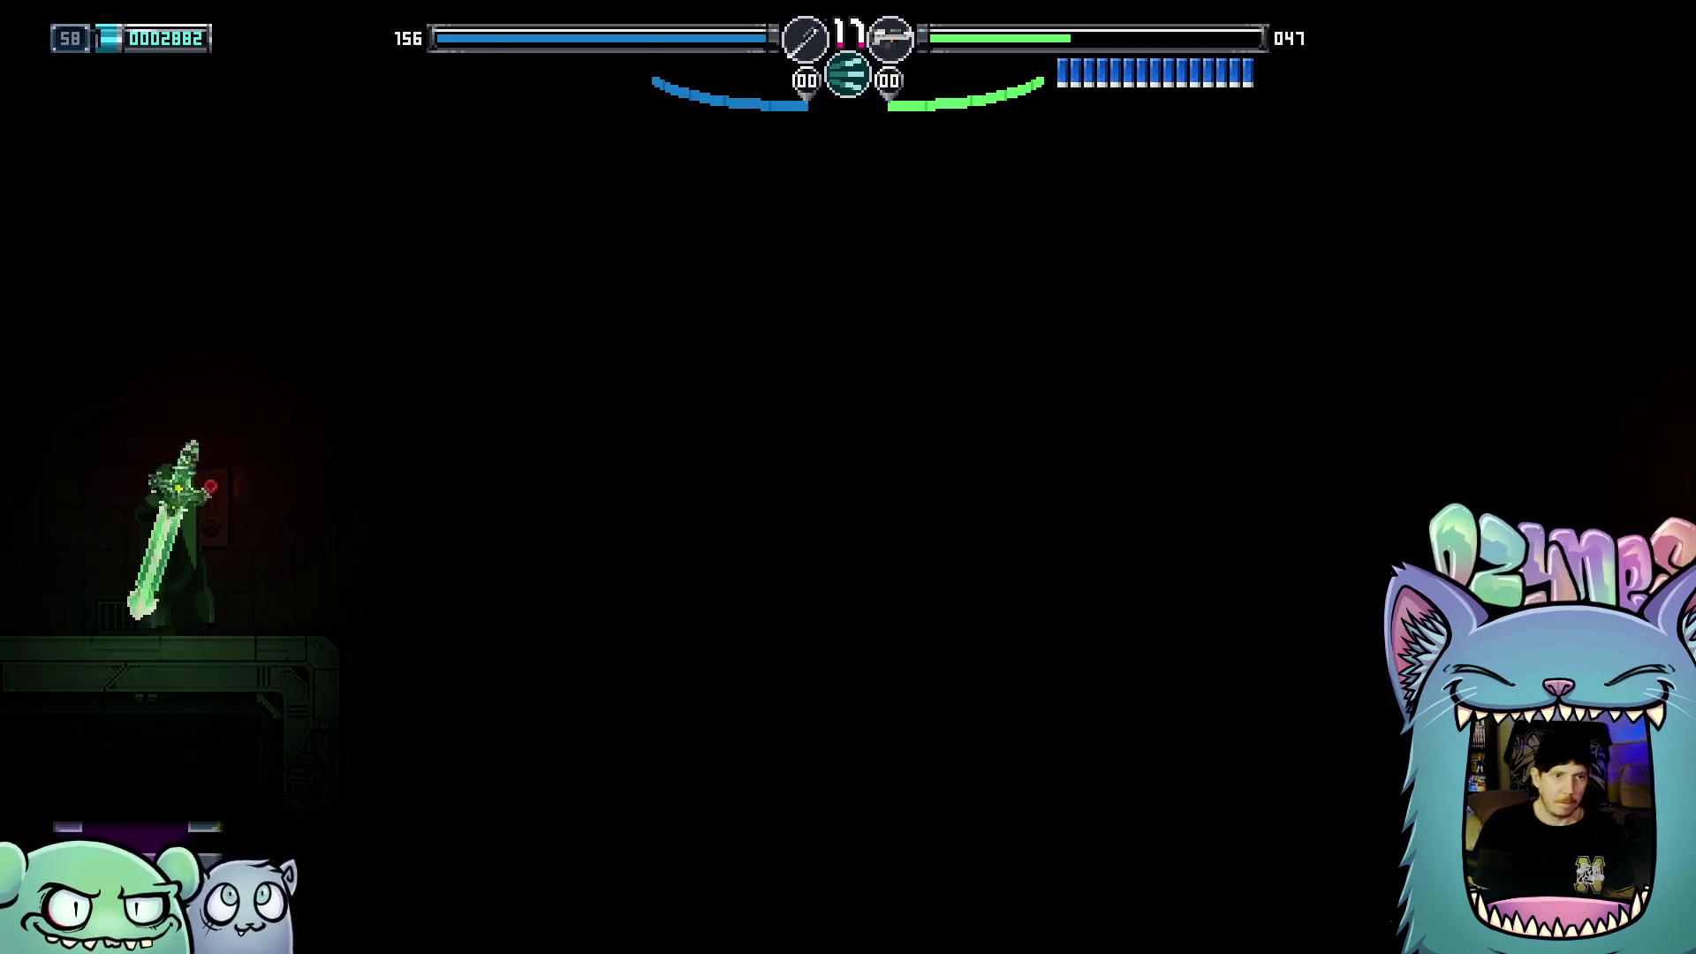
key(x)
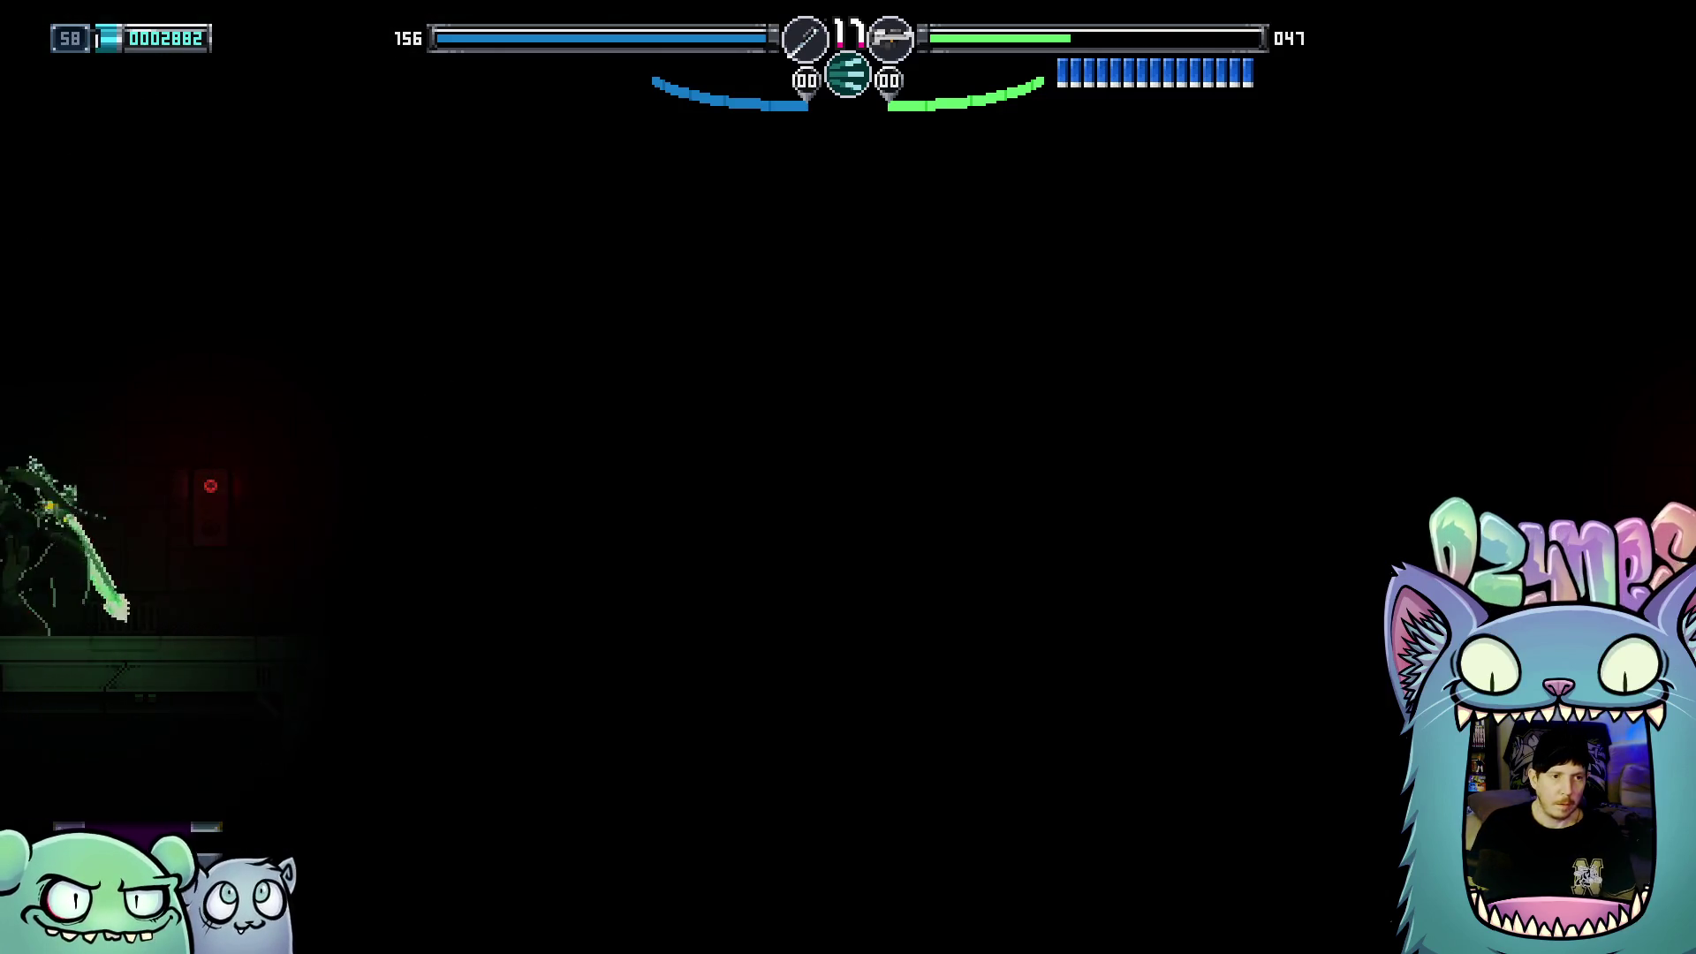
key(x)
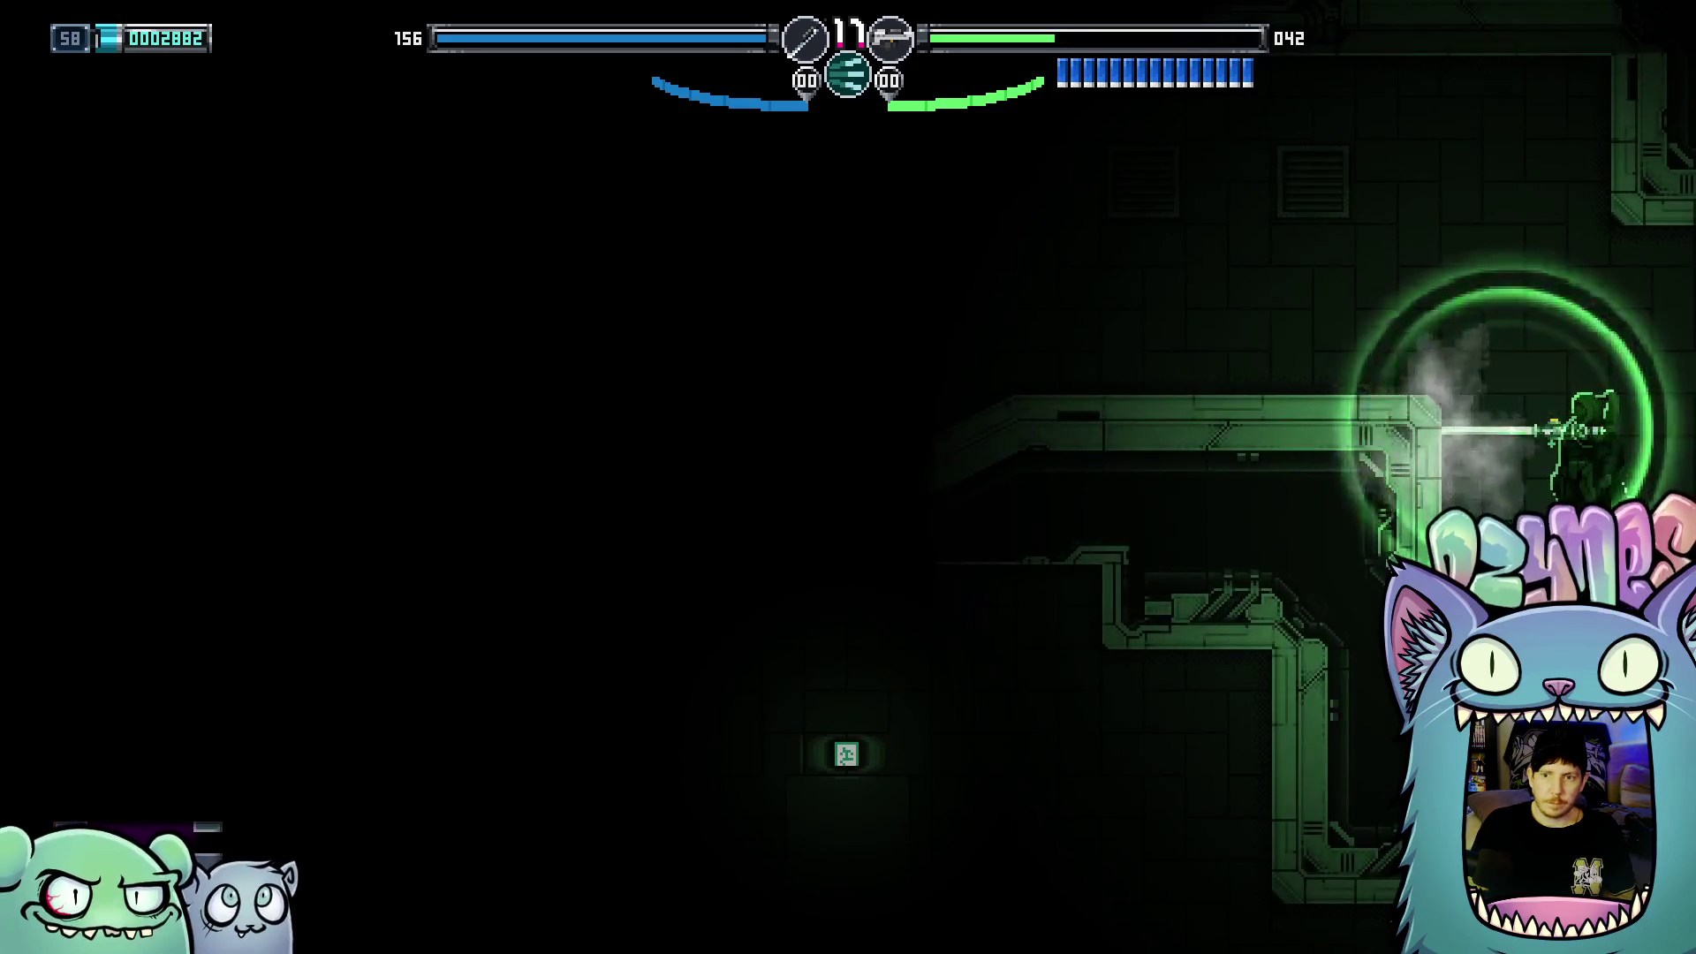
key(Left)
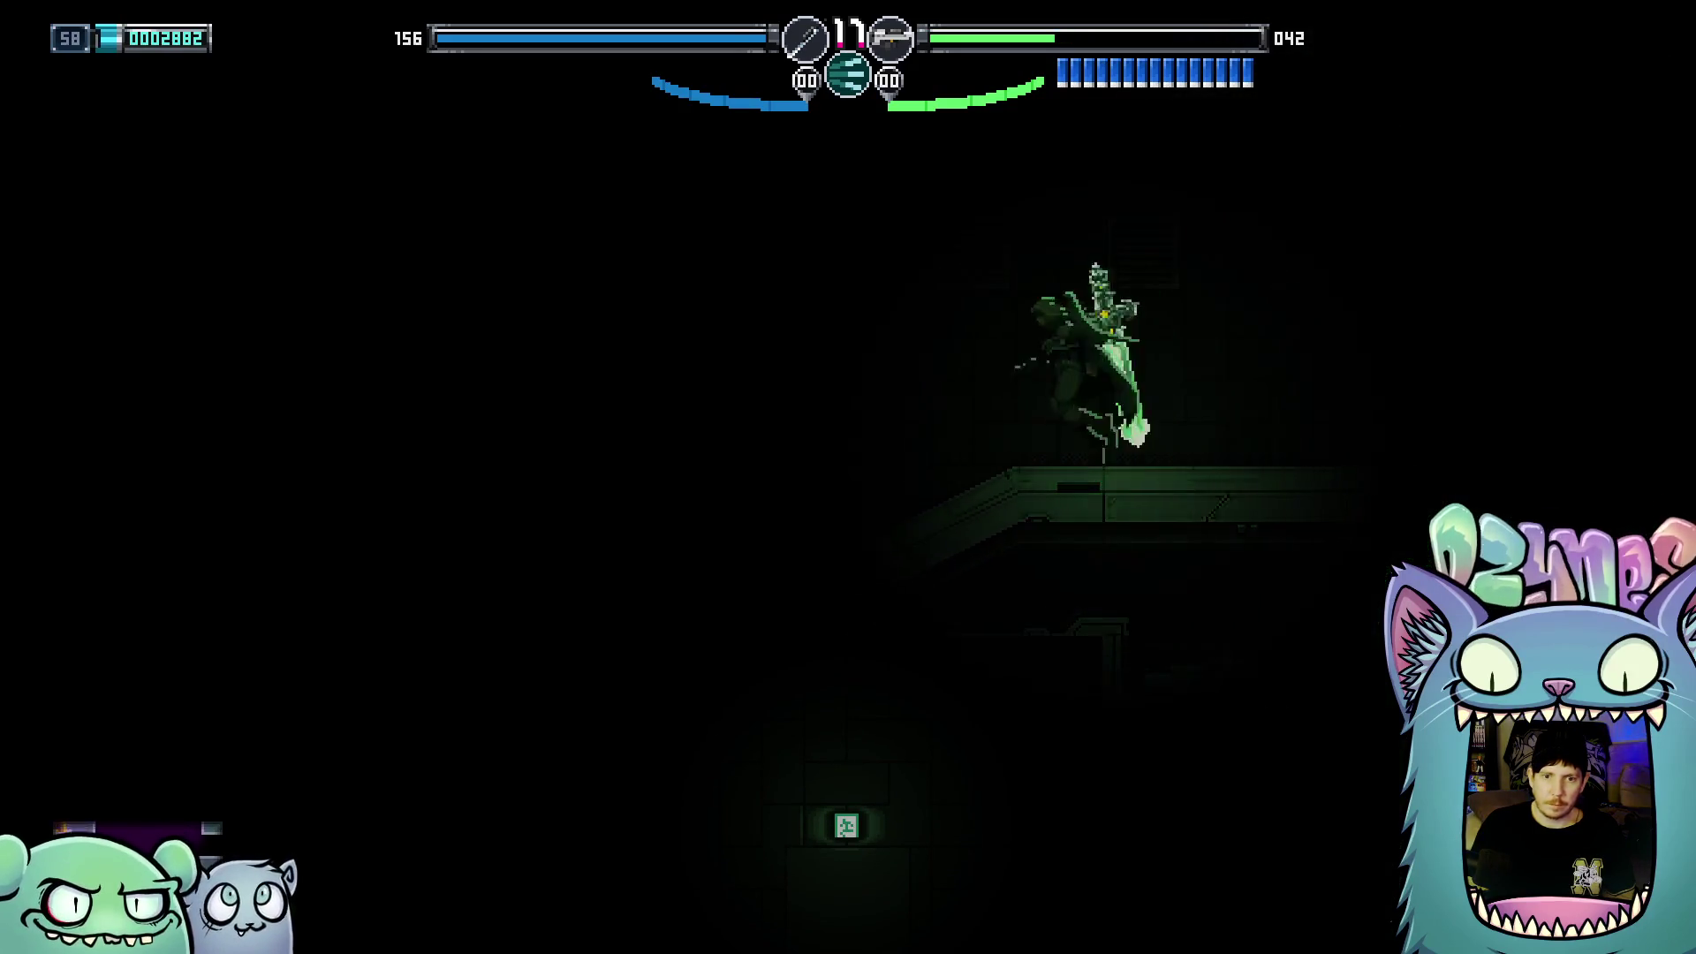
key(x)
key(x)
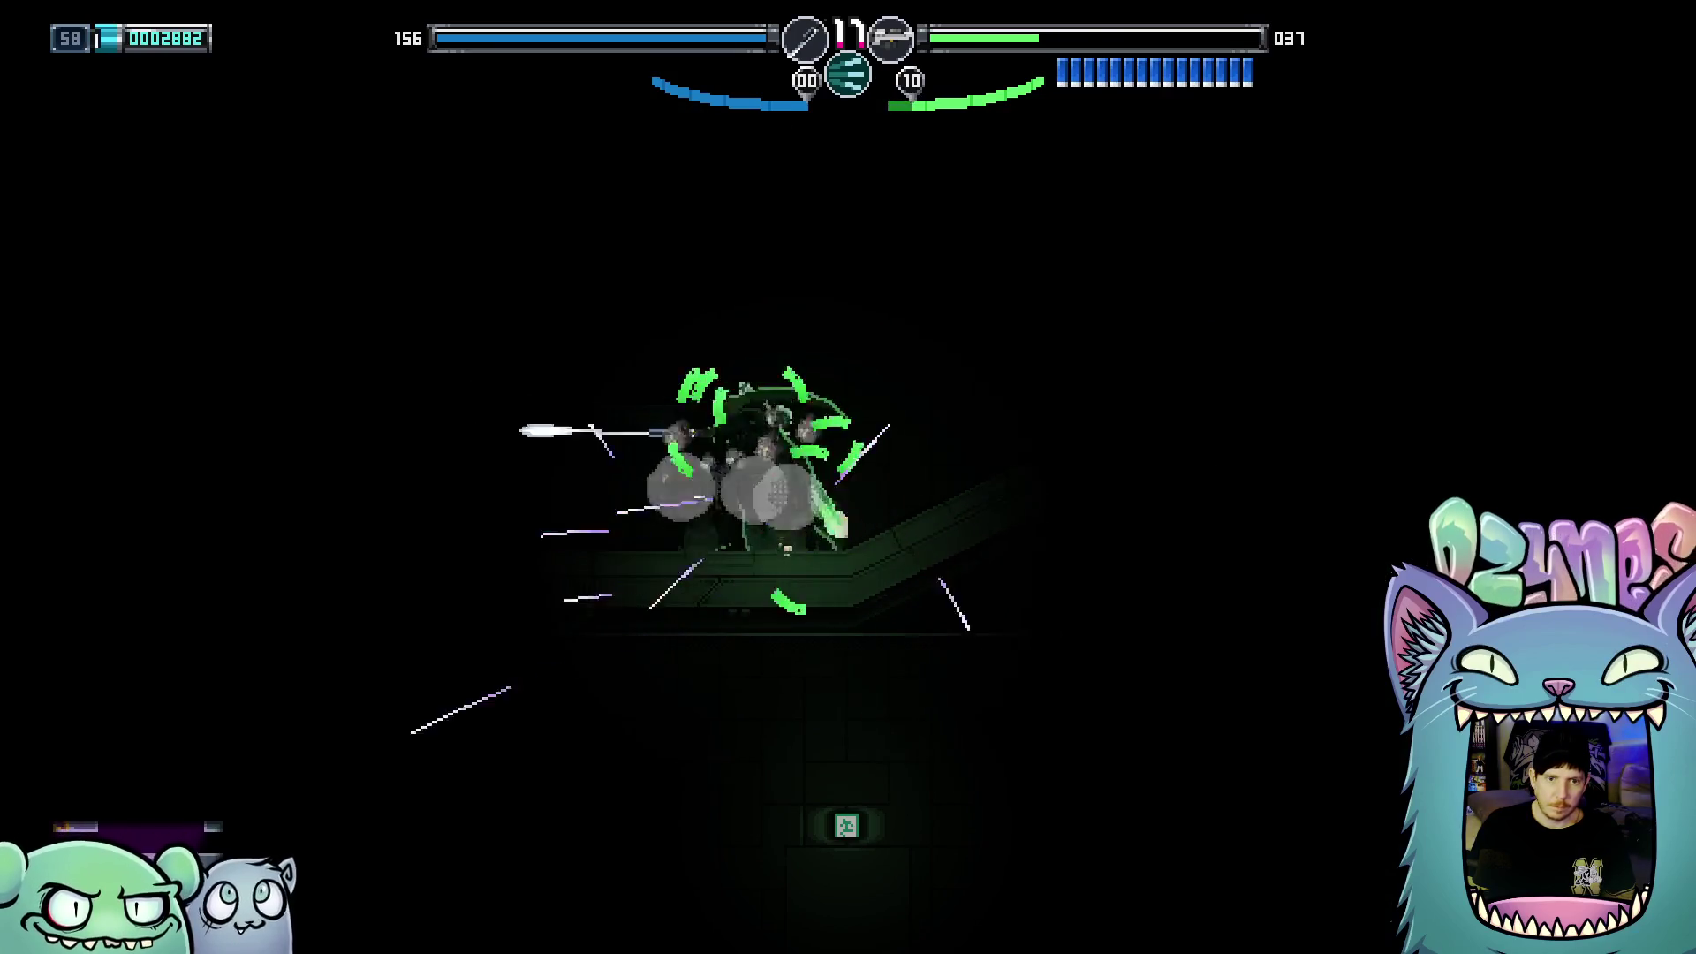
Dash left to the ledge, then move right down the slope throwing sword projectiles
key(Left)
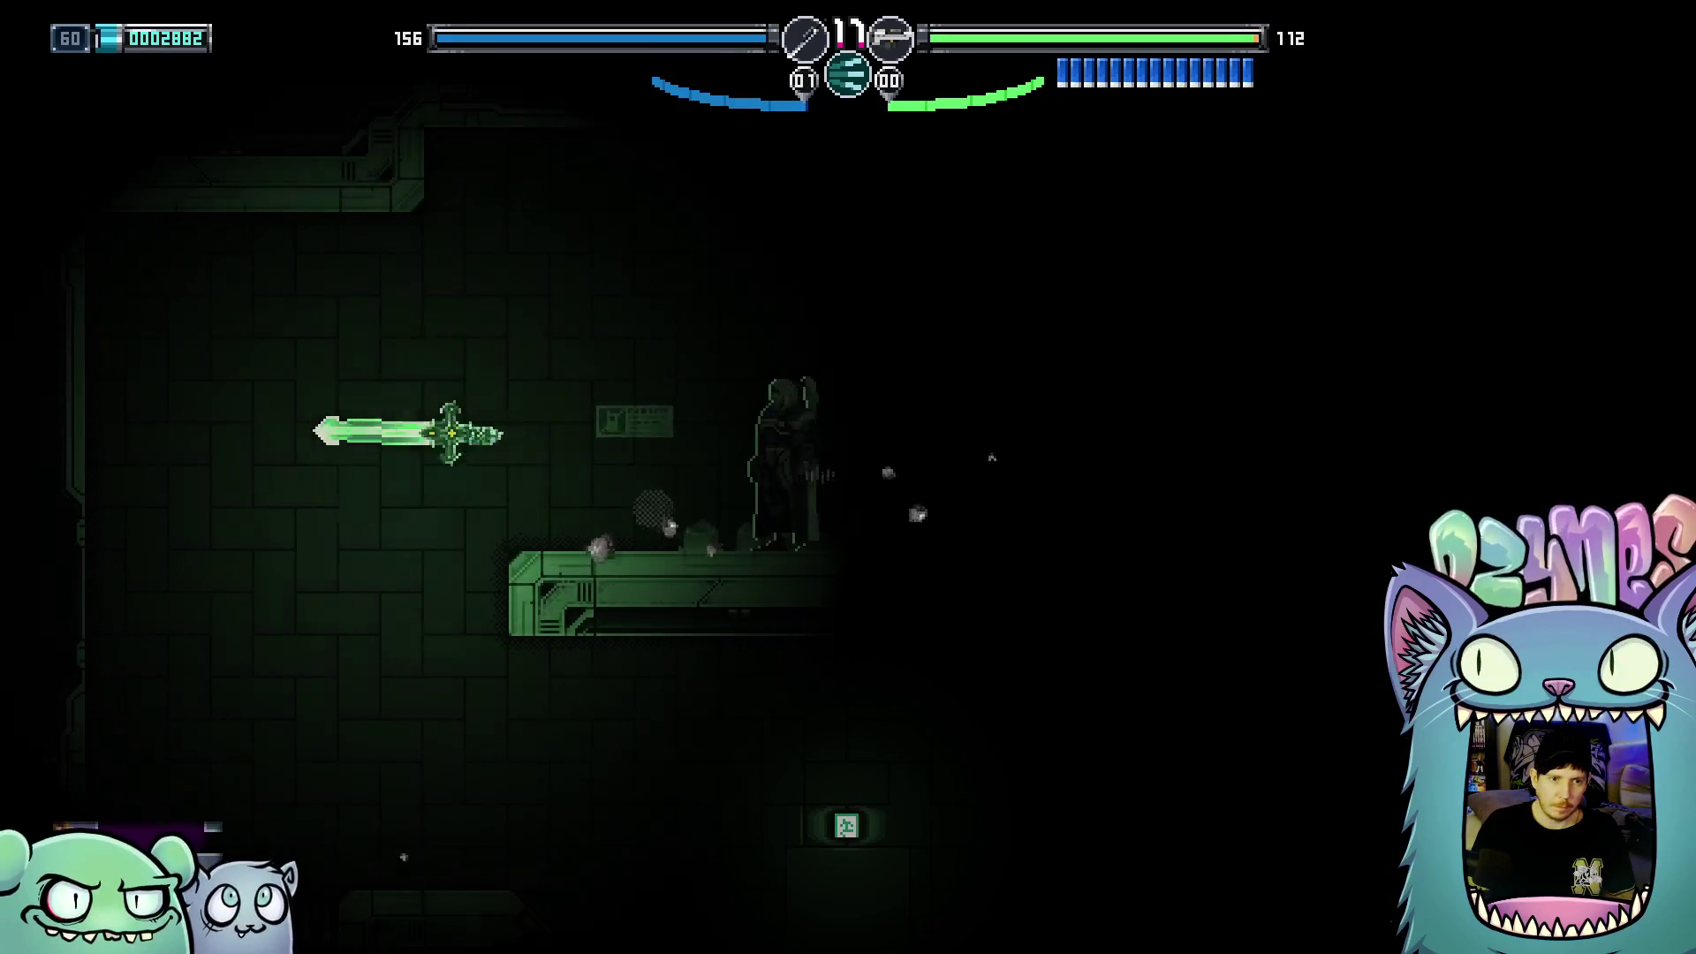
key(x)
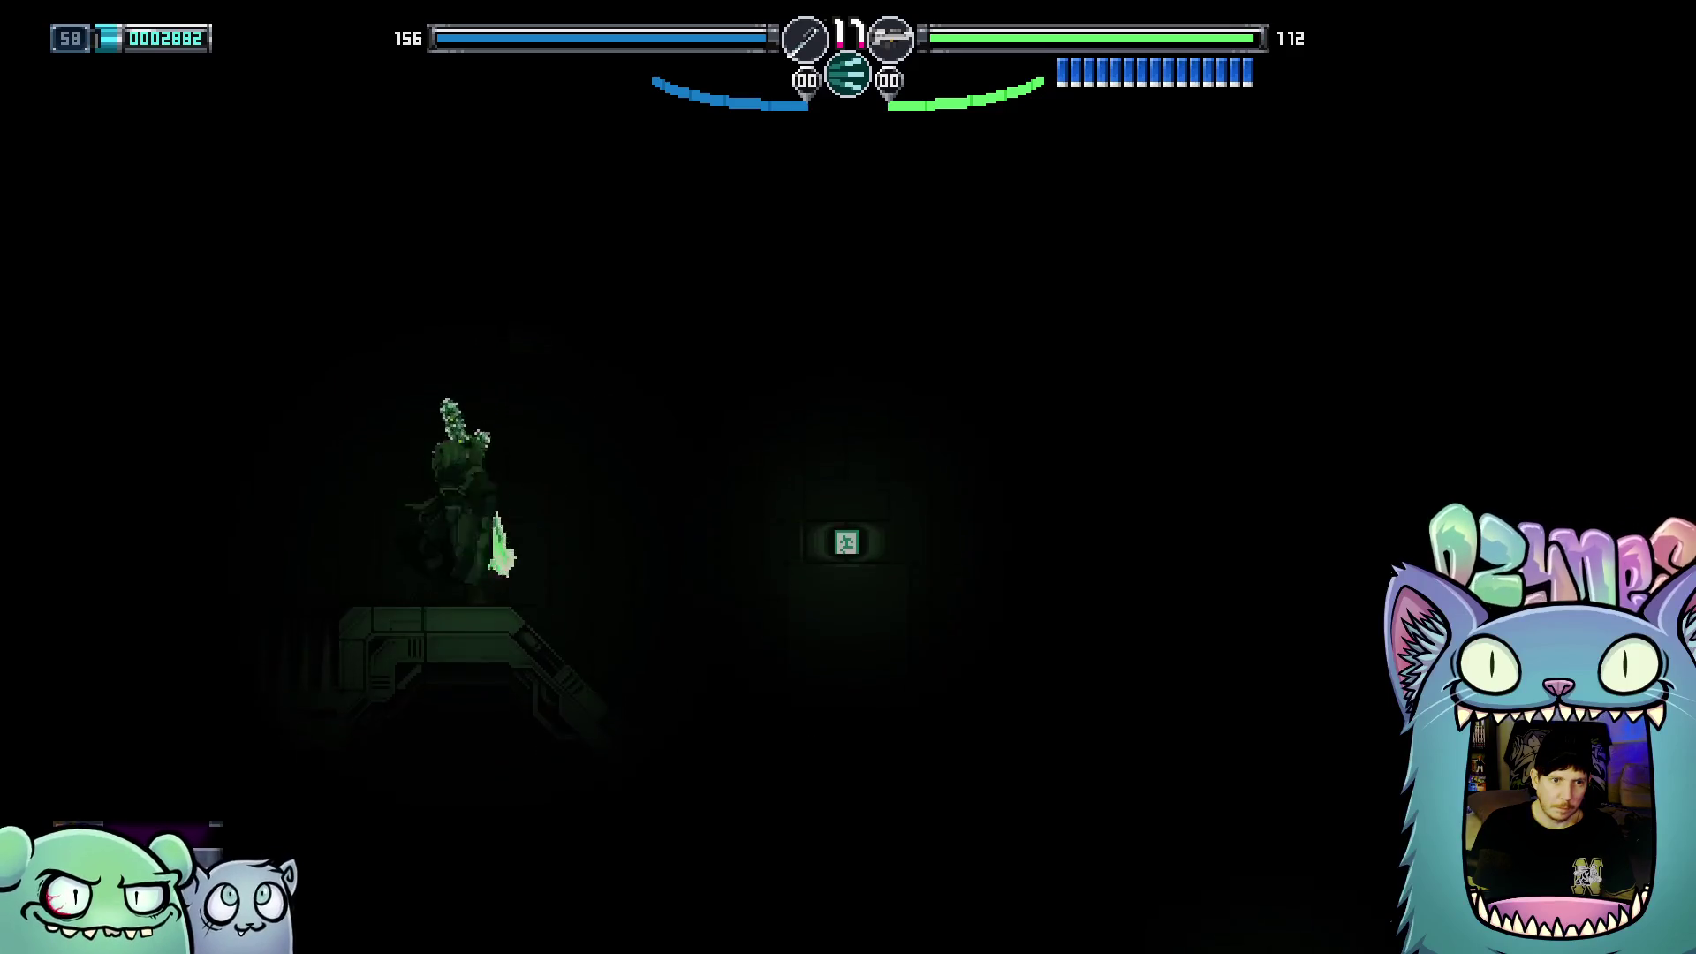
key(x)
key(Right)
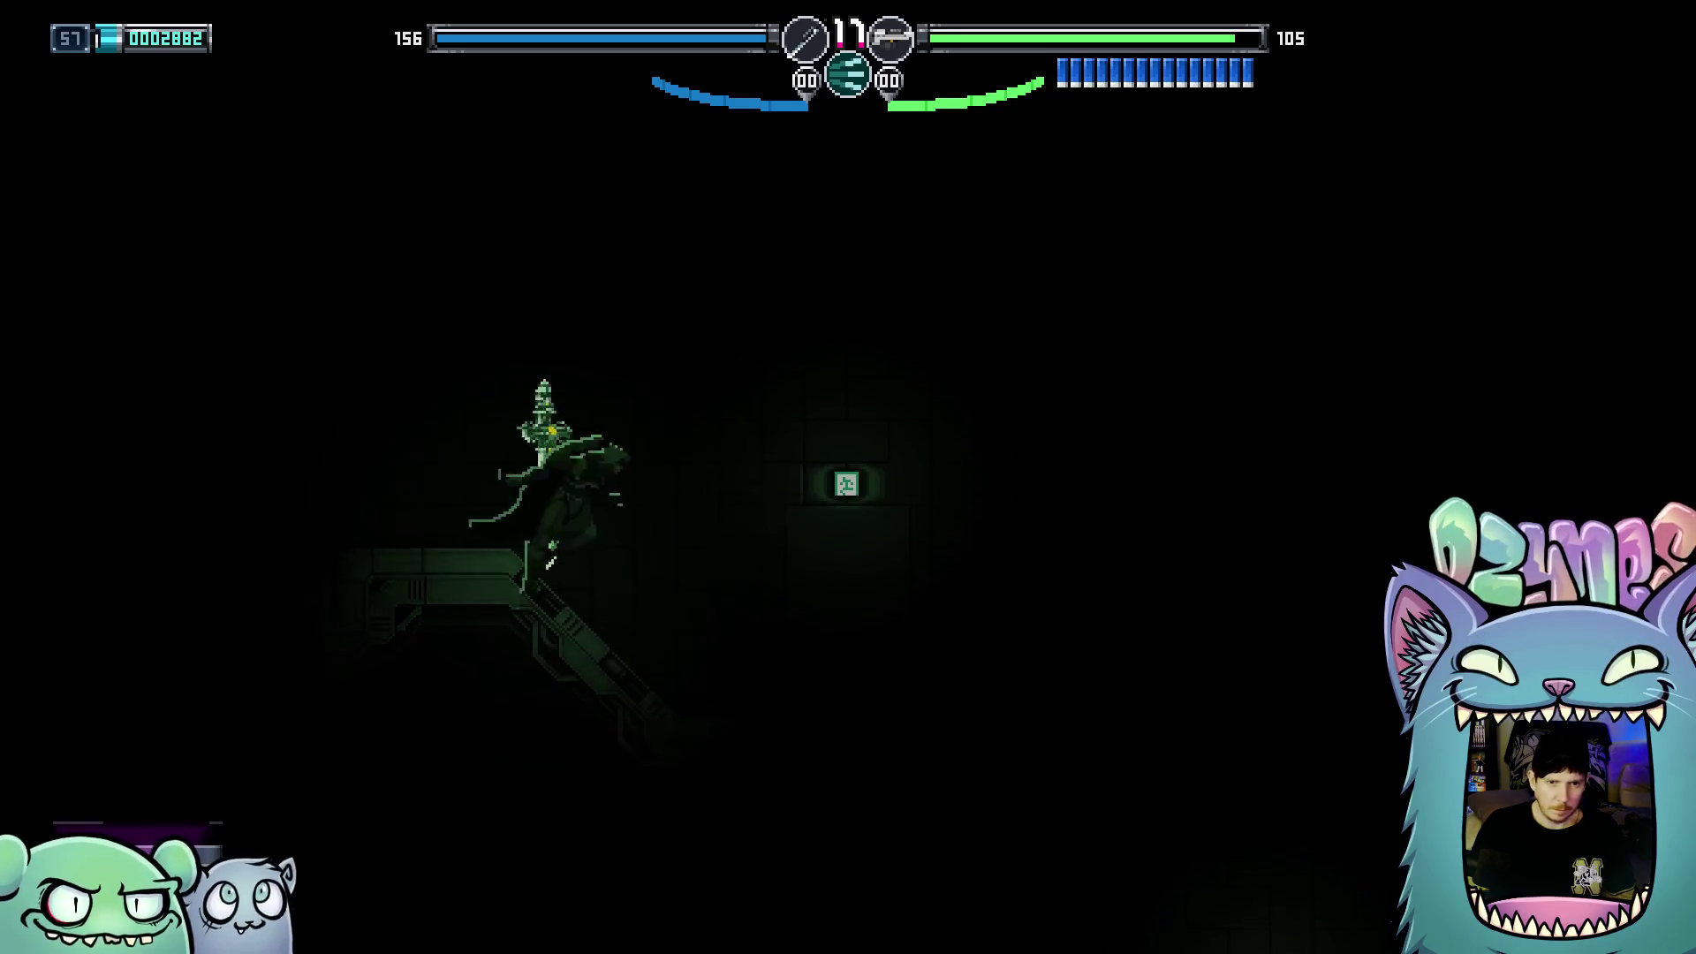
key(x)
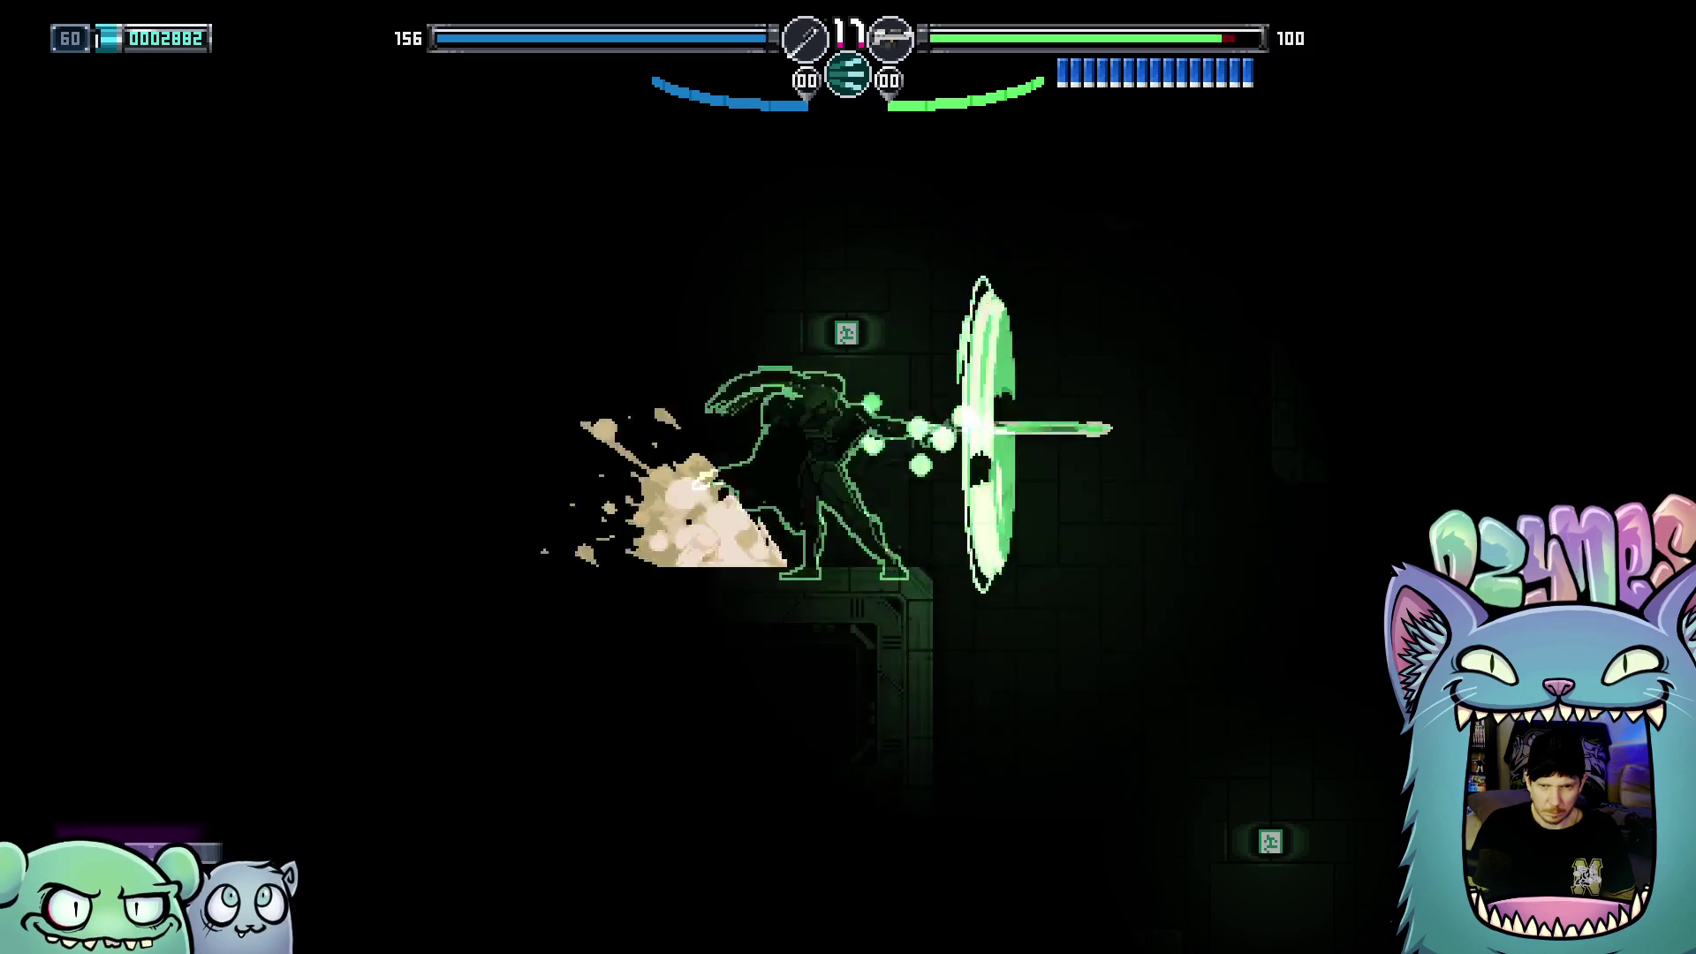
key(x)
key(Right)
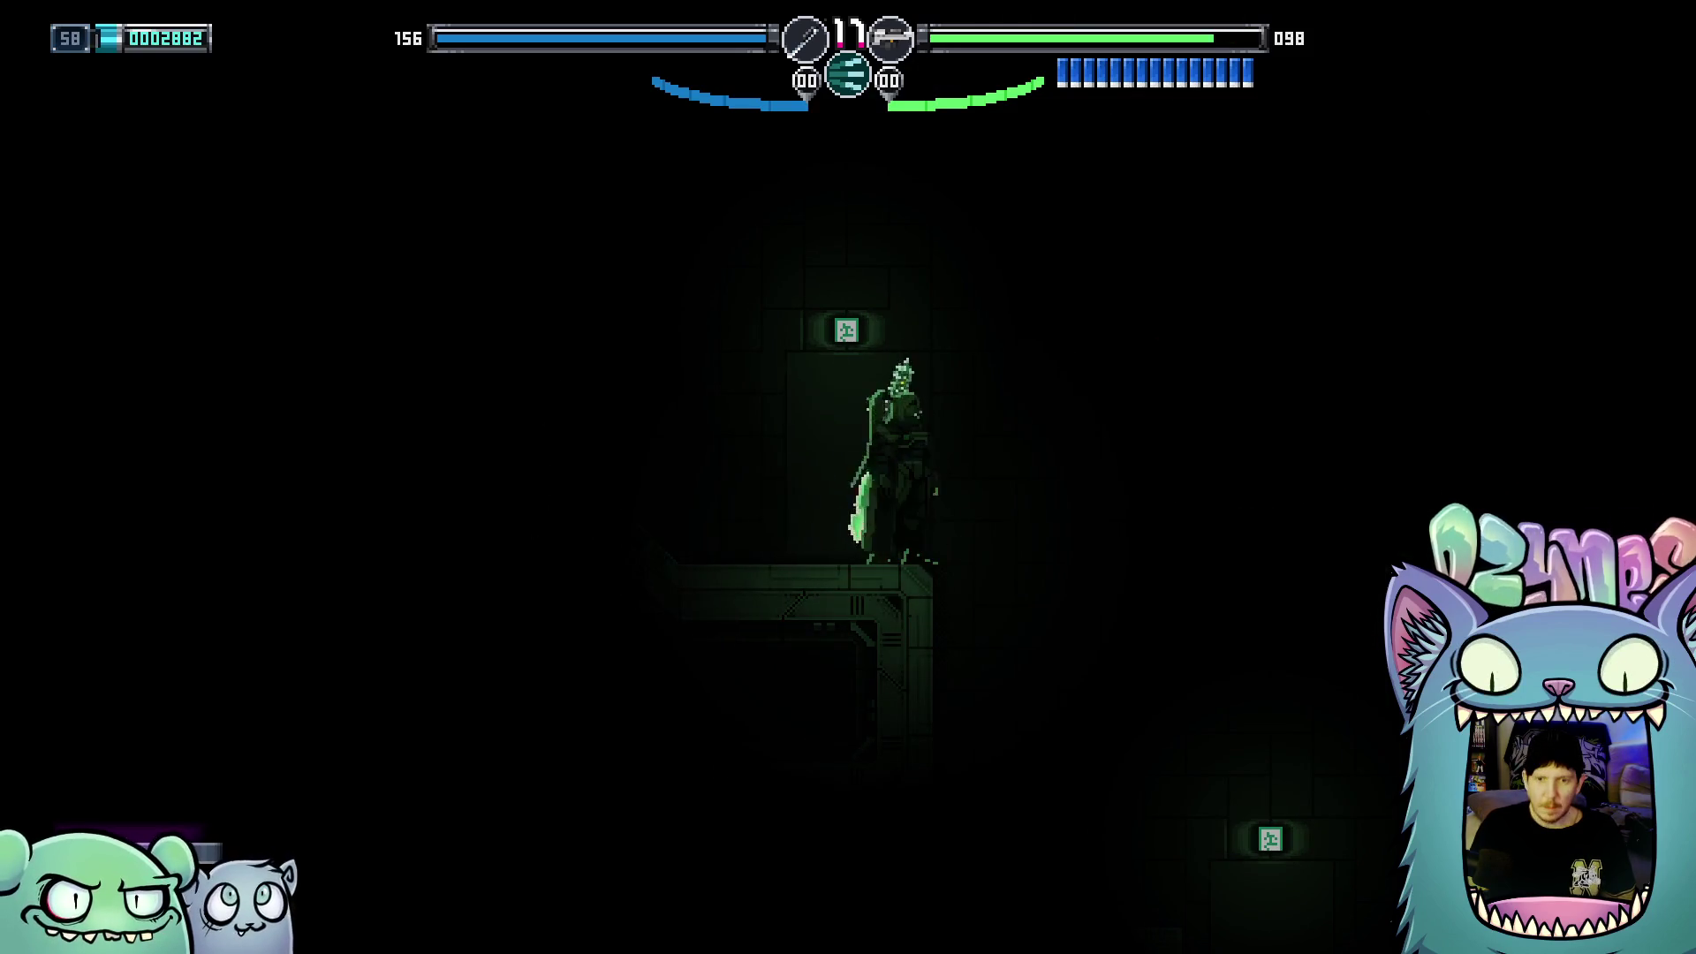
key(x)
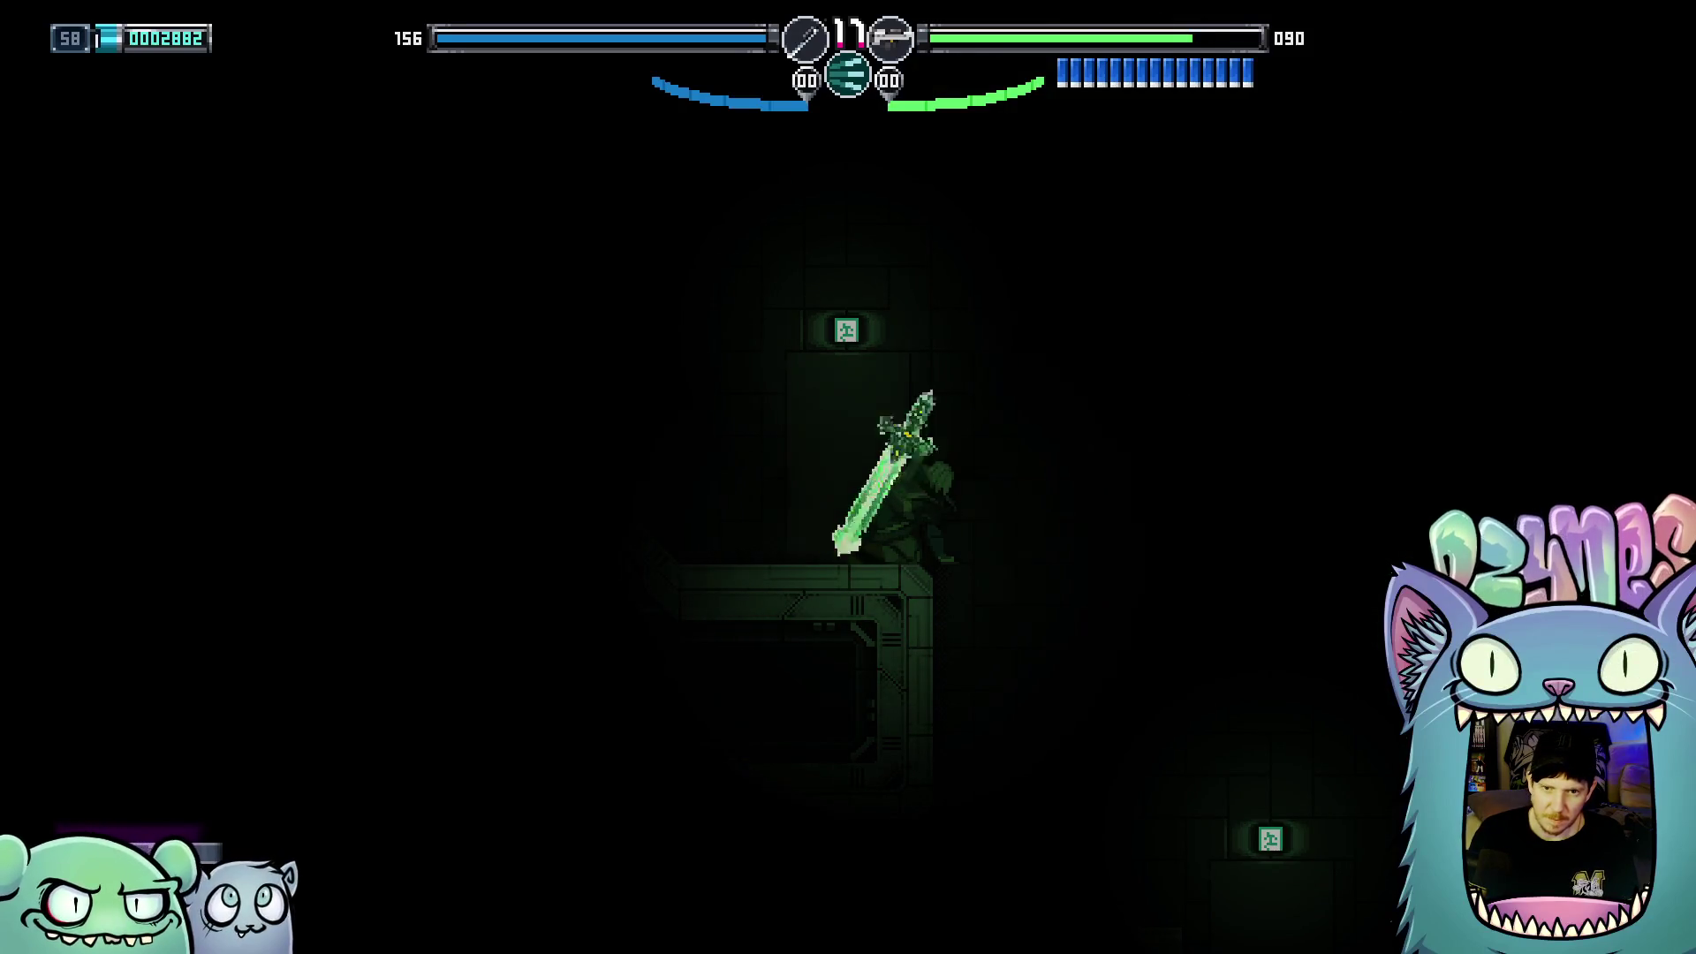
Clear nearby enemies with a slash, then lunge right firing a green orb at the spiked floor
key(x)
key(Right)
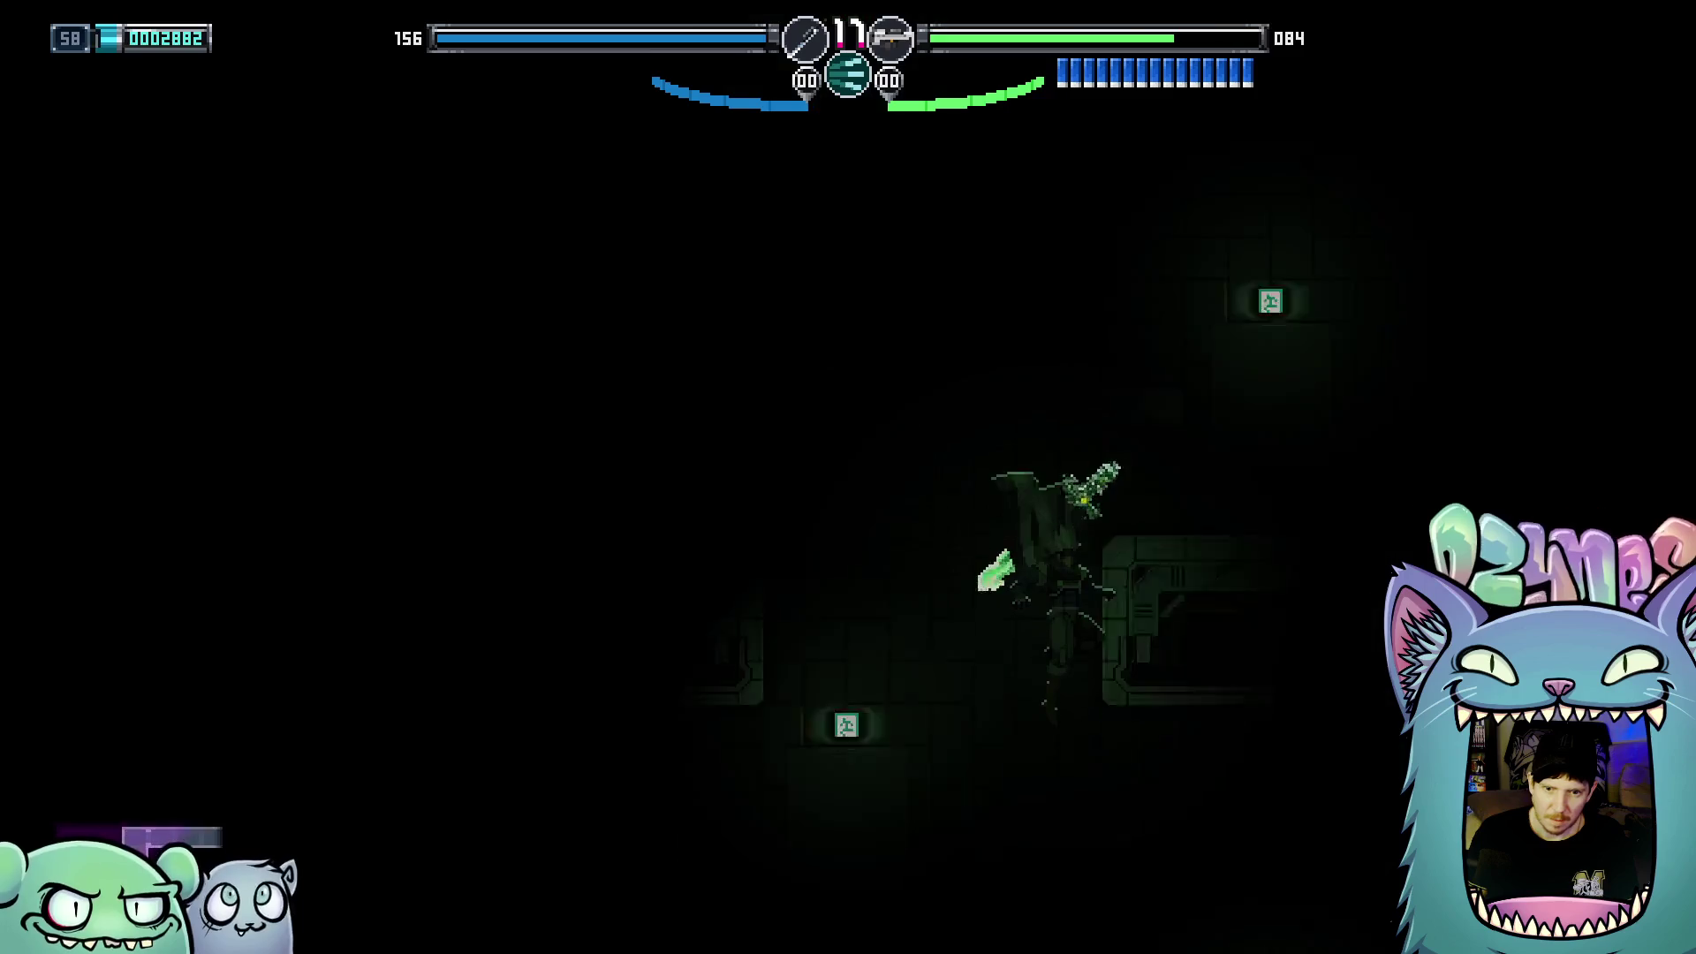
key(Left)
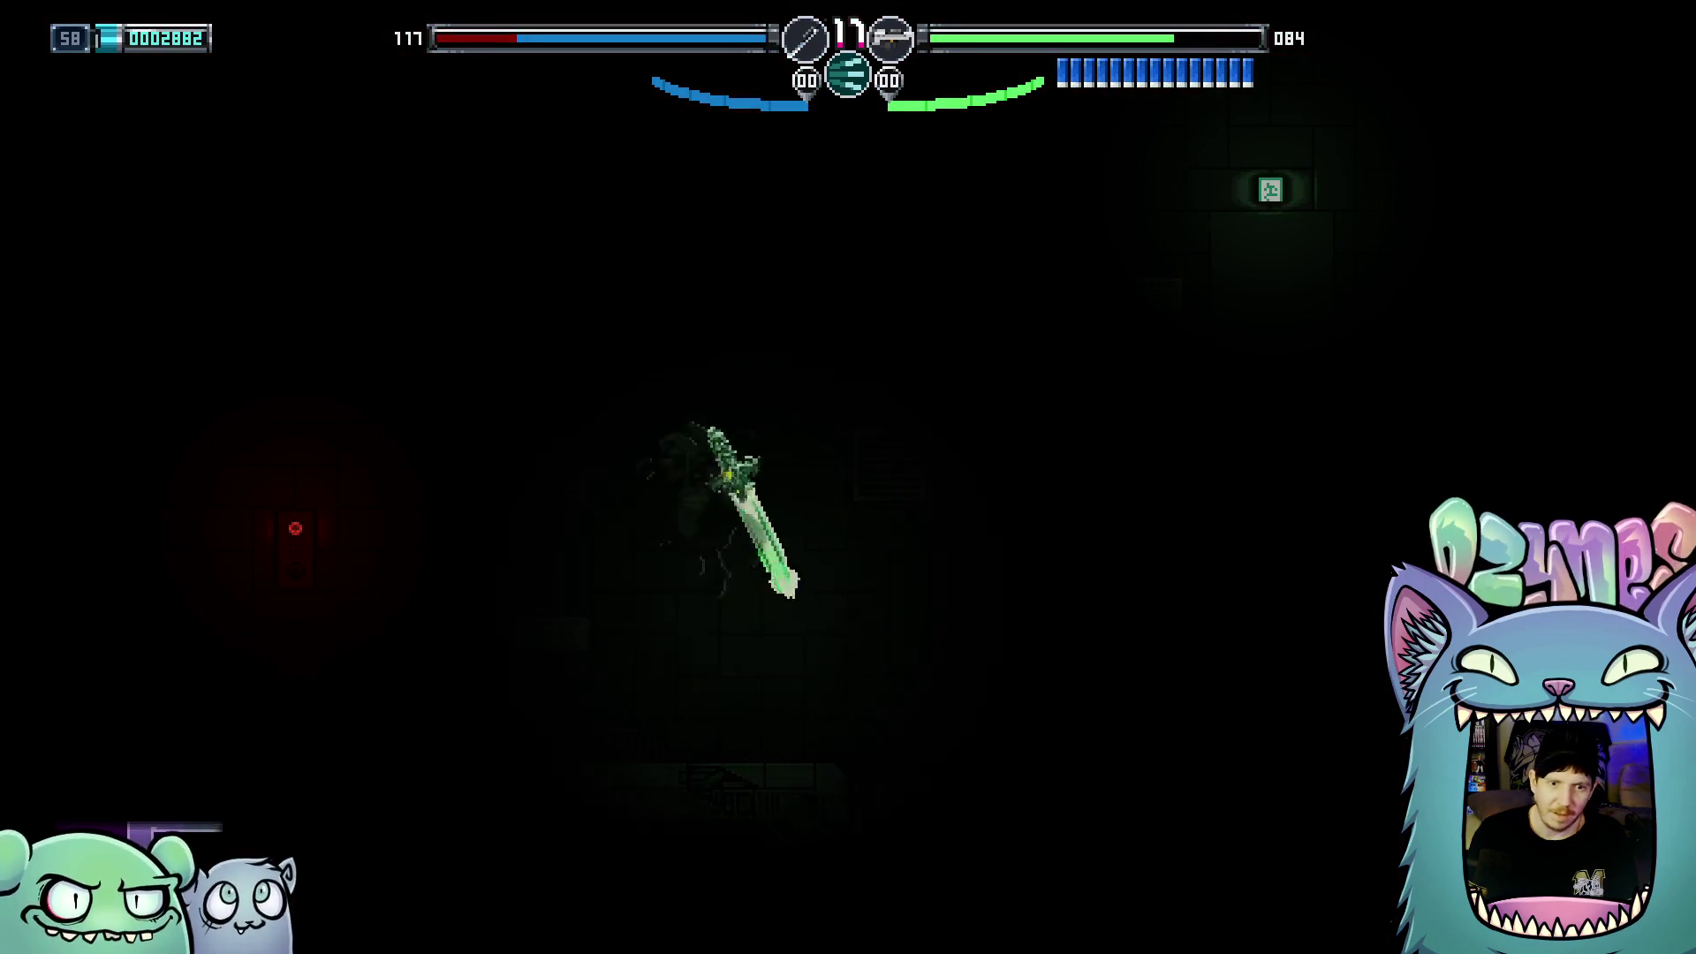
key(z)
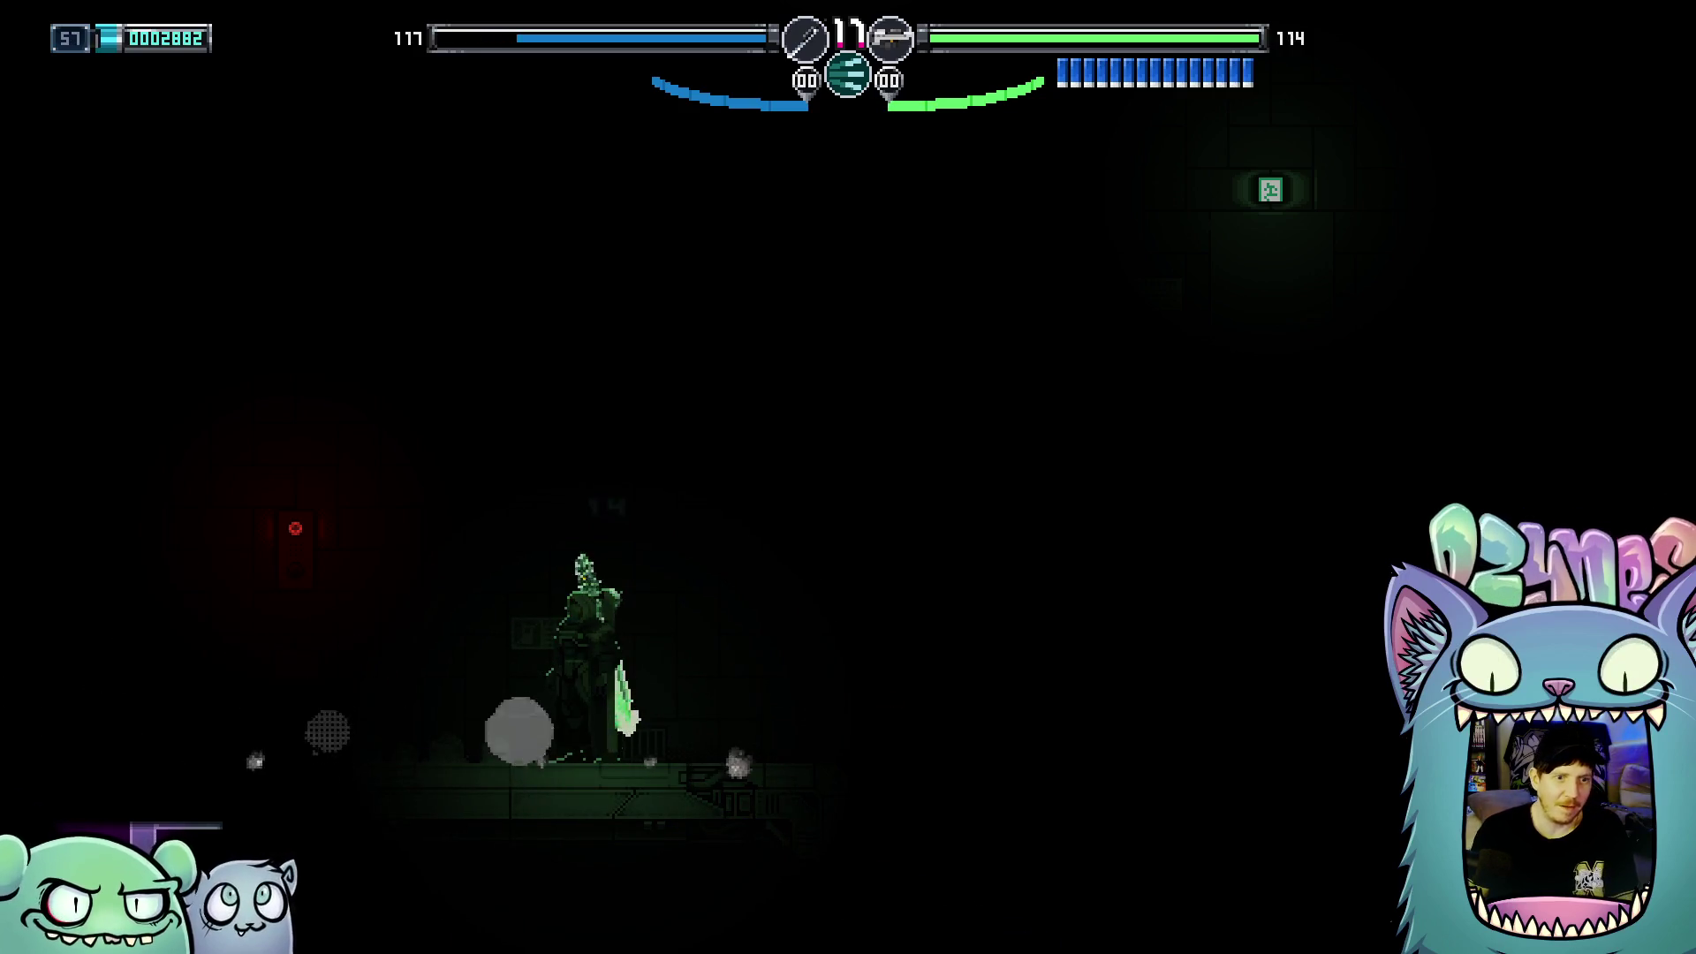
key(Left)
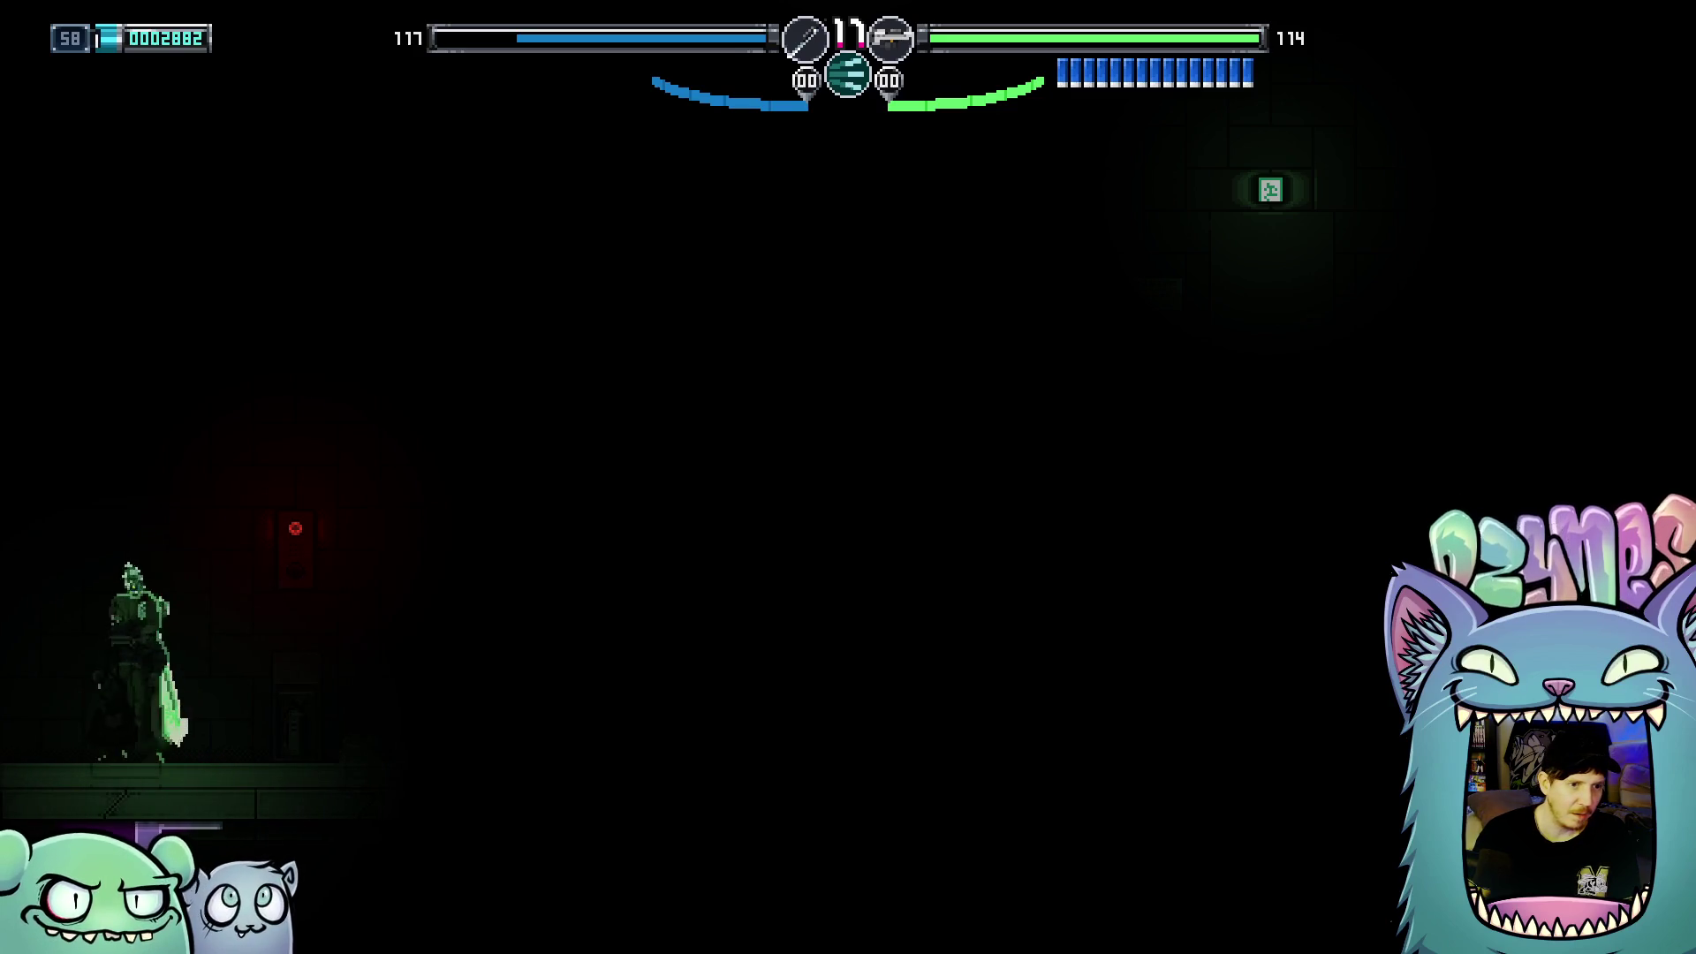
key(Right)
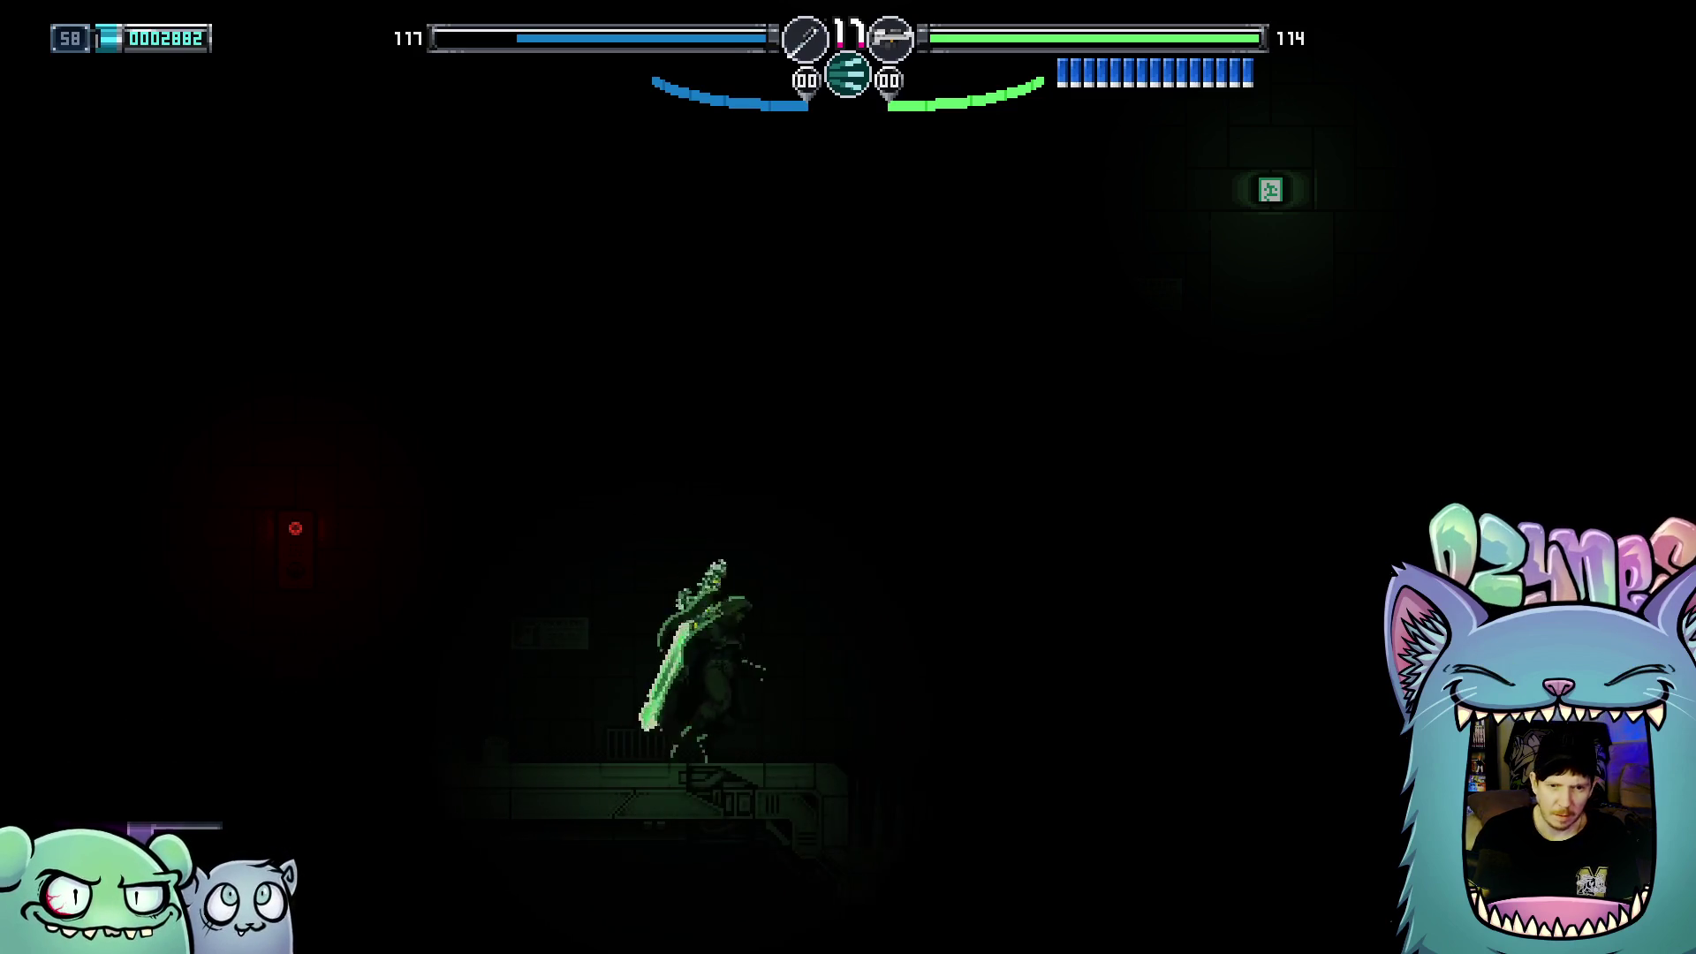
key(z)
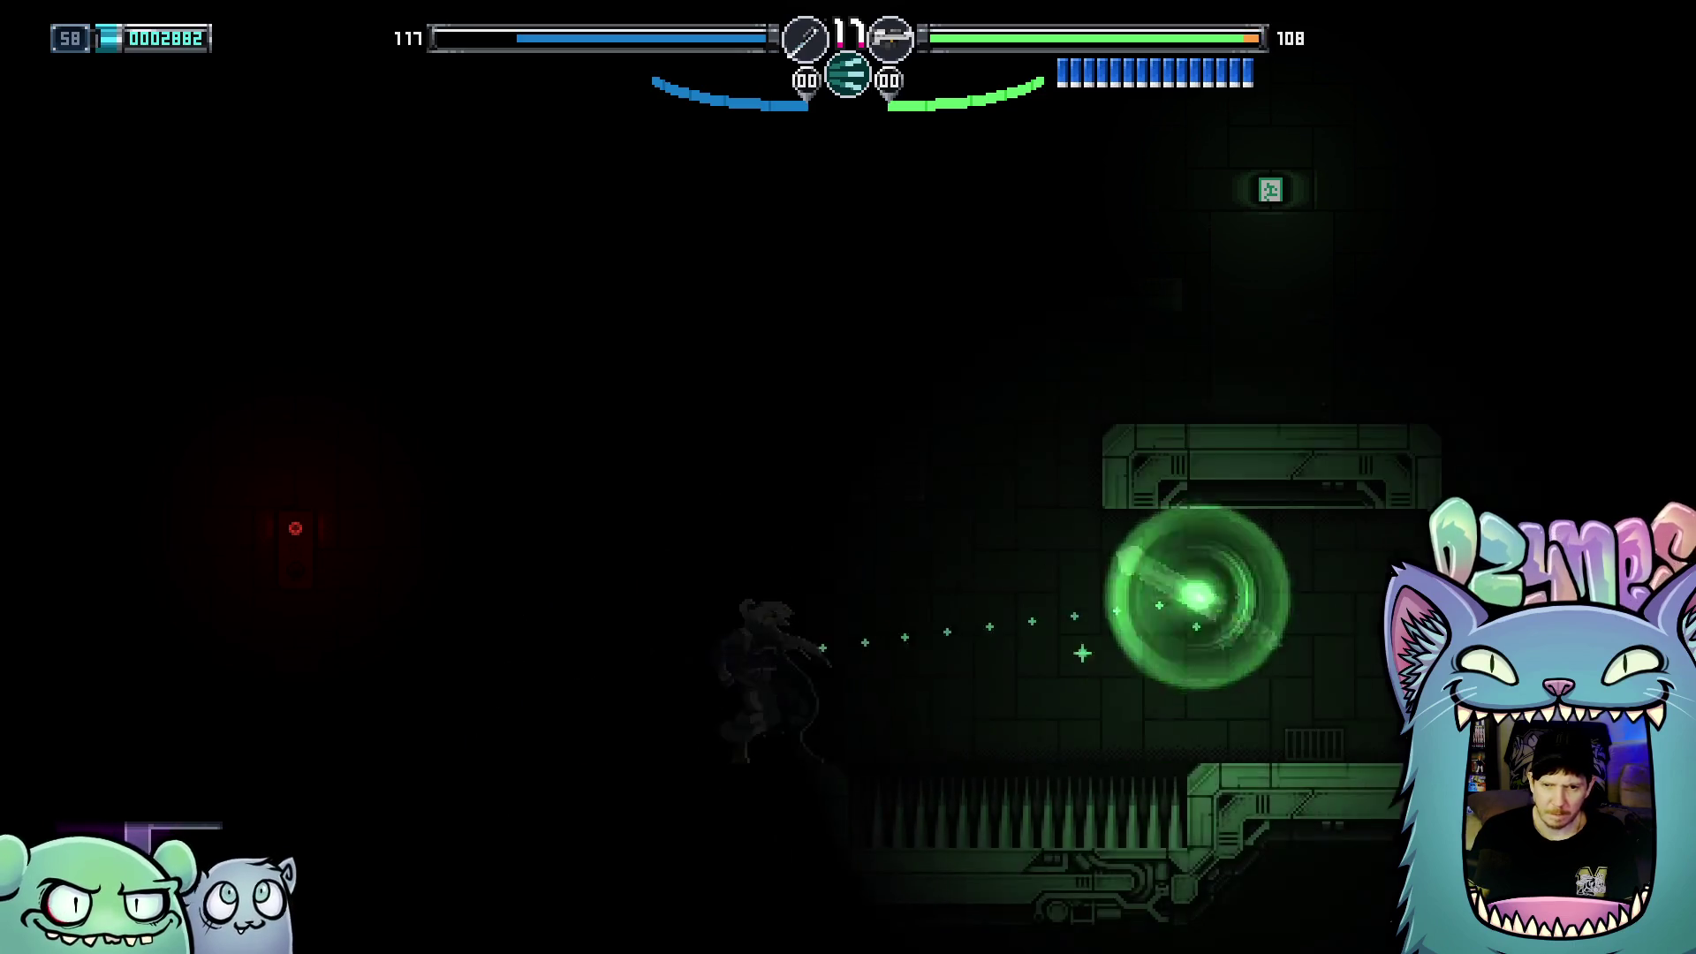